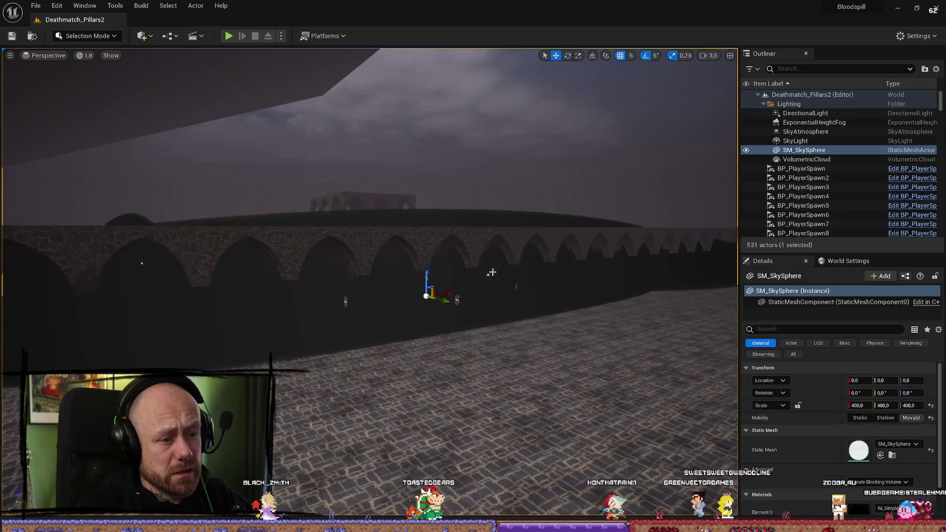
# Select LocalHeightFog through LocalHeightFog4 in the Outliner and delete all four fog volumes
pyautogui.click(487, 274)
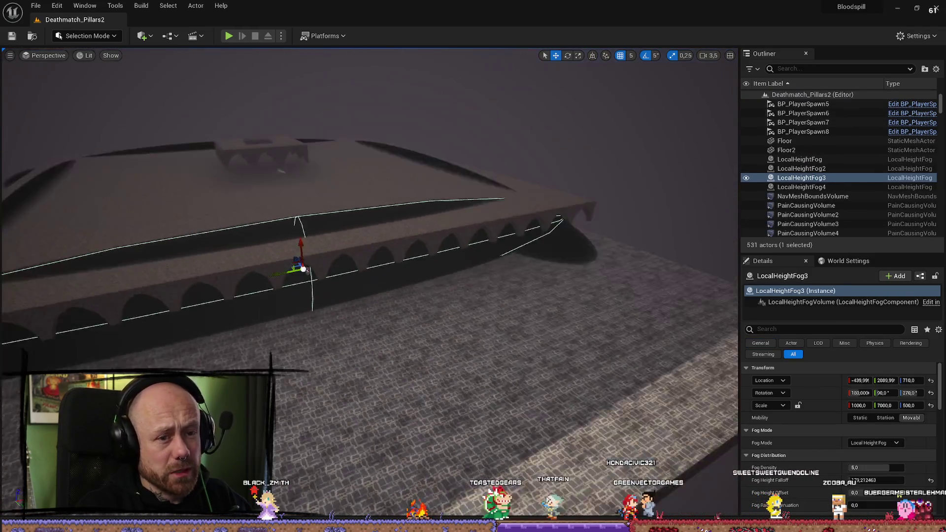
pyautogui.moveTo(487, 274)
pyautogui.mouseDown()
pyautogui.moveTo(439, 261)
pyautogui.moveTo(404, 275)
pyautogui.moveTo(449, 254)
pyautogui.moveTo(620, 252)
pyautogui.mouseUp()
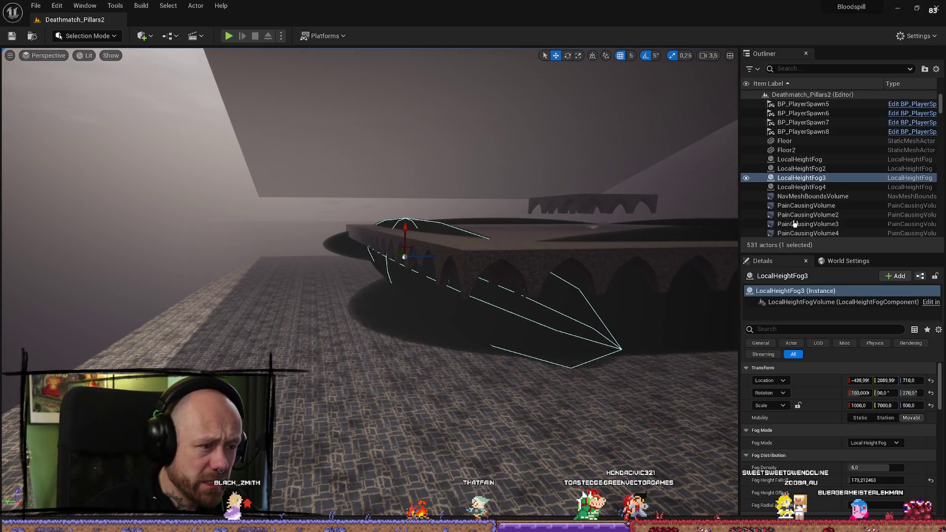
pyautogui.click(799, 160)
pyautogui.keyDown('shift'); pyautogui.click(801, 187); pyautogui.keyUp('shift')
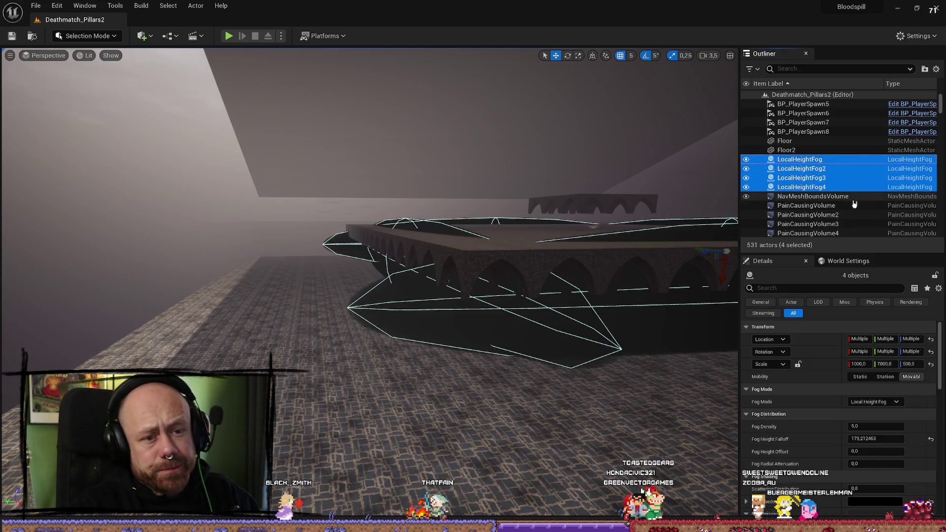
pyautogui.press('Delete')
pyautogui.moveTo(443, 246)
pyautogui.mouseDown()
pyautogui.moveTo(432, 217)
pyautogui.moveTo(113, 317)
pyautogui.moveTo(339, 354)
pyautogui.moveTo(296, 320)
pyautogui.moveTo(137, 274)
pyautogui.mouseUp()
pyautogui.hotkey('ctrl', 'space')
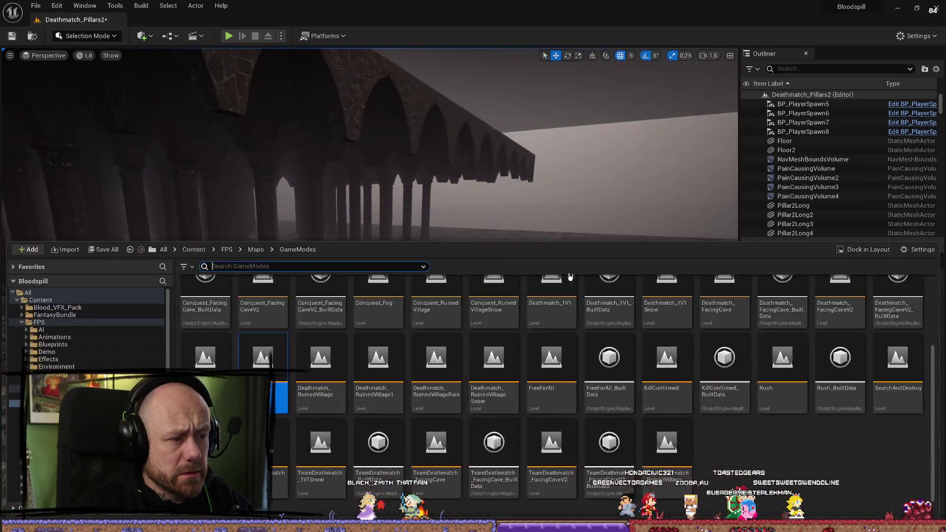
pyautogui.press('BackSpace')
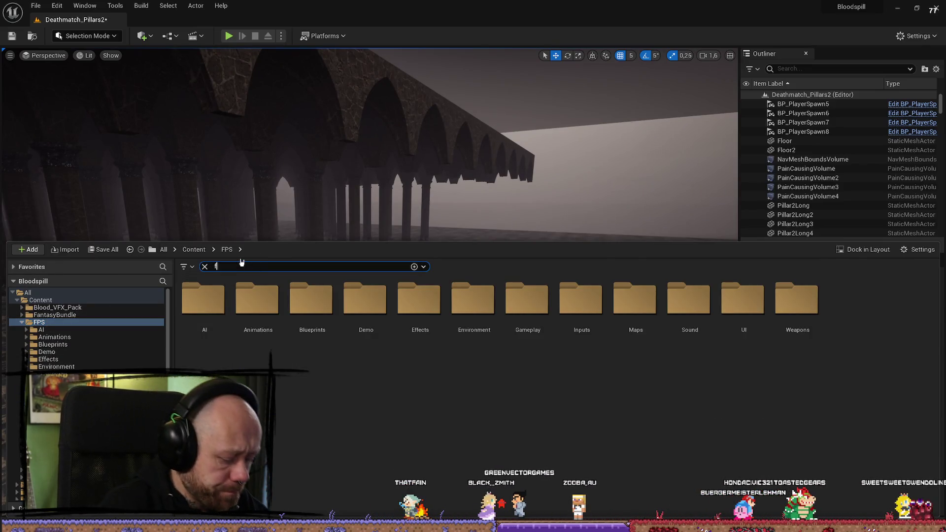
pyautogui.write('og')
pyautogui.click(40, 300)
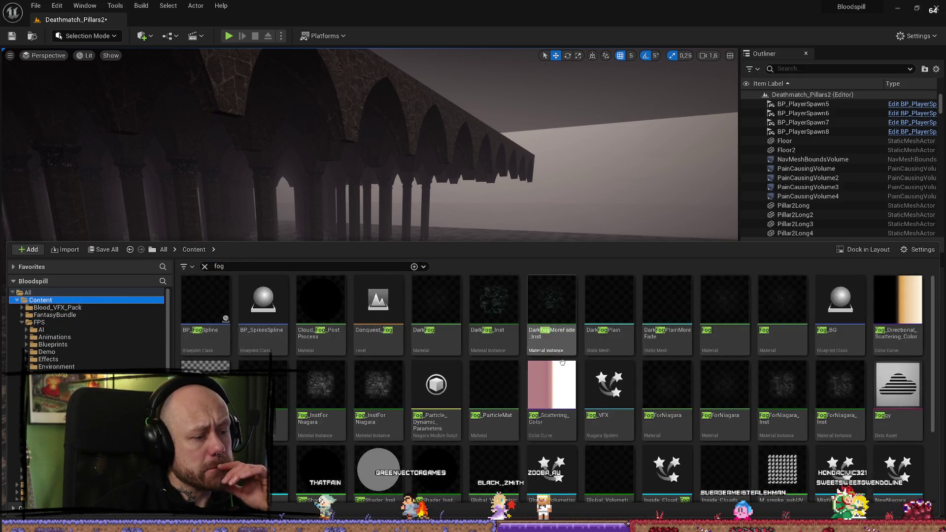
pyautogui.scroll(-3, 511, 369)
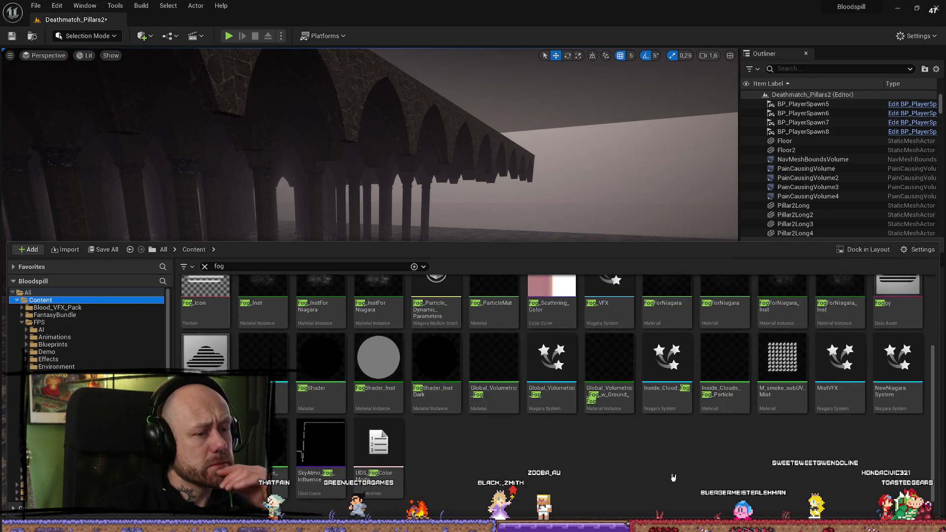
pyautogui.scroll(-1, 543, 433)
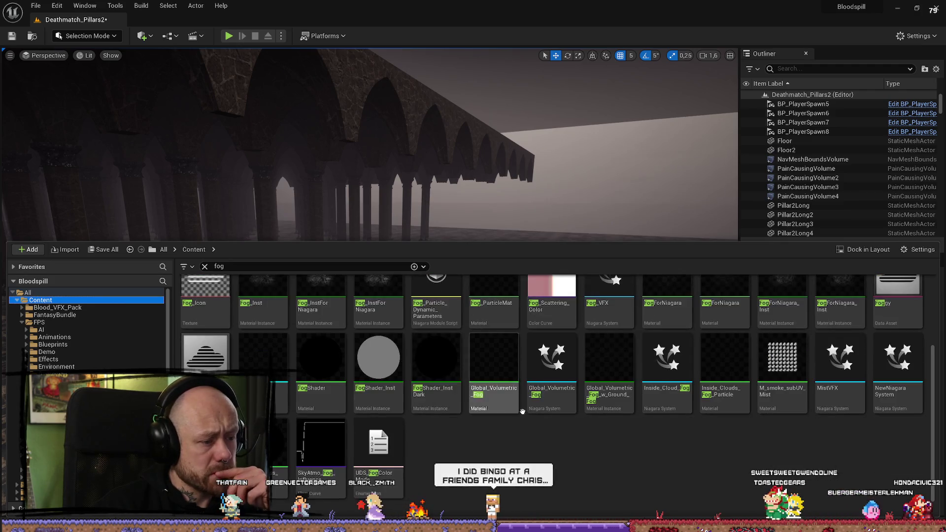
pyautogui.scroll(2, 397, 445)
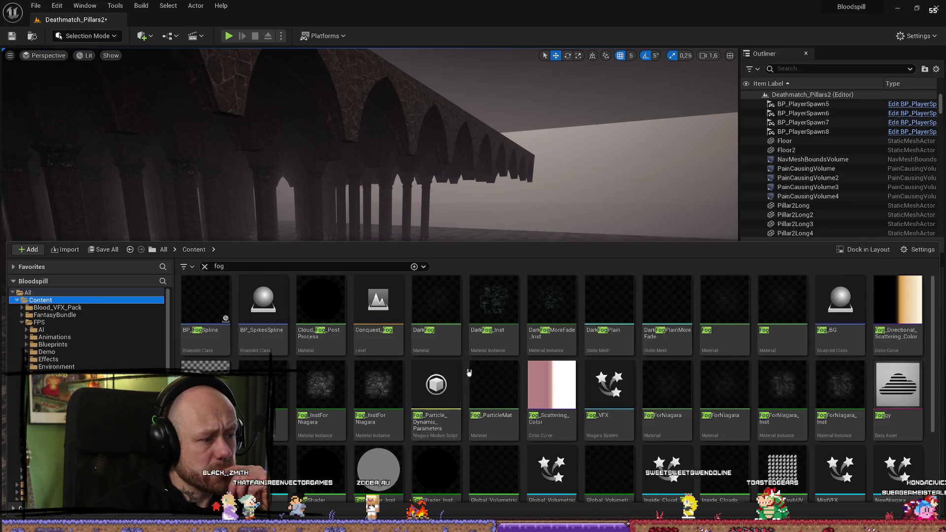
pyautogui.scroll(-1, 315, 385)
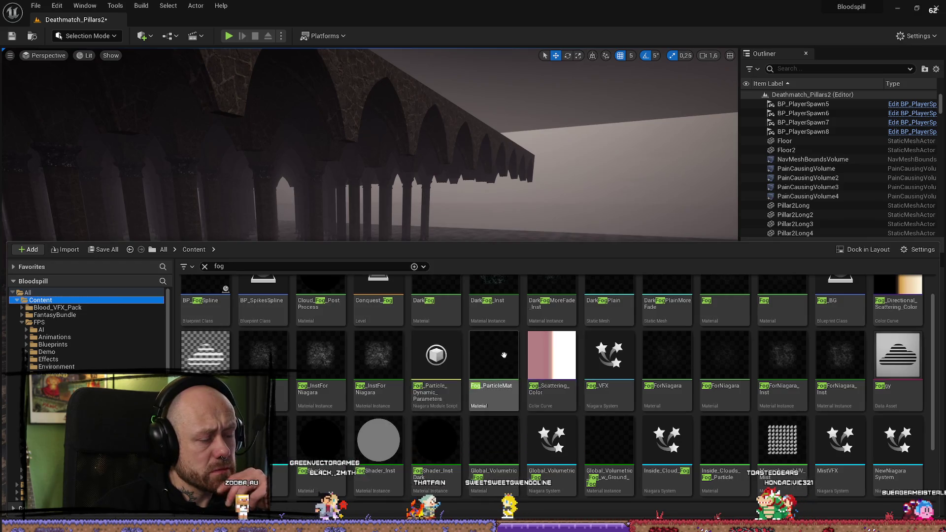
pyautogui.scroll(1, 468, 379)
pyautogui.click(378, 468)
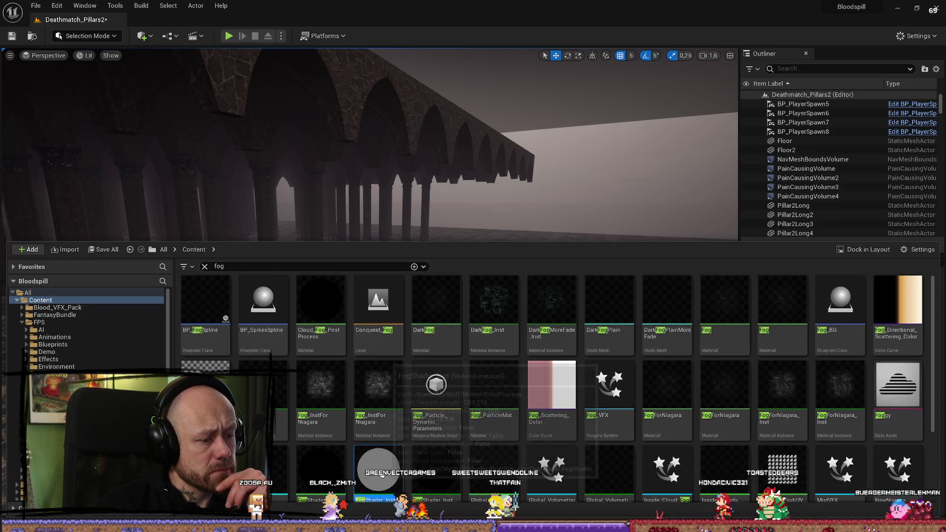
pyautogui.click(439, 260)
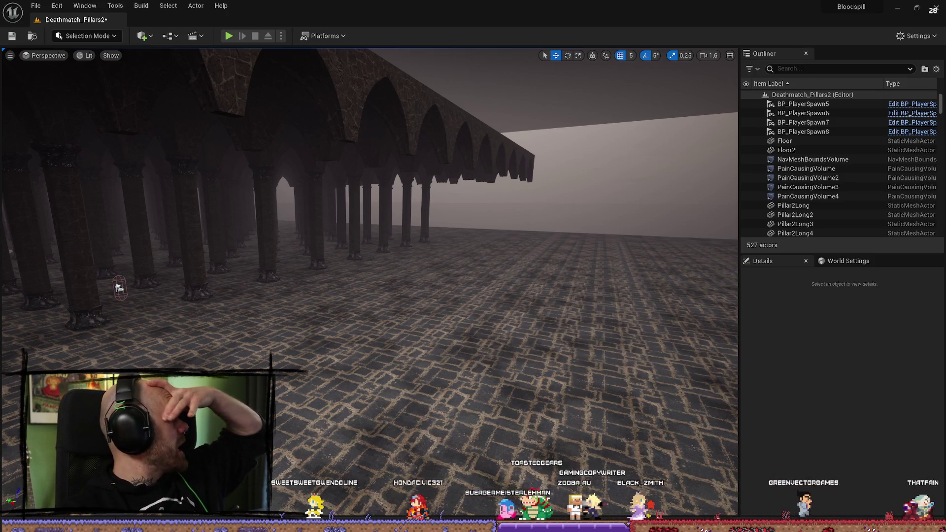
pyautogui.moveTo(0, 37)
pyautogui.mouseDown()
pyautogui.moveTo(475, 45)
pyautogui.moveTo(480, 30)
pyautogui.mouseUp()
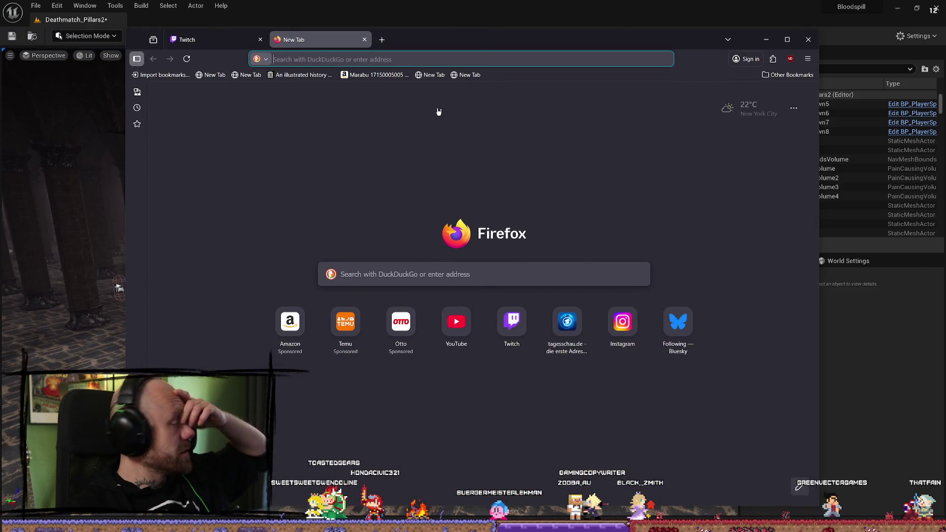
pyautogui.click(787, 40)
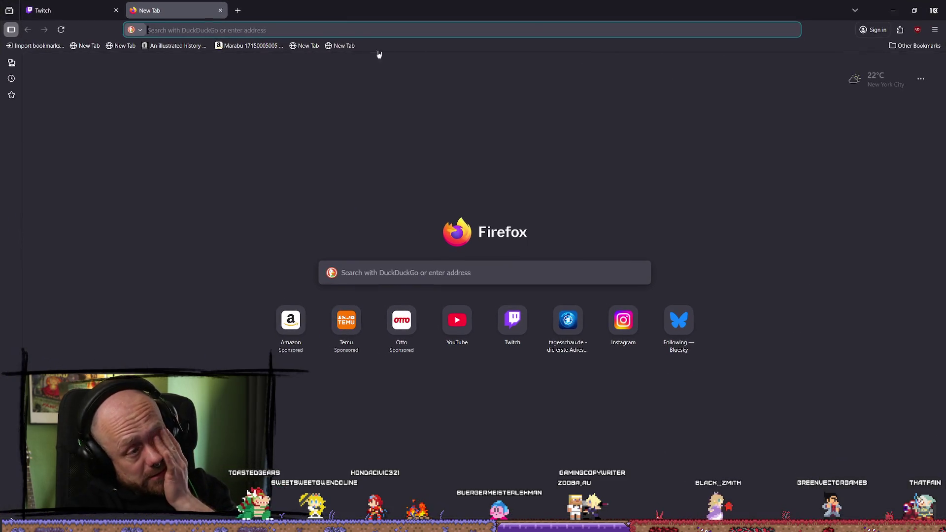
pyautogui.moveTo(386, 15); pyautogui.dragTo(411, 38)
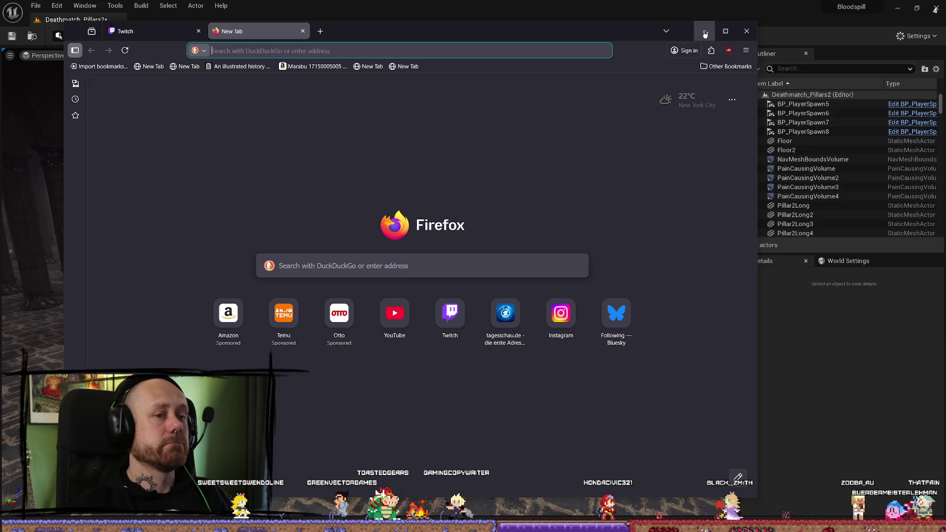
pyautogui.click(705, 34)
# In a new File Explorer window, browse the drives and reach the Volume (D:) drive
pyautogui.press('super+e')
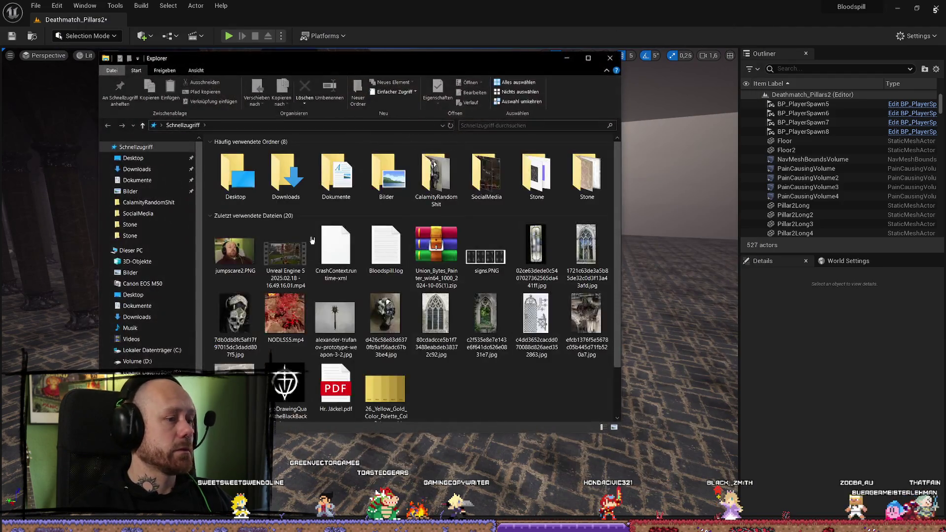
pyautogui.click(148, 354)
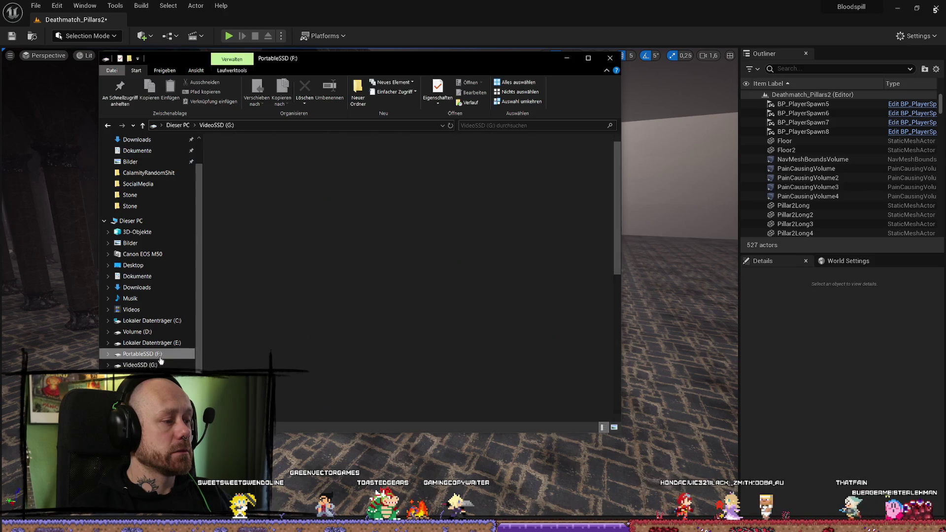
pyautogui.scroll(-5, 271, 296)
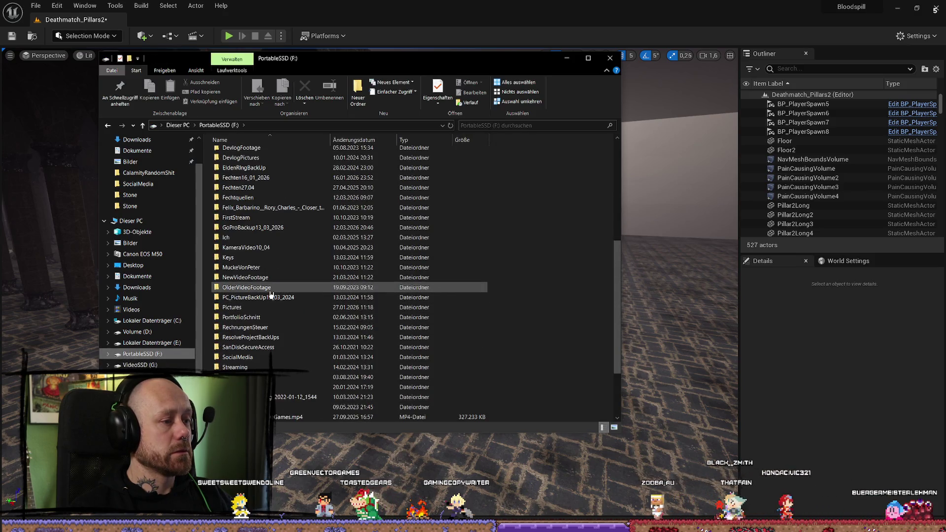
pyautogui.click(137, 331)
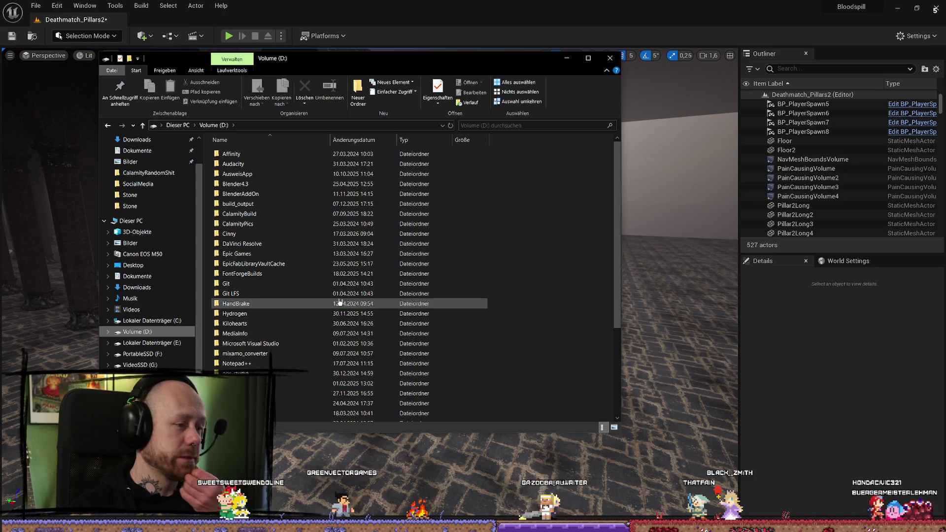
pyautogui.scroll(-4, 281, 295)
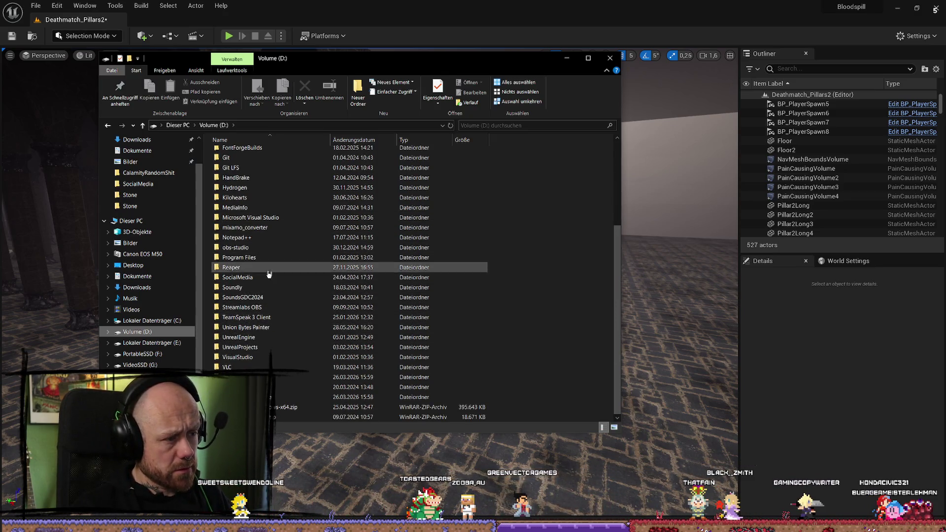
pyautogui.scroll(1, 282, 313)
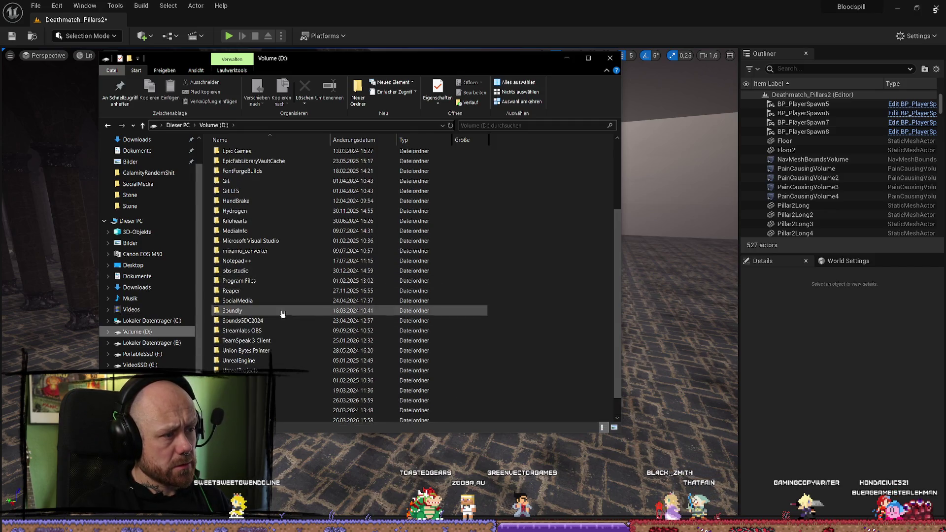
pyautogui.doubleClick(281, 360)
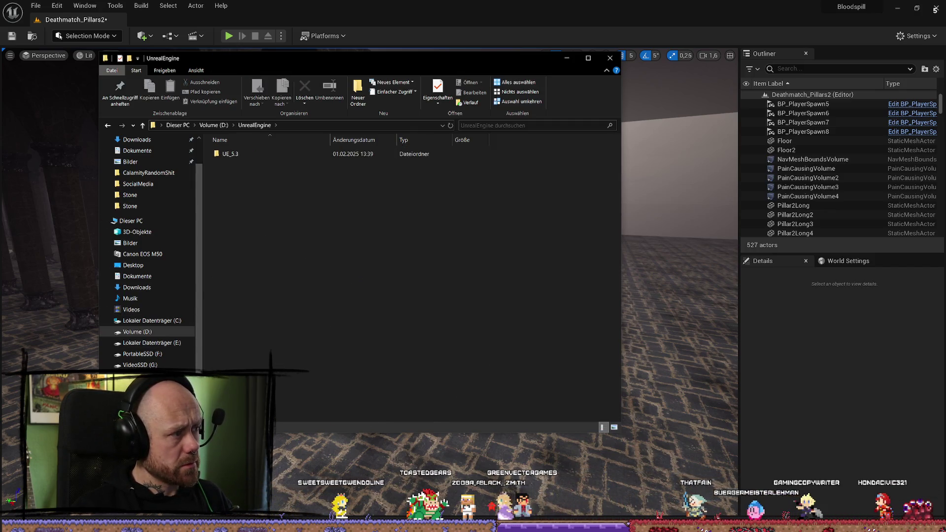
pyautogui.hotkey('alt', 'Tab')
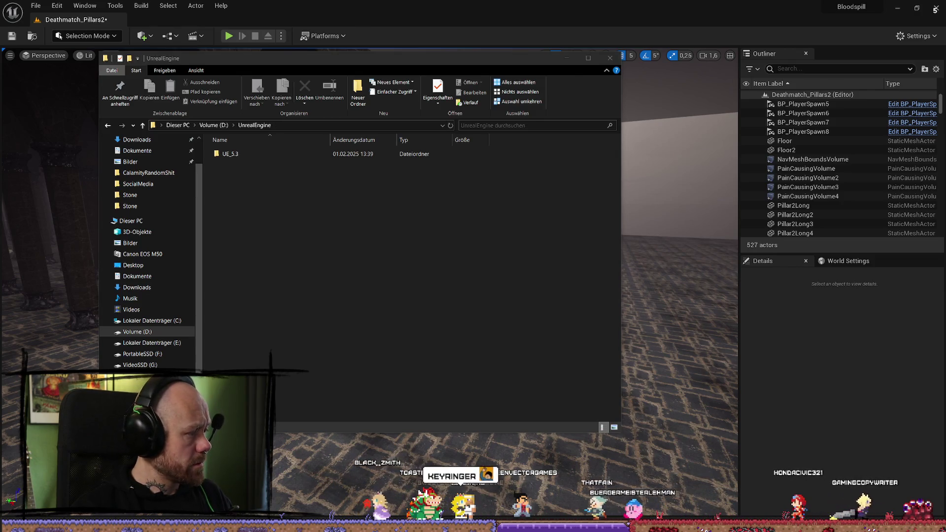
pyautogui.click(385, 342)
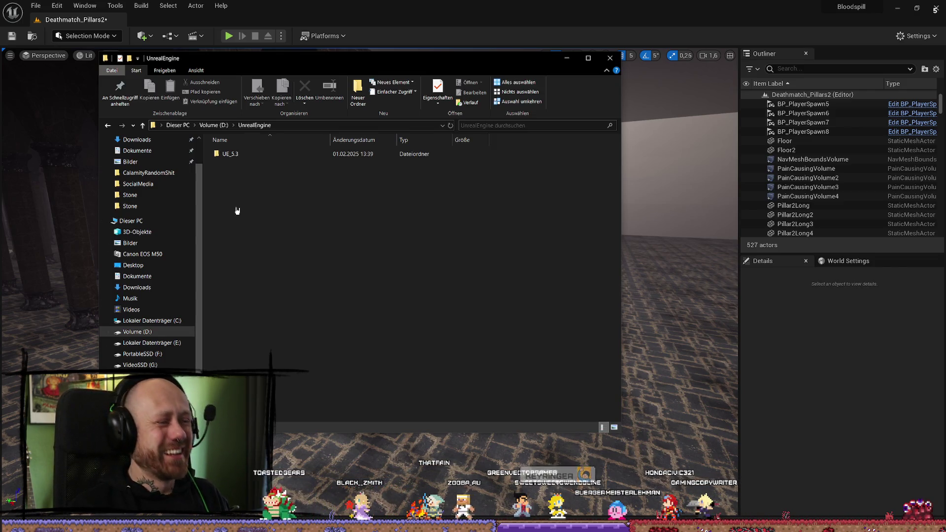
# Go to D:\UnrealProjects\BloodSpill\Saved\Logs and open Bloodspill-backup-2026.03.27-11.00.10.log
pyautogui.click(209, 125)
pyautogui.scroll(-2, 296, 365)
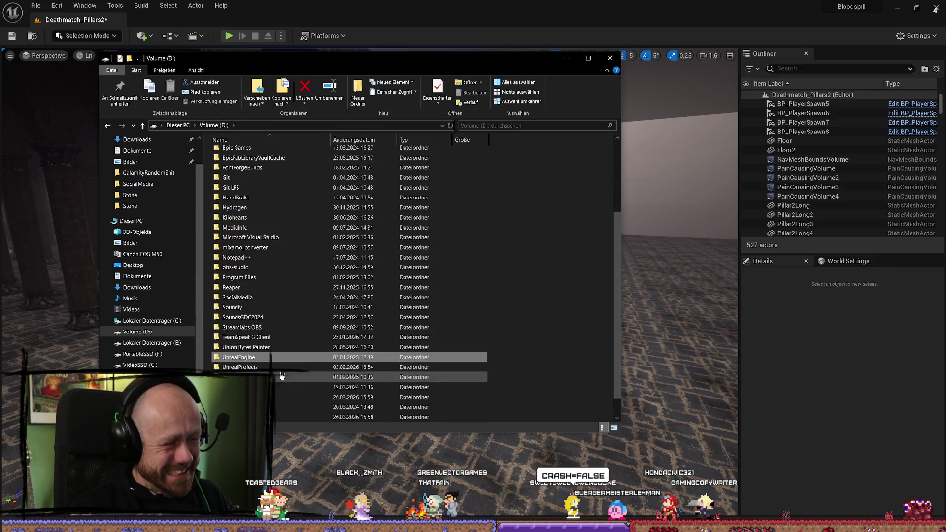
pyautogui.doubleClick(283, 367)
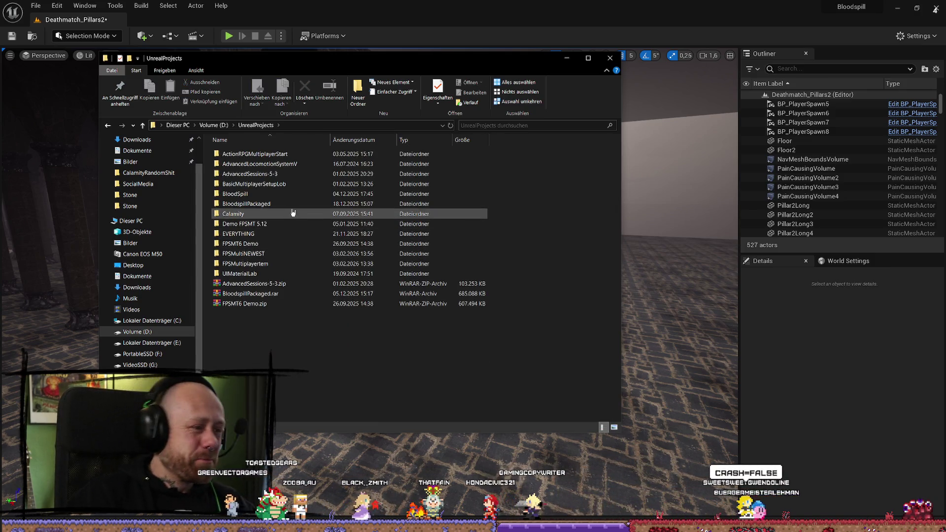
pyautogui.doubleClick(294, 194)
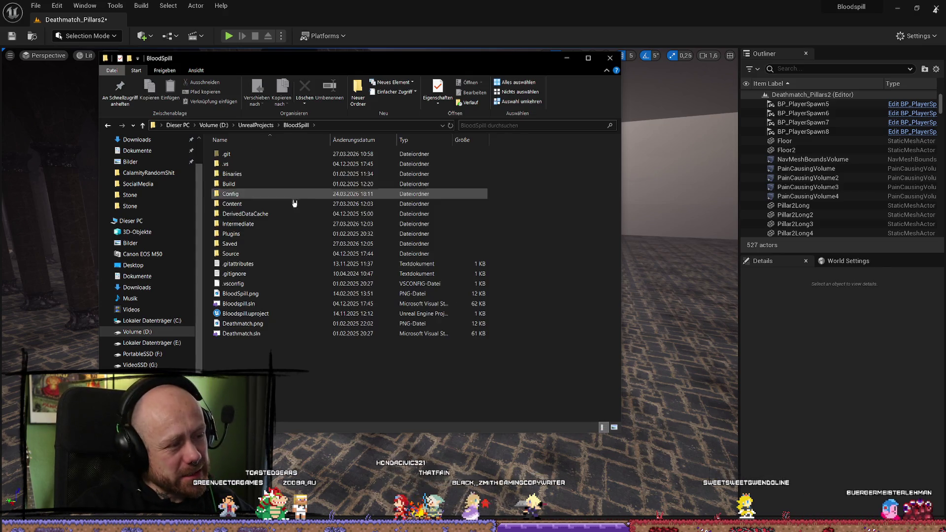
pyautogui.doubleClick(246, 243)
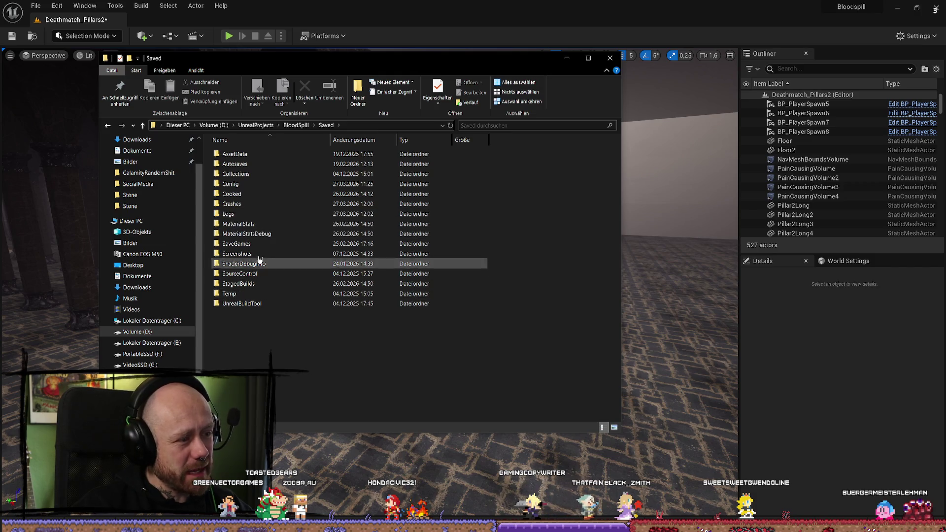
pyautogui.doubleClick(264, 212)
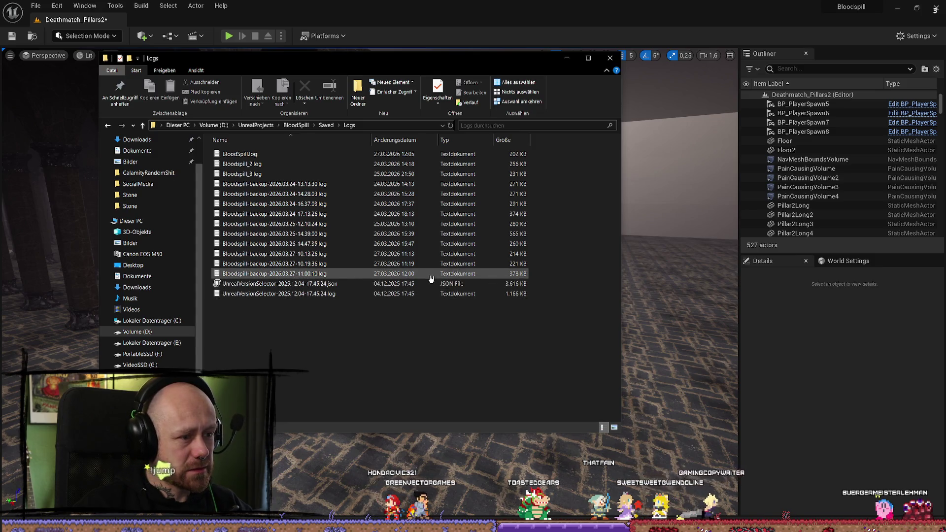
pyautogui.doubleClick(345, 274)
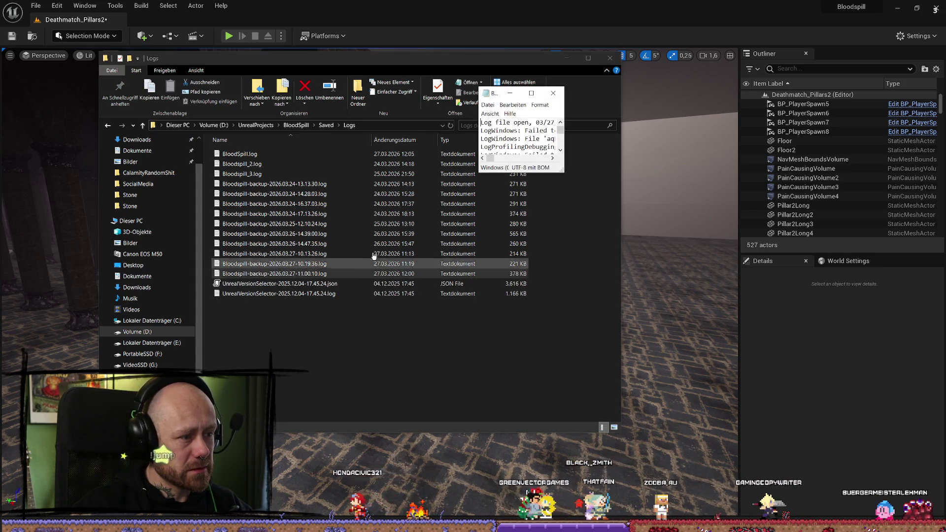
# Maximize the Notepad log and scroll down to the crash section
pyautogui.click(531, 93)
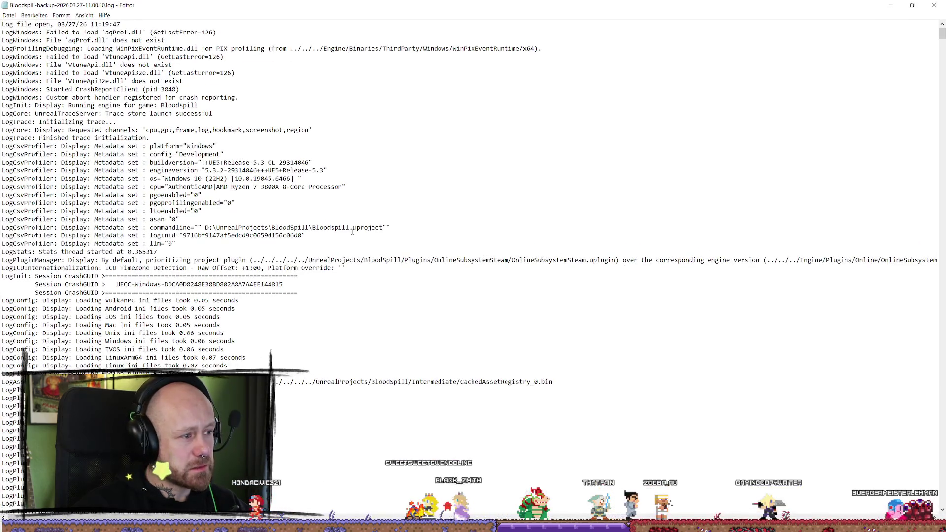
pyautogui.scroll(-1, 302, 240)
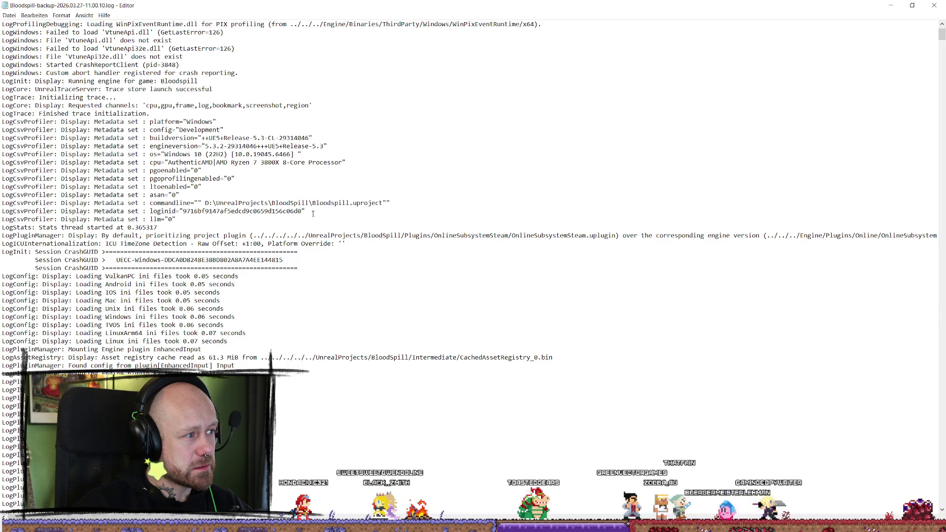
pyautogui.scroll(-20, 313, 213)
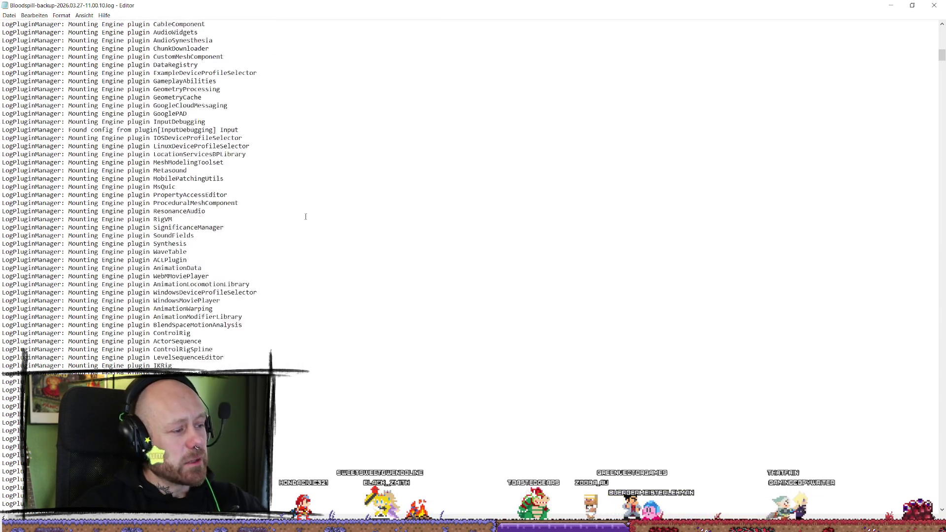
pyautogui.scroll(-15, 310, 214)
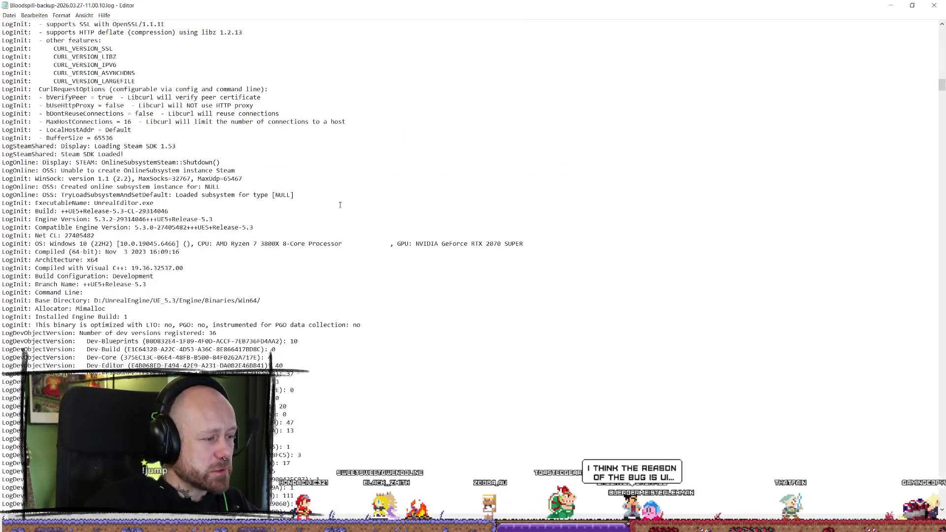
pyautogui.scroll(-20, 340, 204)
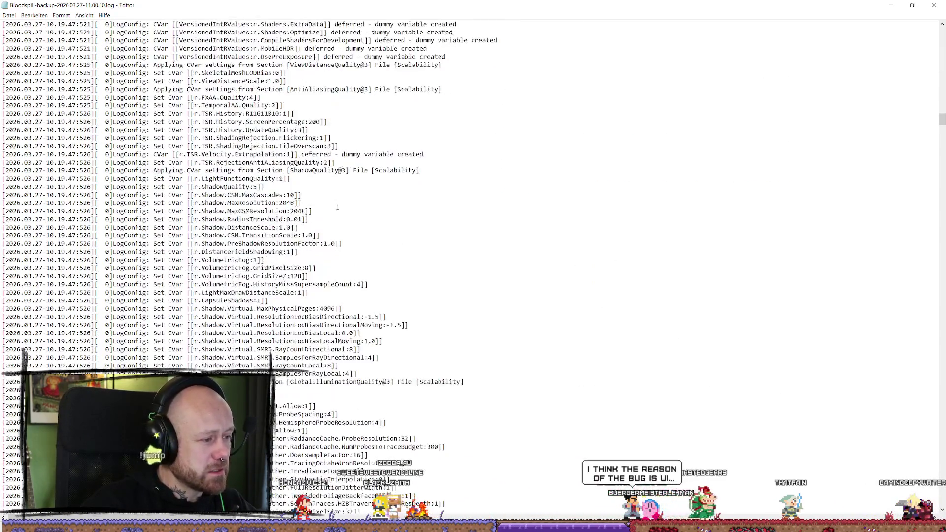
pyautogui.scroll(-20, 337, 207)
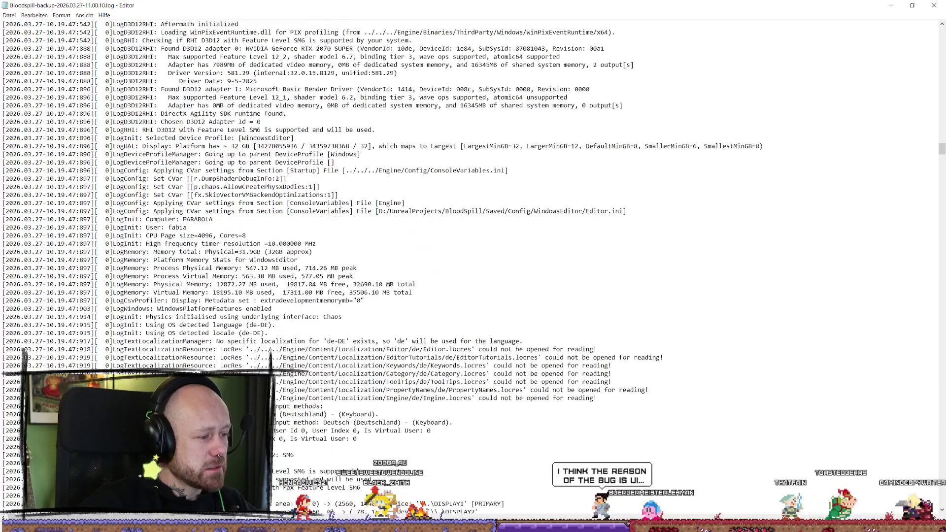
pyautogui.scroll(-20, 340, 207)
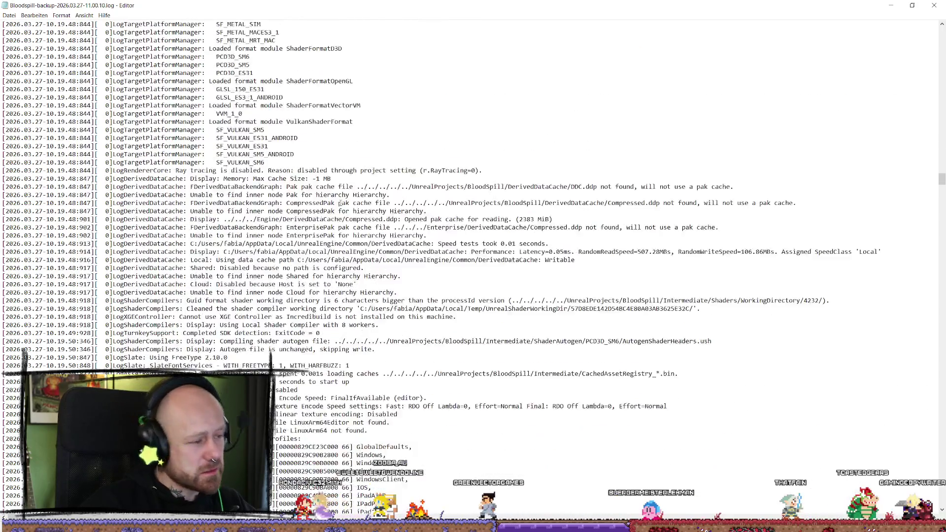
pyautogui.scroll(-20, 340, 203)
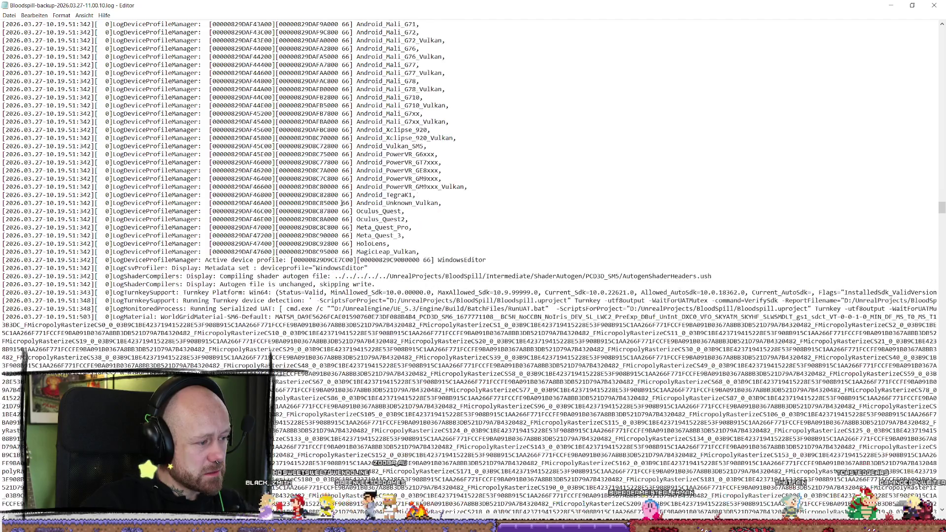
pyautogui.moveTo(943, 211); pyautogui.dragTo(943, 500)
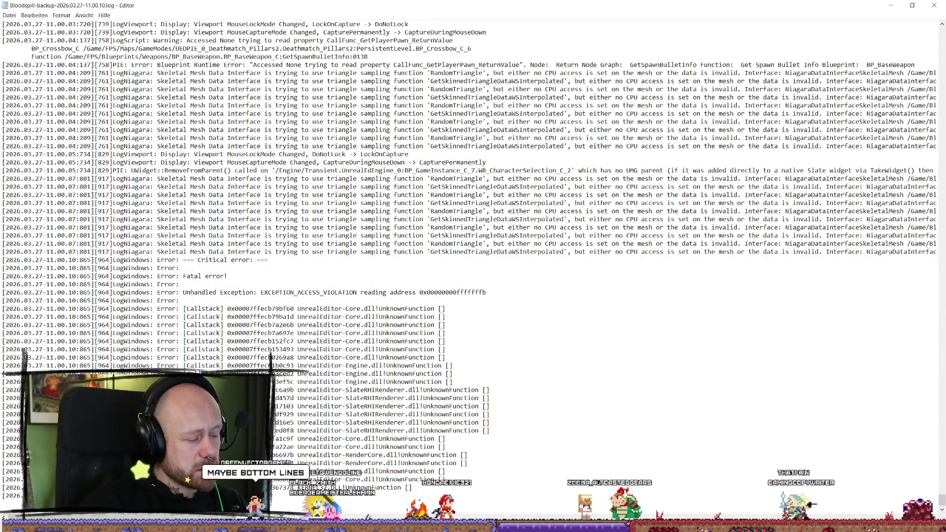
pyautogui.scroll(2, 250, 256)
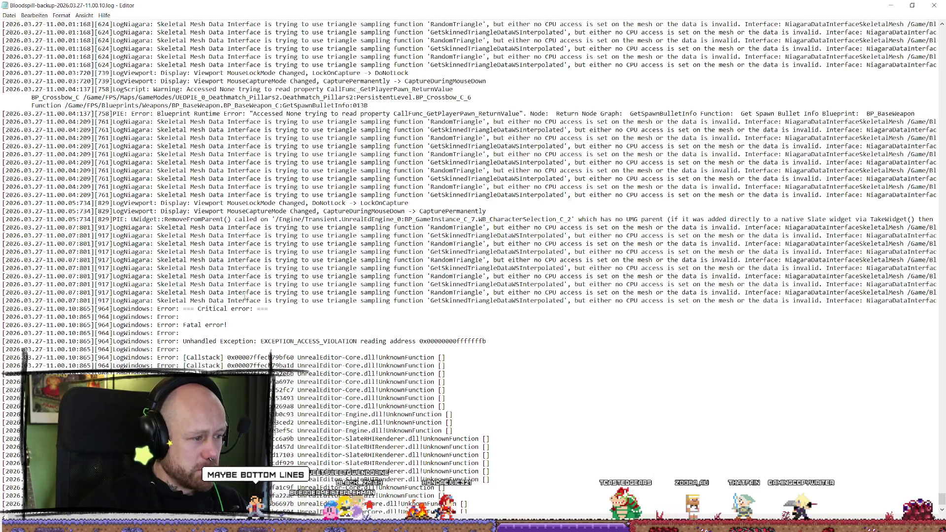
pyautogui.scroll(5, 245, 294)
pyautogui.scroll(-2, 267, 266)
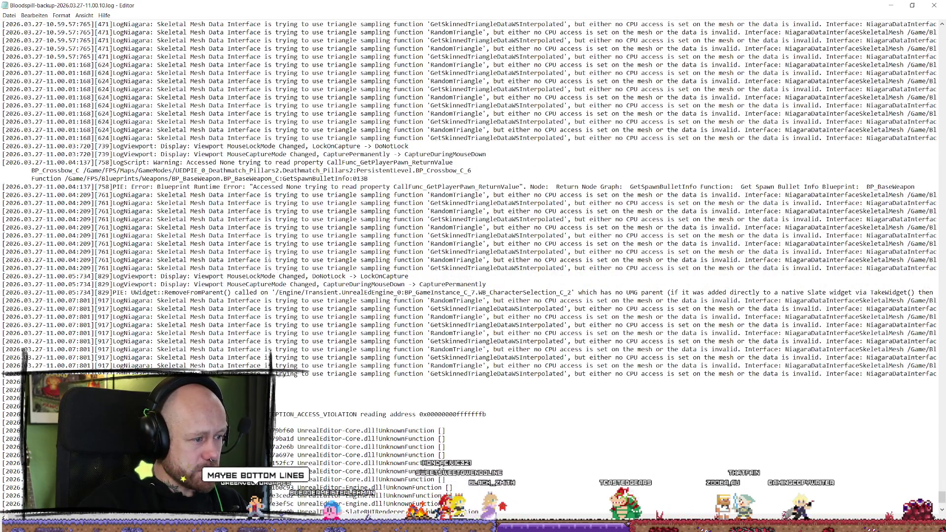
pyautogui.scroll(-3, 269, 257)
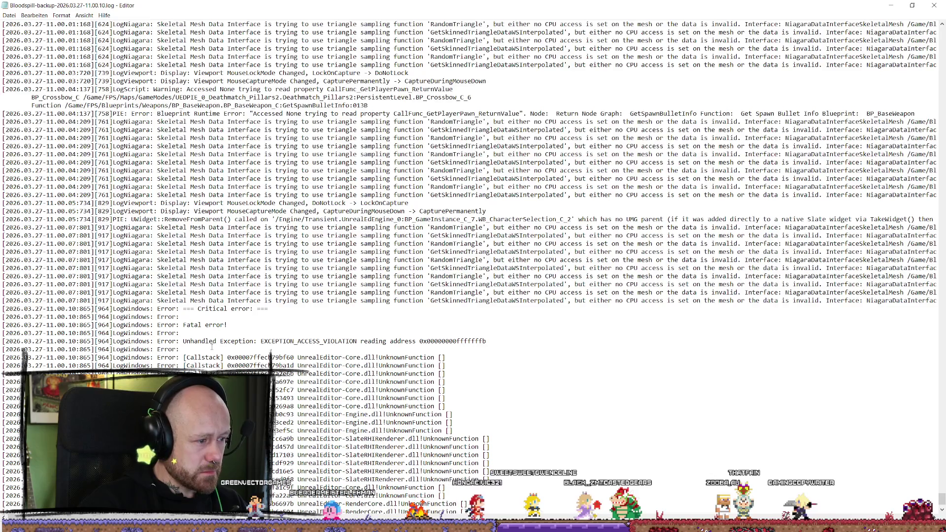
# Copy the Unhandled Exception EXCEPTION_ACCESS_VIOLATION message and switch to Firefox
pyautogui.moveTo(266, 341); pyautogui.dragTo(180, 349)
pyautogui.click(346, 341)
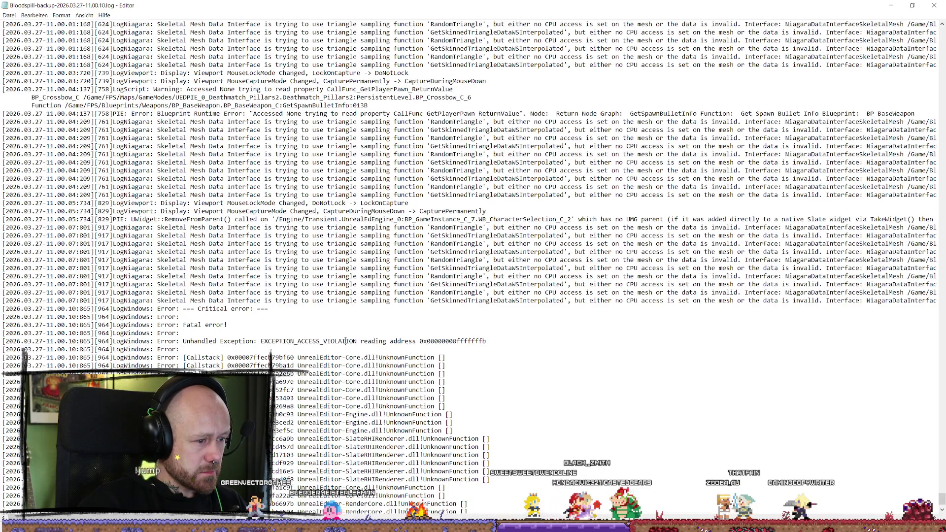
pyautogui.moveTo(365, 341); pyautogui.dragTo(482, 341)
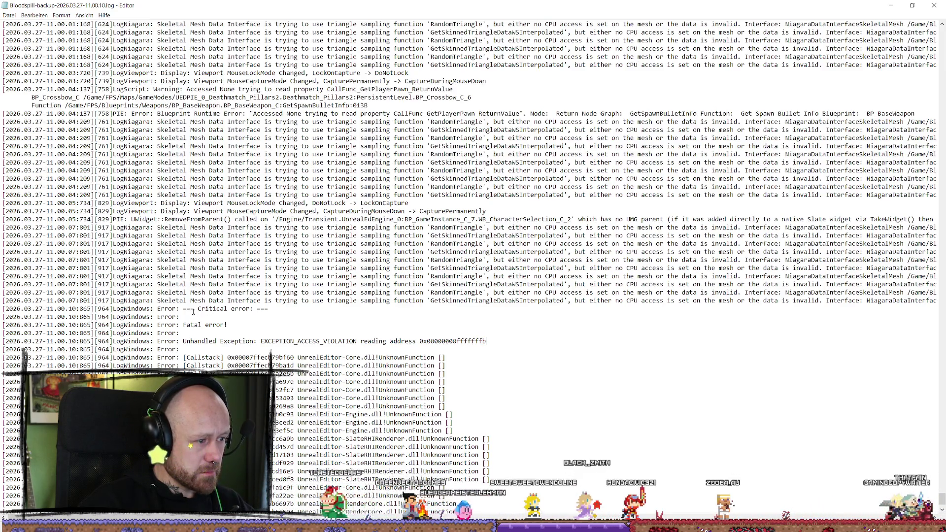
pyautogui.tripleClick(192, 315)
pyautogui.click(319, 318)
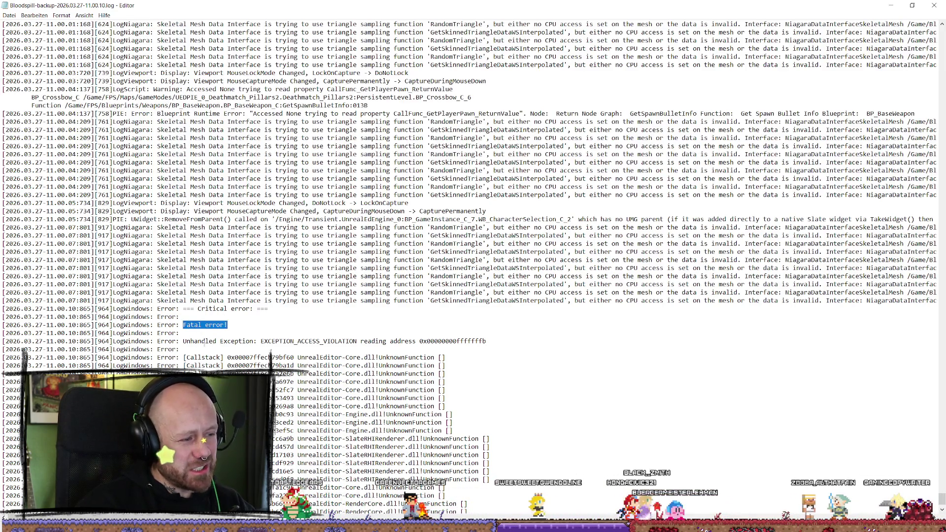
pyautogui.moveTo(182, 340); pyautogui.dragTo(486, 340)
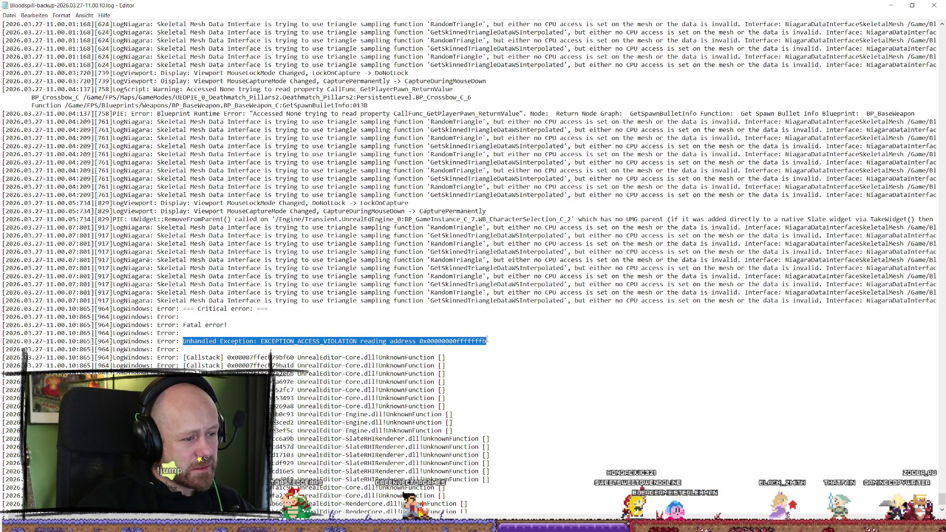
pyautogui.rightClick(451, 345)
pyautogui.click(466, 370)
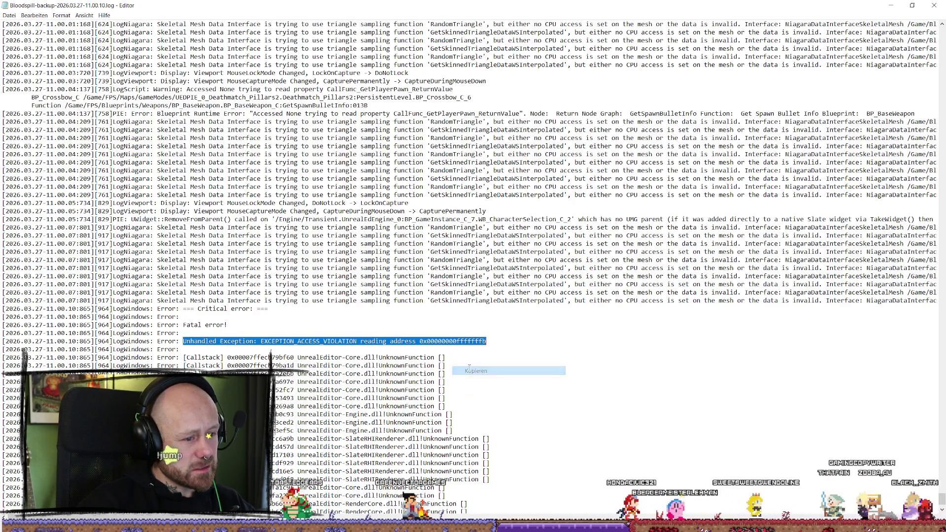
pyautogui.scroll(-2, 434, 365)
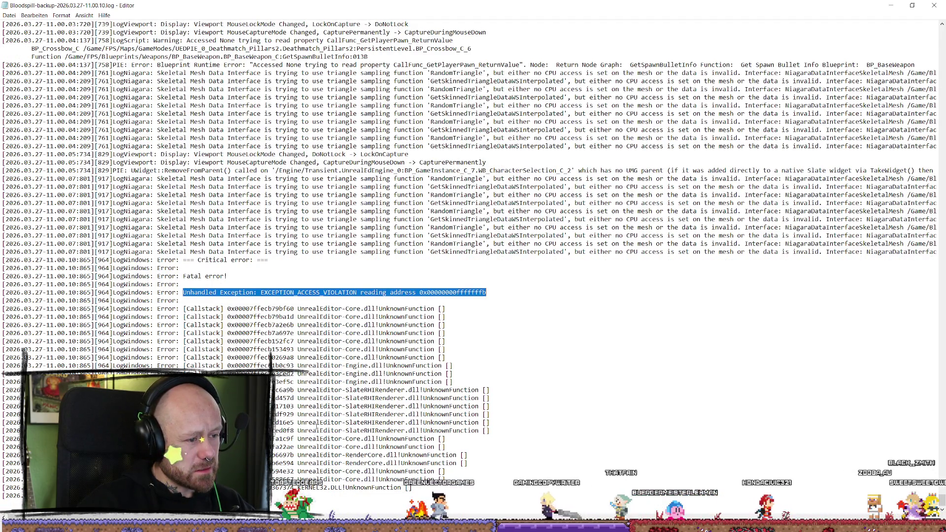
pyautogui.click(188, 349)
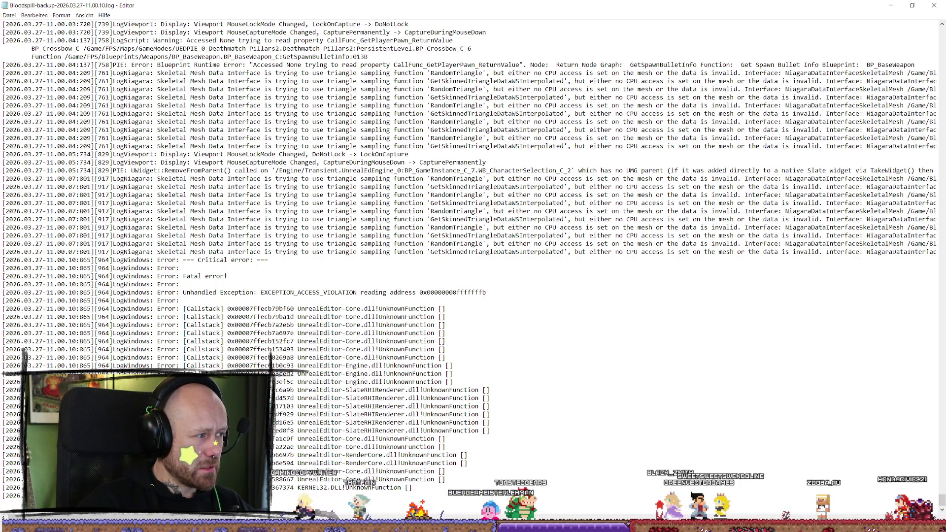
pyautogui.hotkey('alt', 'Tab')
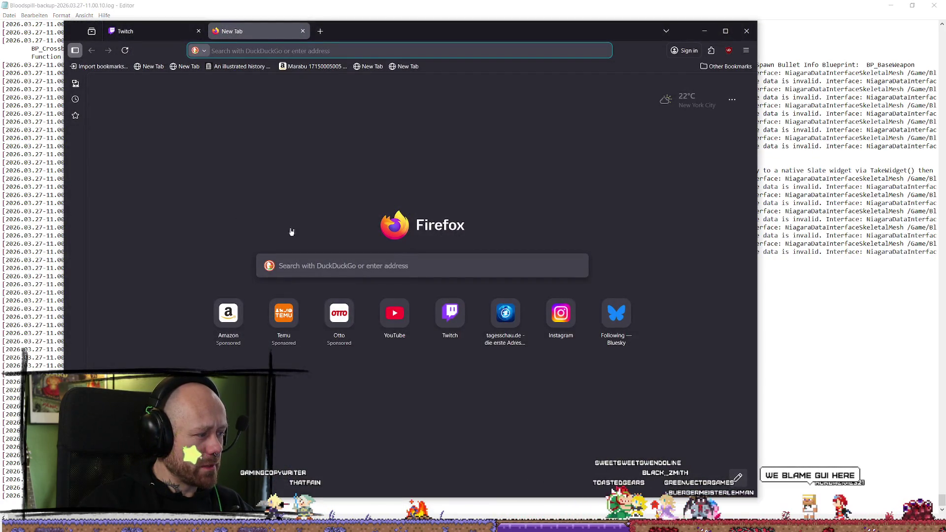
# Briefly switch to Unreal Editor and fly the camera into the pillar hall
pyautogui.click(355, 271)
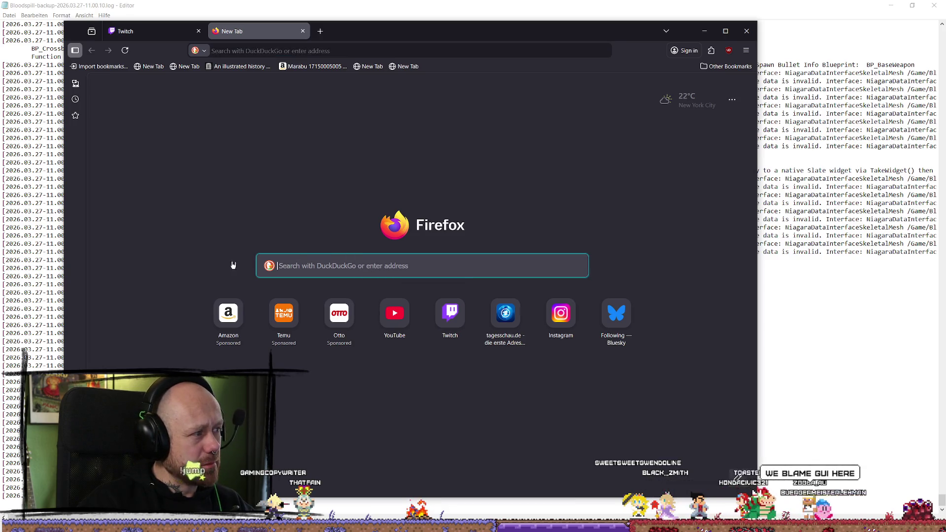
pyautogui.hotkey('alt', 'Tab')
pyautogui.moveTo(373, 261)
pyautogui.mouseDown()
pyautogui.moveTo(416, 391)
pyautogui.moveTo(469, 427)
pyautogui.mouseUp()
pyautogui.hotkey('ctrl', 'space')
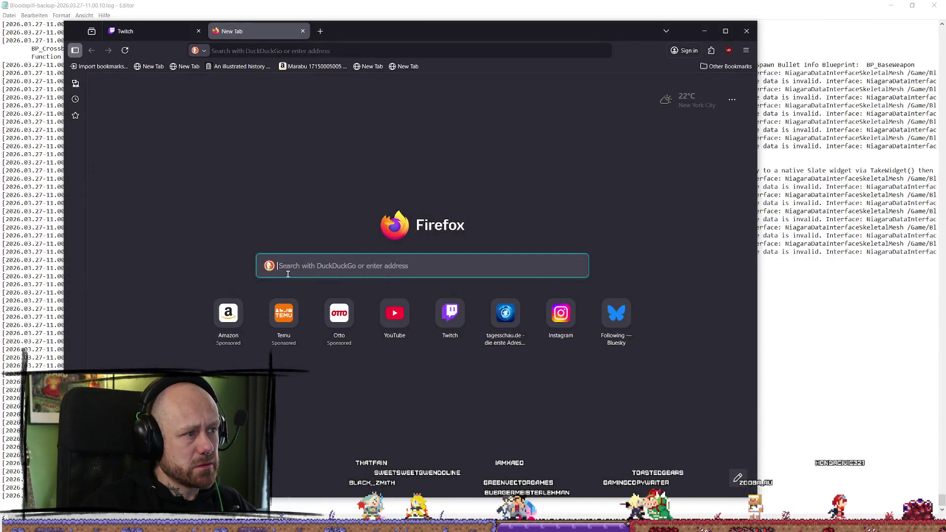
# On google.com, search 'Unreal' plus the pasted EXCEPTION_ACCESS_VIOLATION error message
pyautogui.click(334, 50)
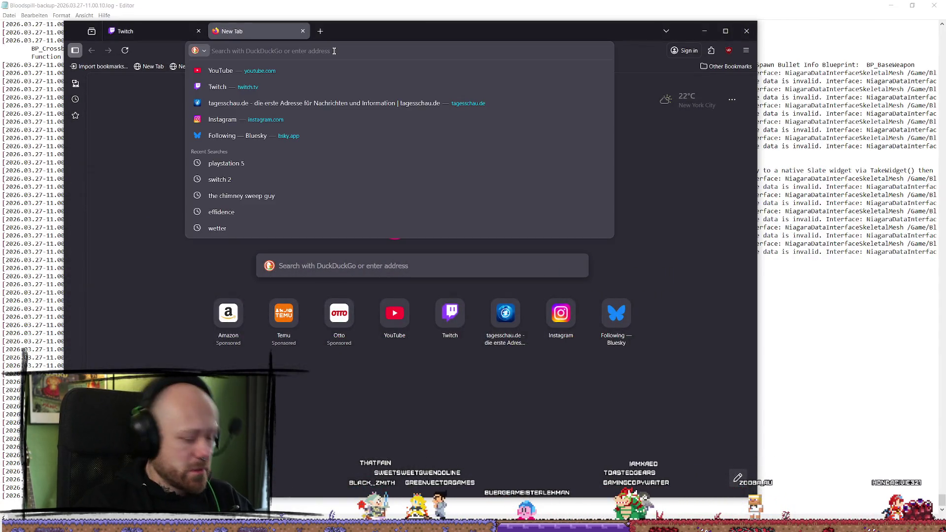
pyautogui.write('google.com')
pyautogui.press('Return')
pyautogui.hotkey('ctrl', 'v')
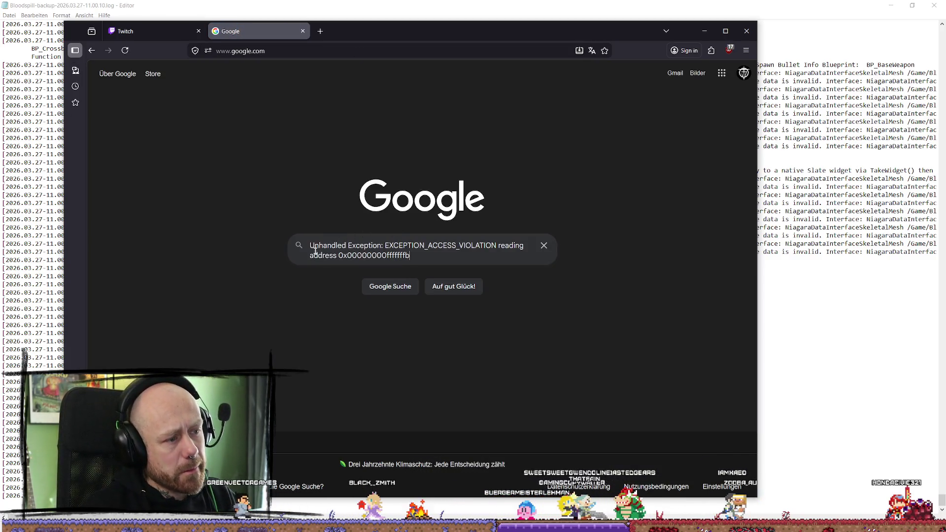
pyautogui.write('Unre')
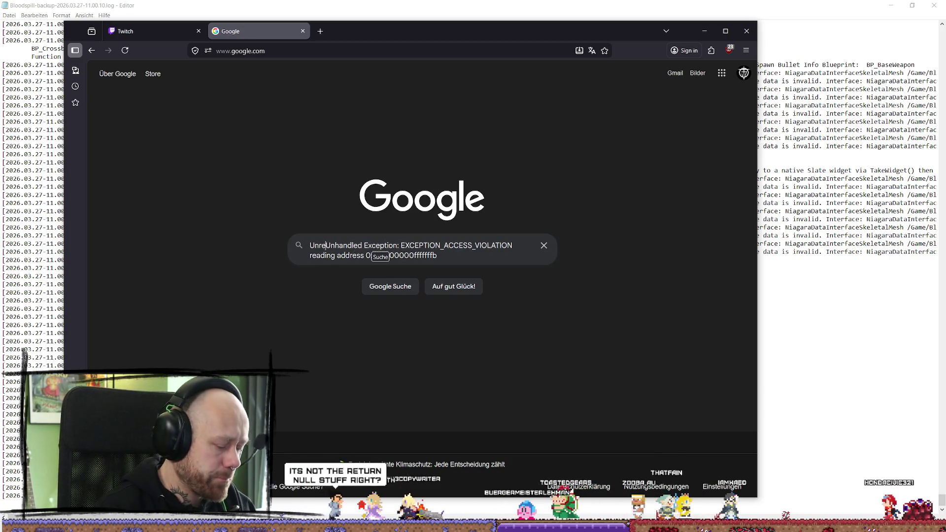
pyautogui.write('al')
pyautogui.press('Return')
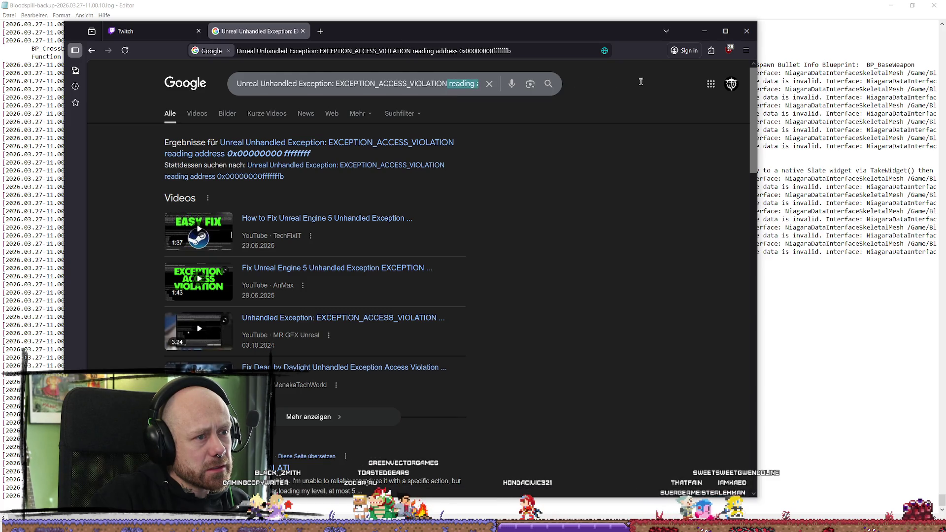
# Scroll through the Google results, highlighting the error text in the Driver Easy snippet
pyautogui.click(430, 84)
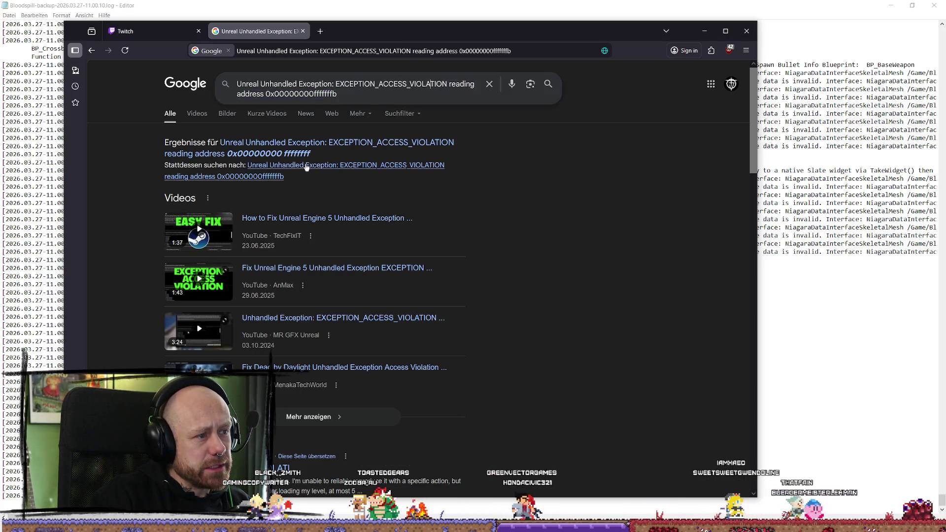
pyautogui.scroll(-4, 453, 199)
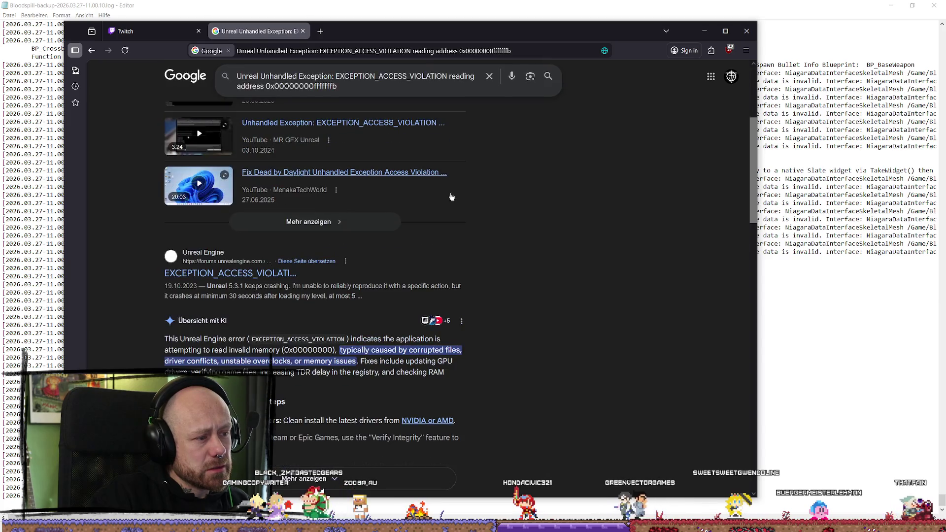
pyautogui.scroll(-1, 249, 213)
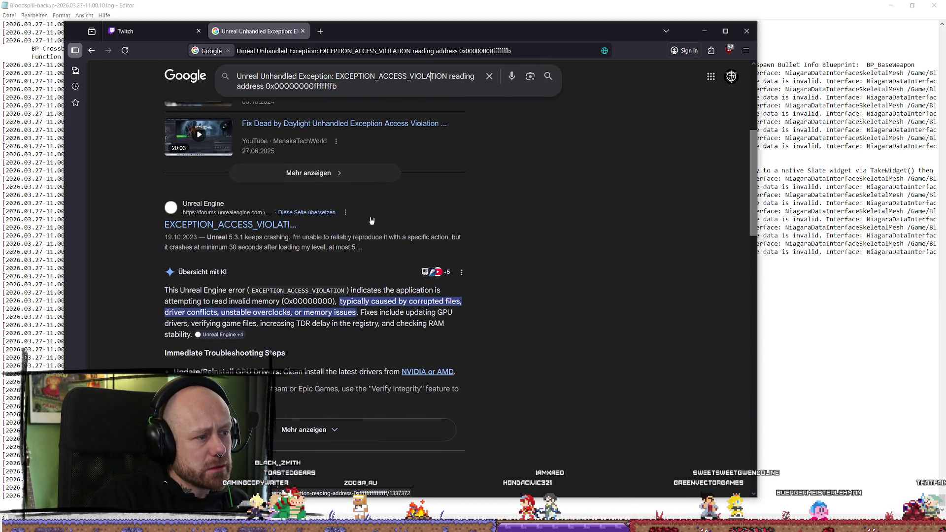
pyautogui.scroll(-4, 503, 212)
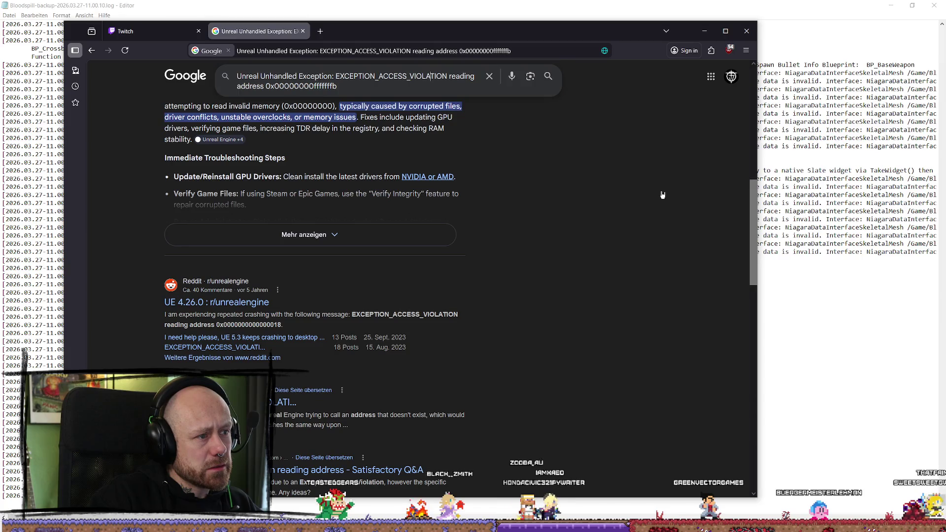
pyautogui.scroll(-3, 662, 194)
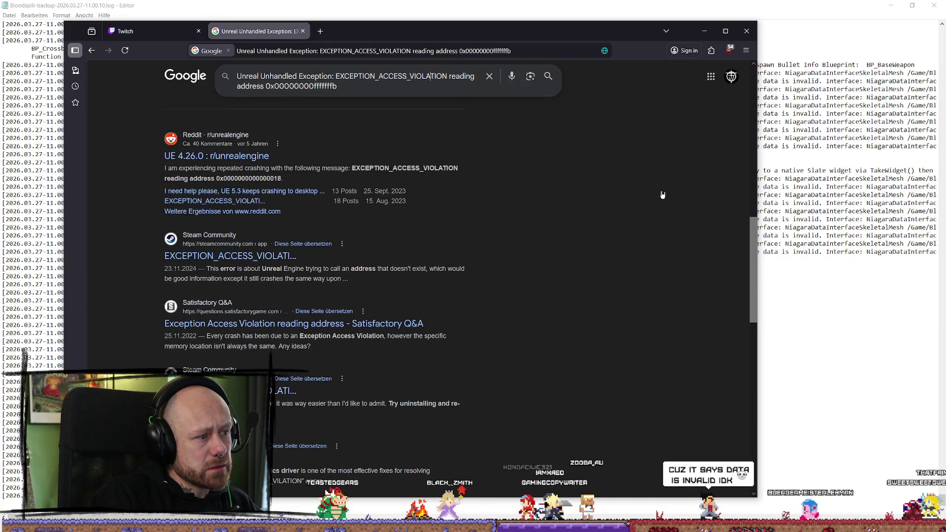
pyautogui.scroll(-2, 662, 195)
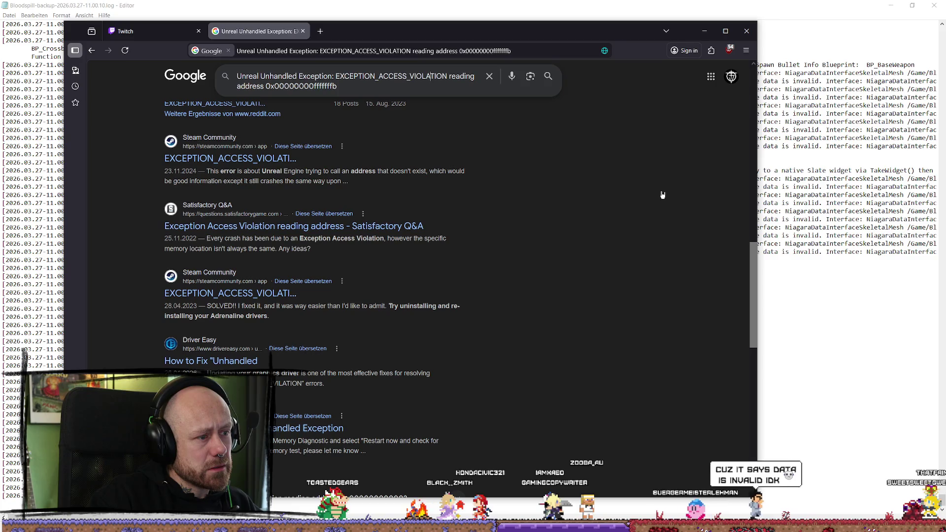
pyautogui.scroll(3, 662, 195)
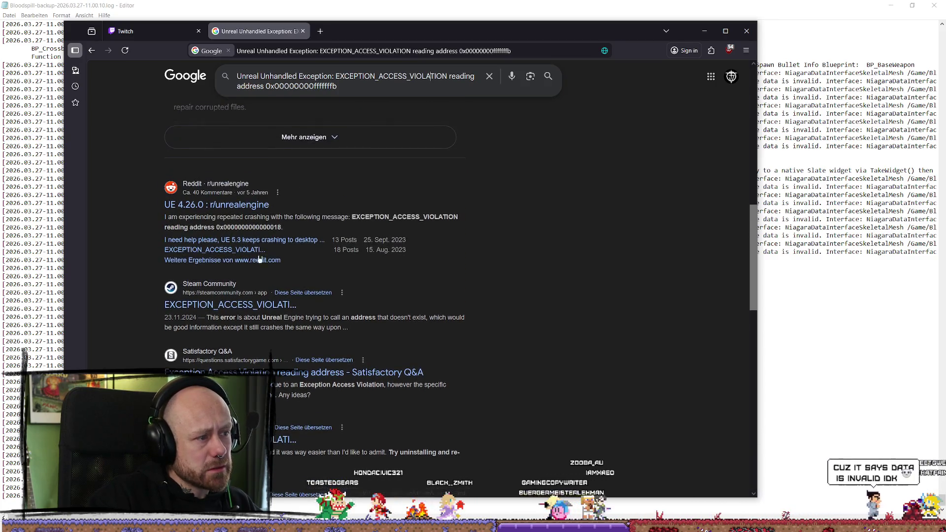
pyautogui.scroll(-3, 405, 301)
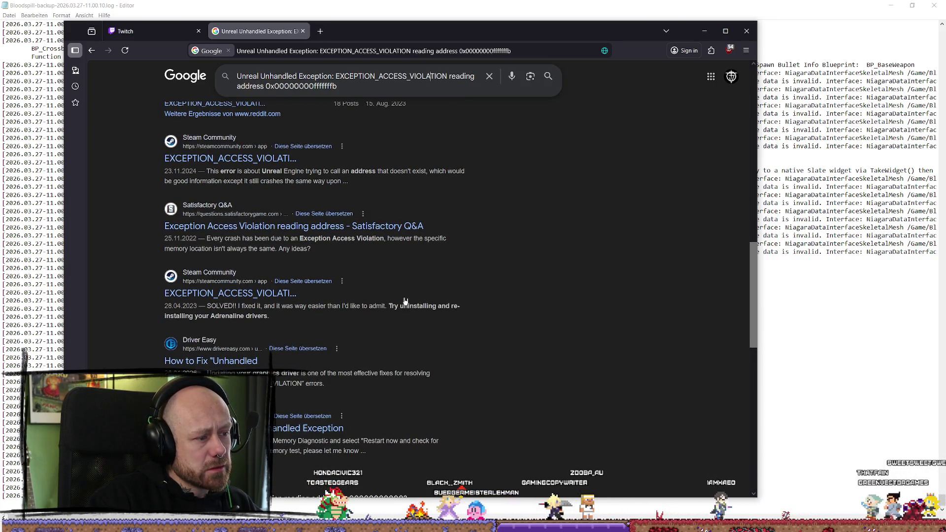
pyautogui.scroll(-1, 405, 301)
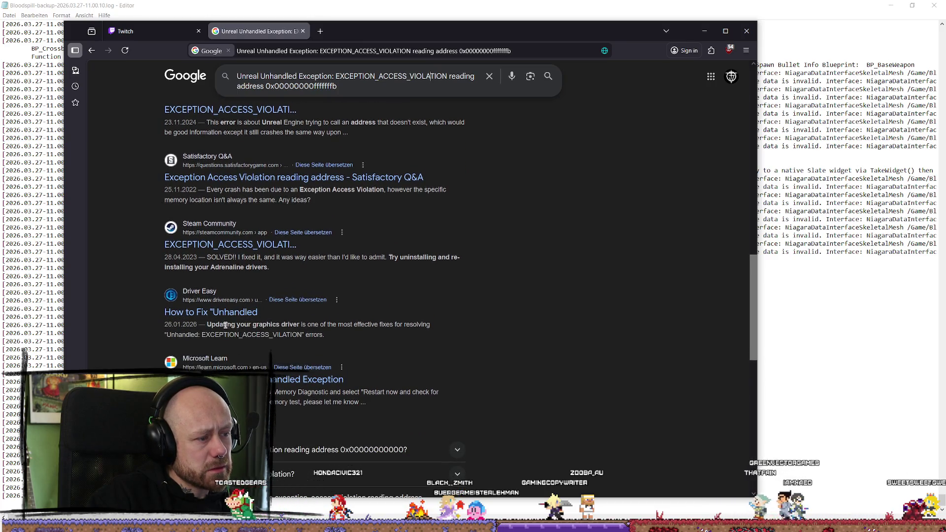
pyautogui.moveTo(403, 325)
pyautogui.mouseDown()
pyautogui.moveTo(317, 325)
pyautogui.moveTo(390, 326)
pyautogui.moveTo(364, 325)
pyautogui.mouseUp()
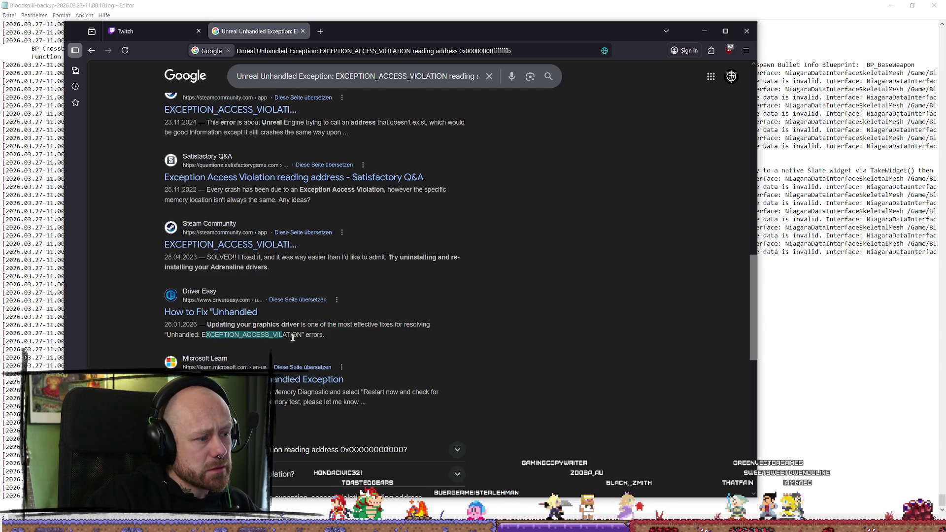
pyautogui.moveTo(299, 337); pyautogui.dragTo(232, 335)
pyautogui.click(315, 340)
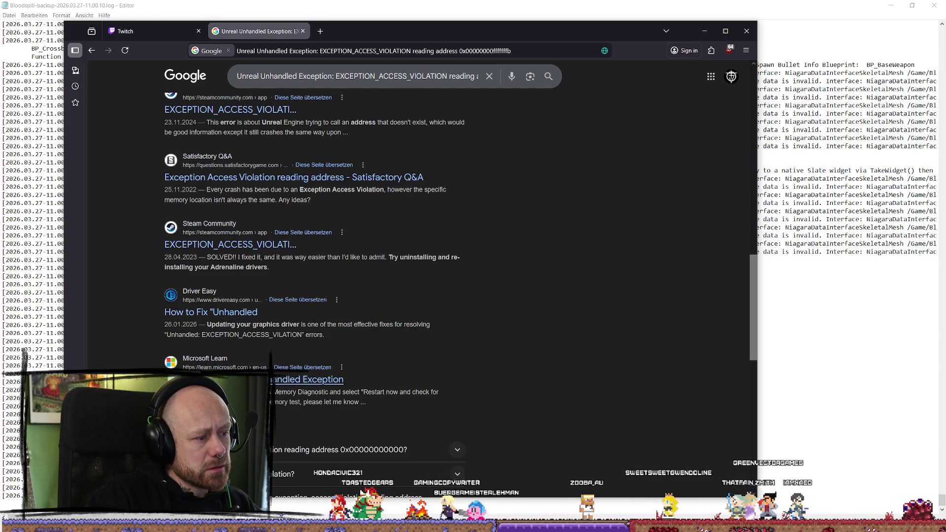
pyautogui.scroll(-3, 298, 384)
pyautogui.scroll(-4, 394, 345)
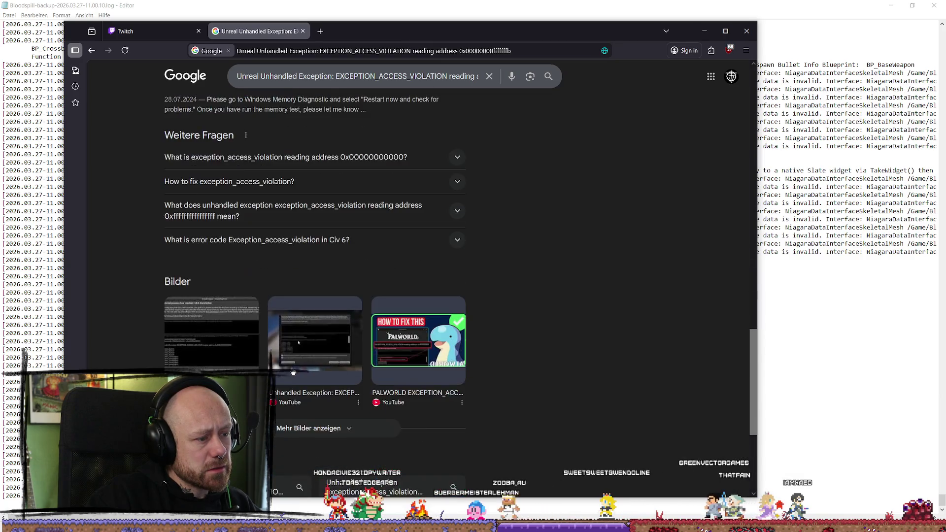
pyautogui.scroll(4, 454, 303)
# Expand the first related question's answer and open the Unreal Engine forum thread in a new tab
pyautogui.click(454, 303)
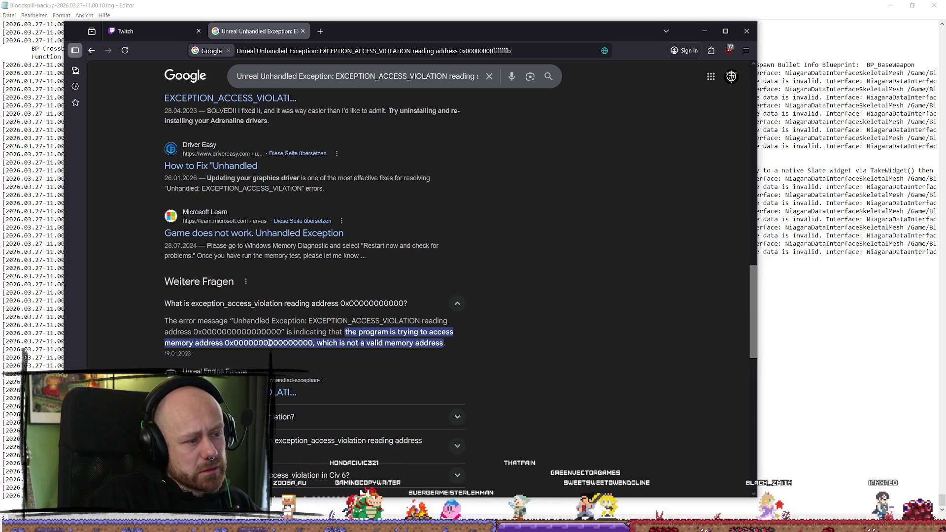
pyautogui.click(197, 330)
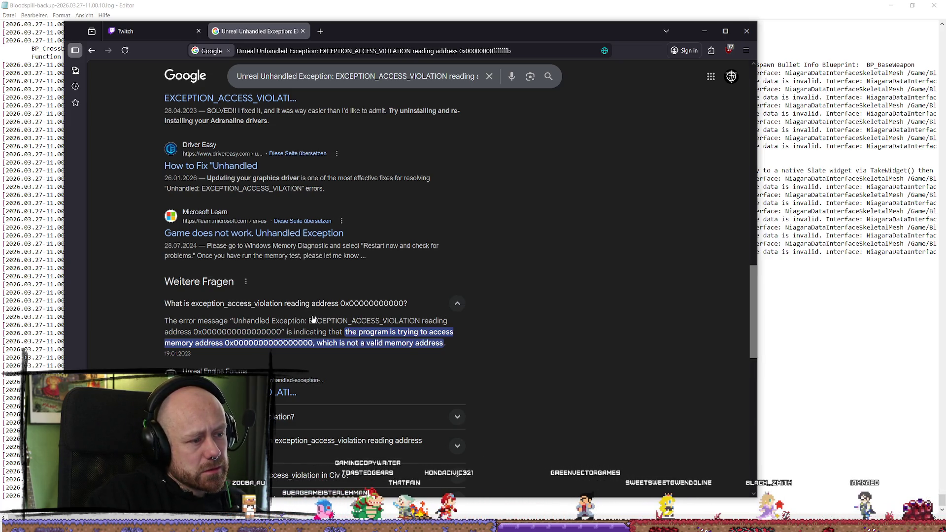
pyautogui.scroll(-4, 287, 329)
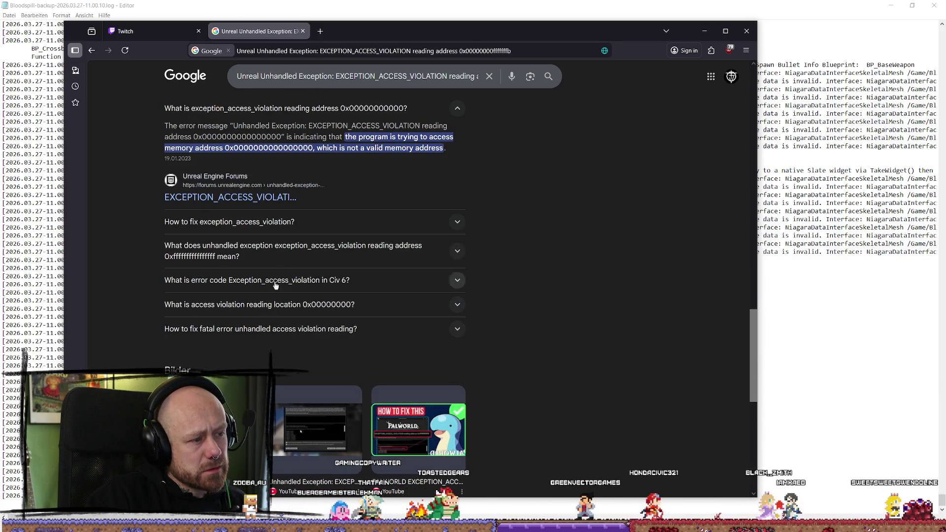
pyautogui.scroll(-2, 295, 326)
pyautogui.click(212, 328)
pyautogui.click(566, 217)
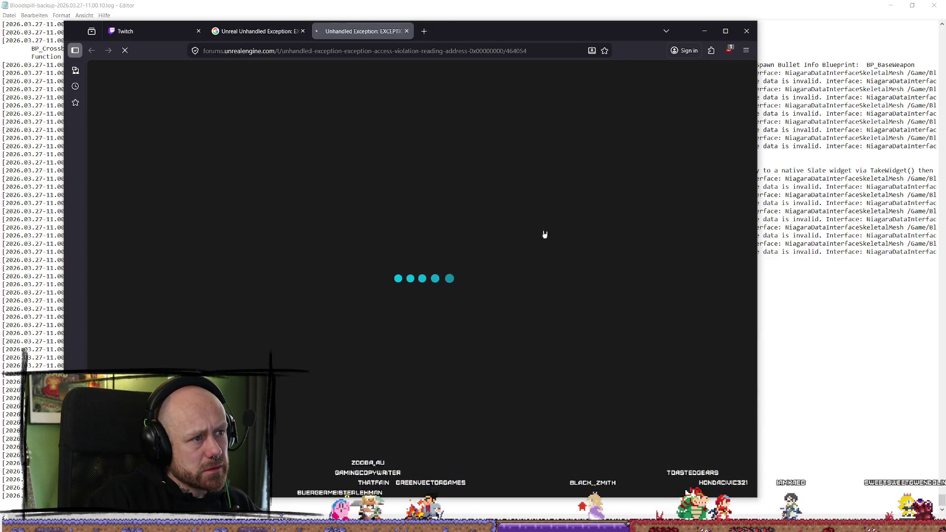
# Scroll the forum thread down to the reply explaining that address 0x00000000 means null
pyautogui.scroll(-3, 545, 234)
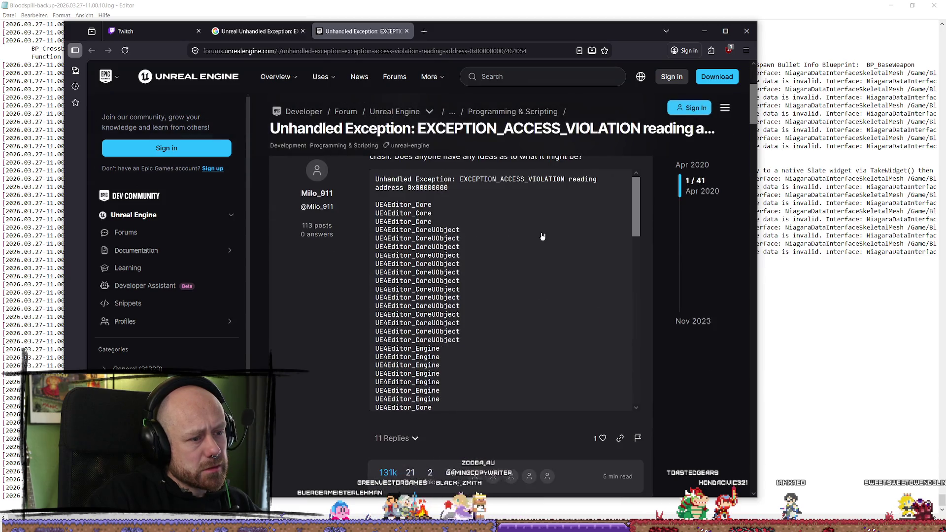
pyautogui.scroll(2, 542, 233)
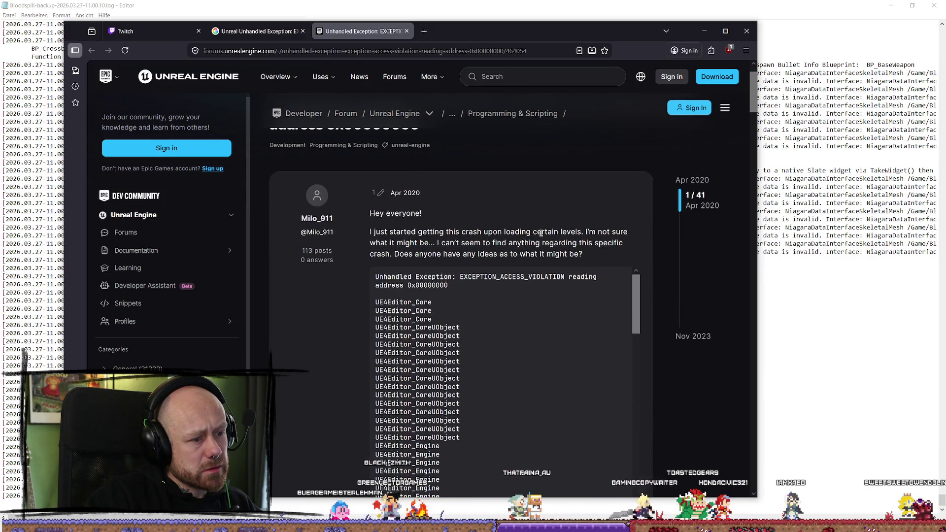
pyautogui.scroll(-10, 541, 233)
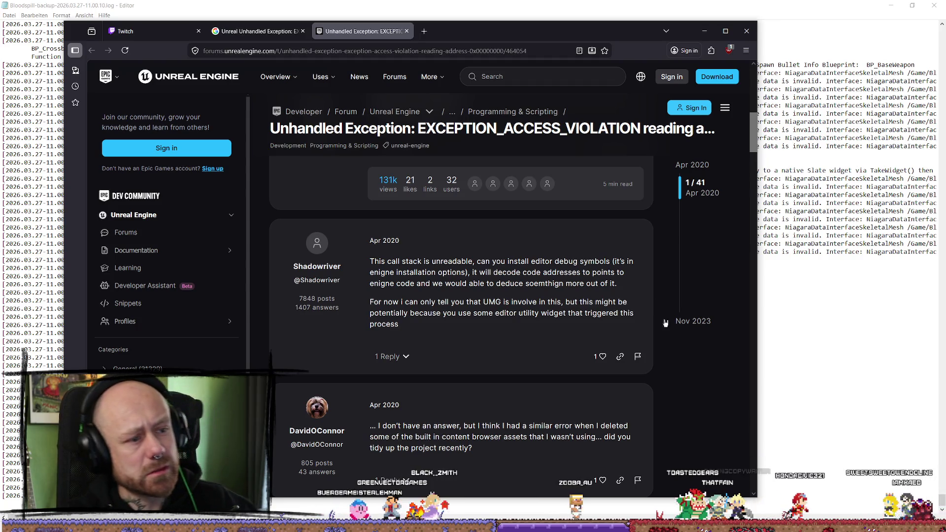
pyautogui.scroll(-4, 544, 325)
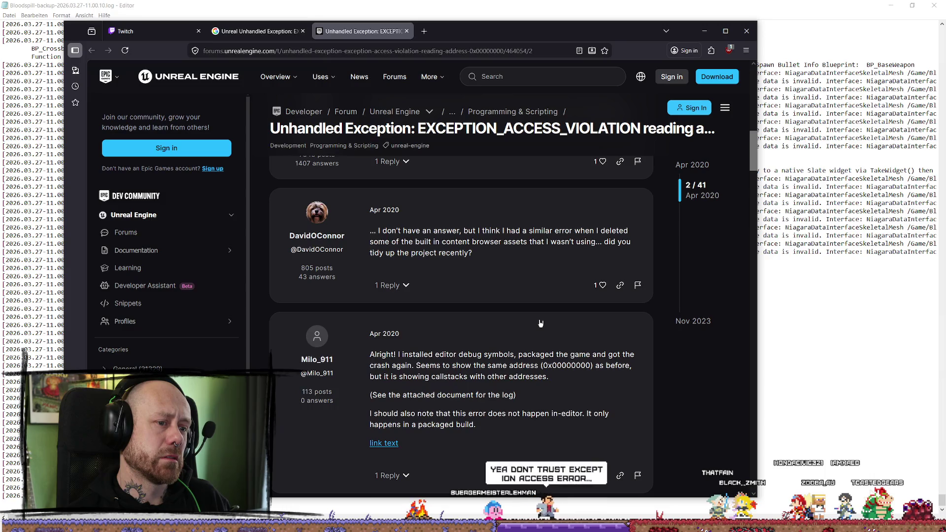
pyautogui.scroll(-3, 540, 323)
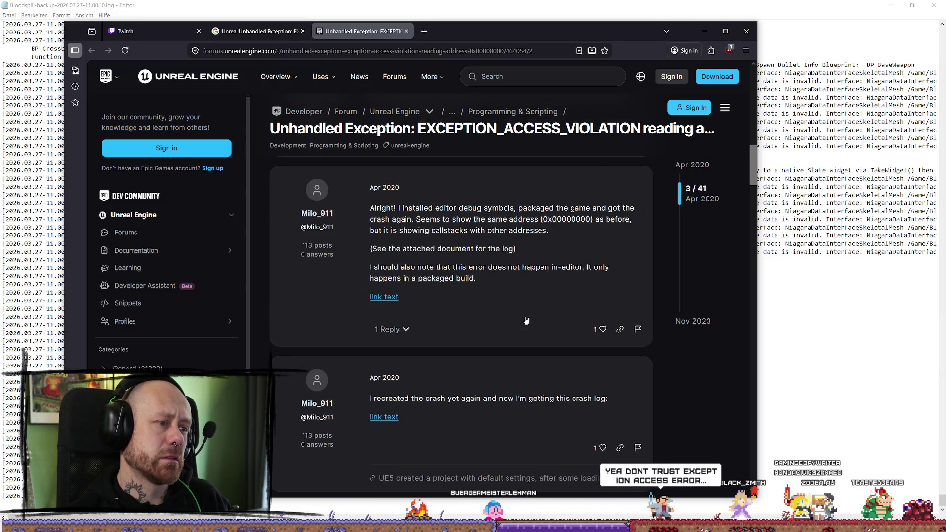
pyautogui.scroll(-4, 526, 320)
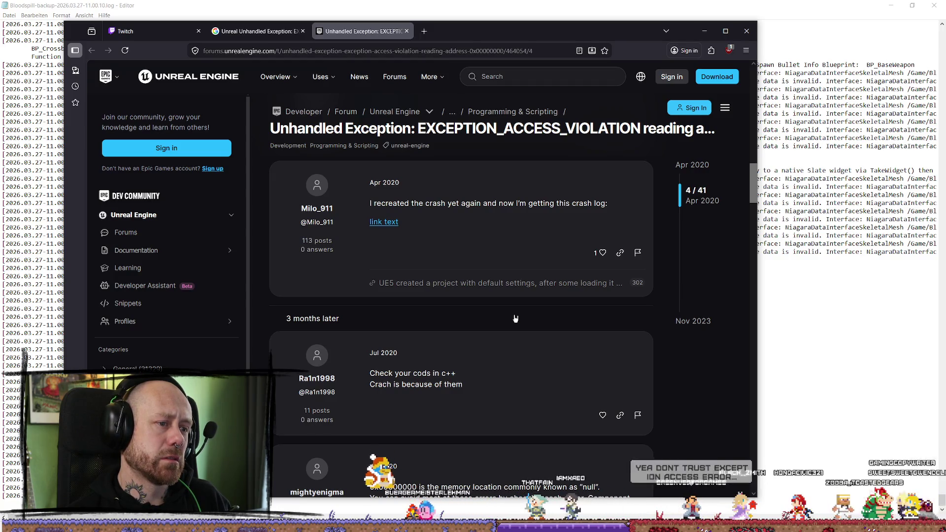
pyautogui.scroll(-2, 515, 318)
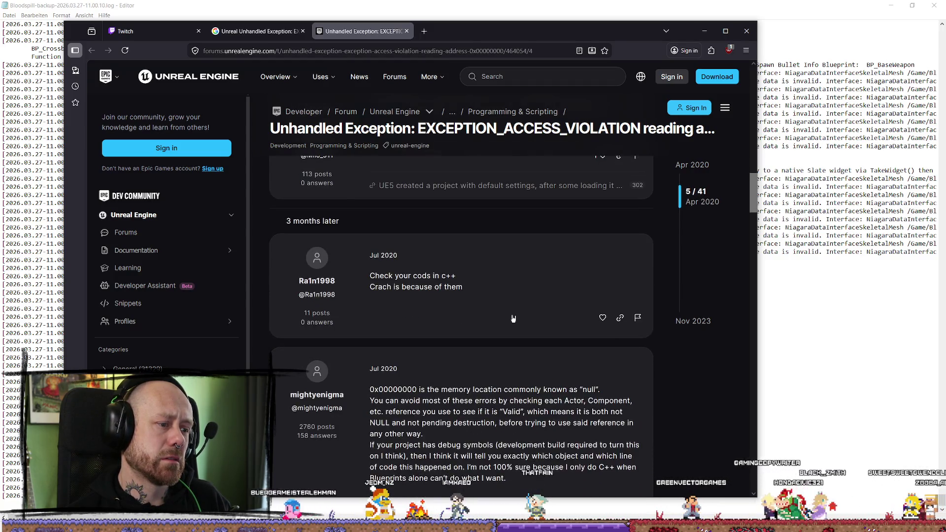
pyautogui.scroll(-3, 511, 315)
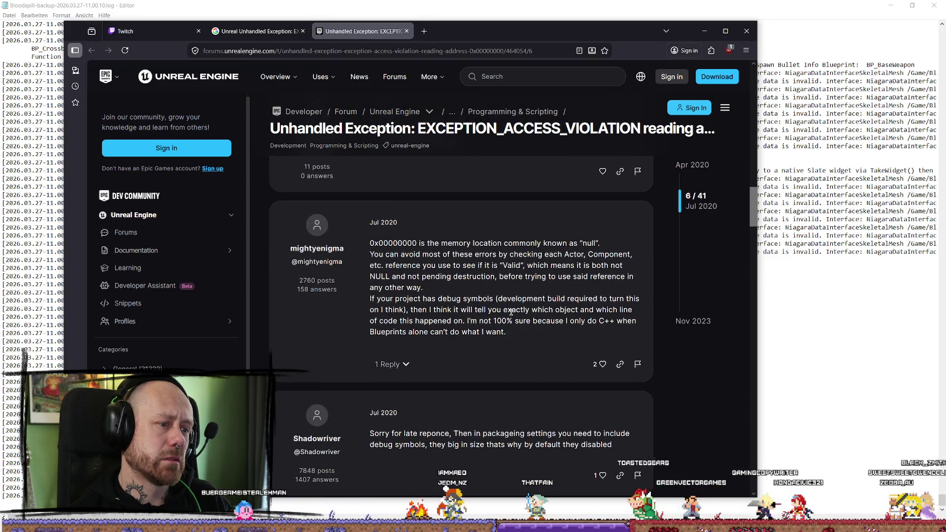
pyautogui.moveTo(528, 248); pyautogui.dragTo(625, 250)
pyautogui.click(523, 250)
pyautogui.scroll(-1, 451, 261)
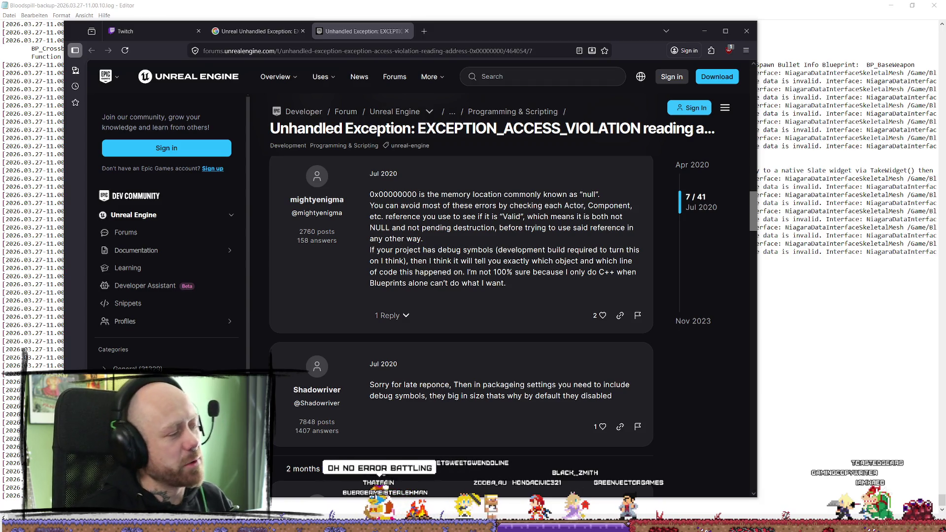
# Minimize Firefox and the Notepad log, then return to Unreal Editor
pyautogui.click(713, 31)
pyautogui.click(890, 5)
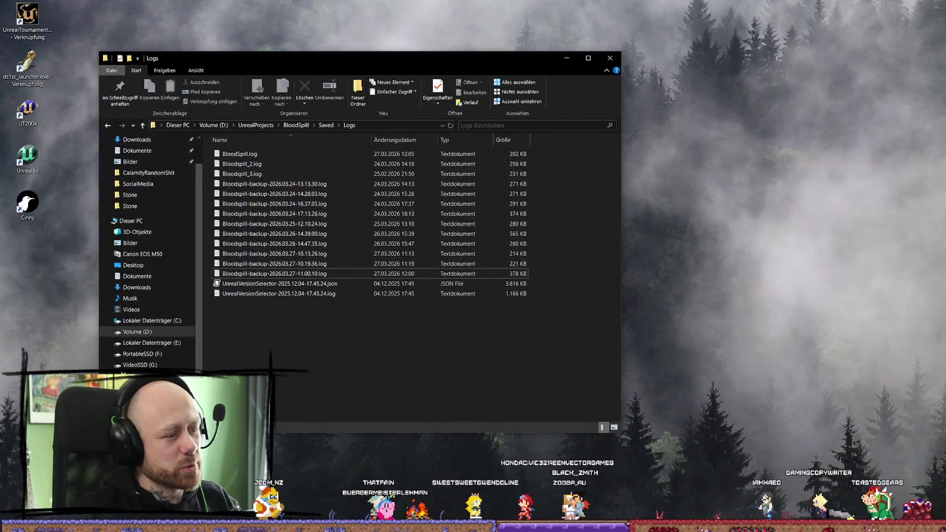
pyautogui.hotkey('alt', 'Tab')
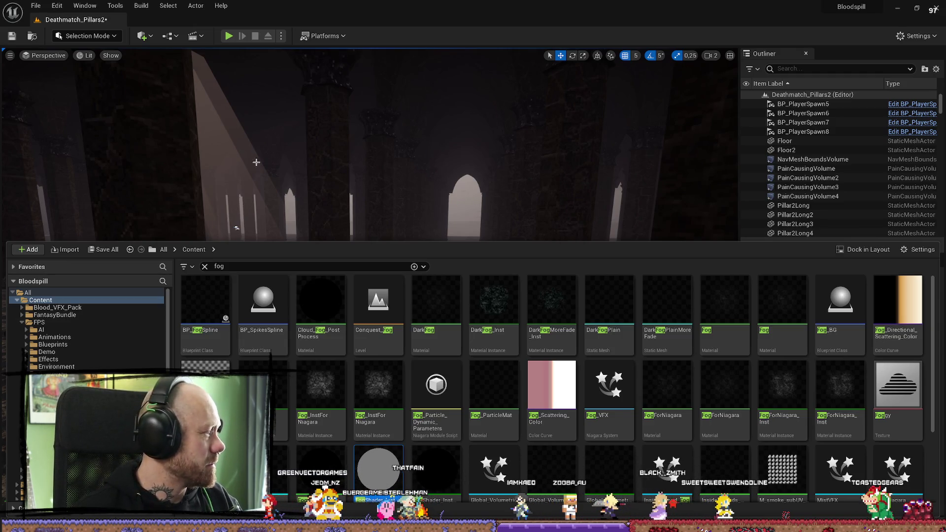
# Start play-in-editor, deploy with the crossbow, and walk through the pillared hall
pyautogui.moveTo(256, 162); pyautogui.dragTo(468, 170)
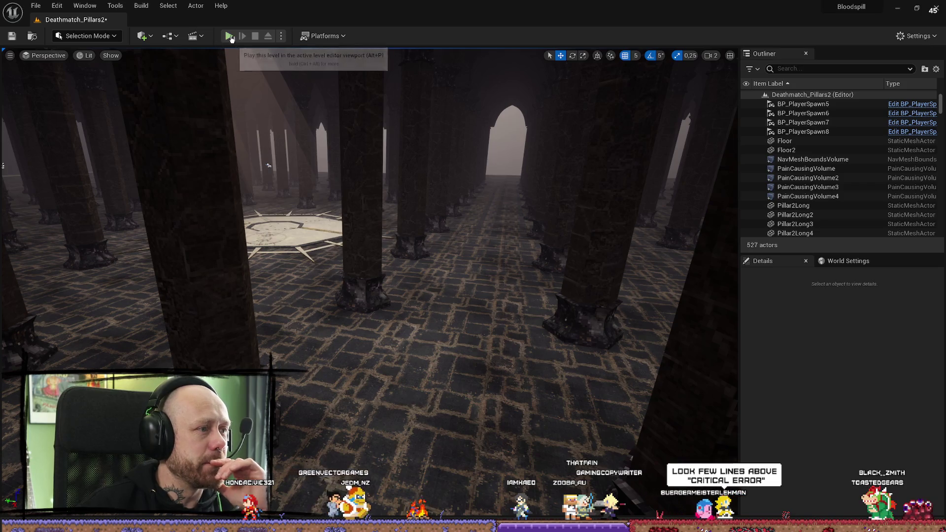
pyautogui.click(229, 37)
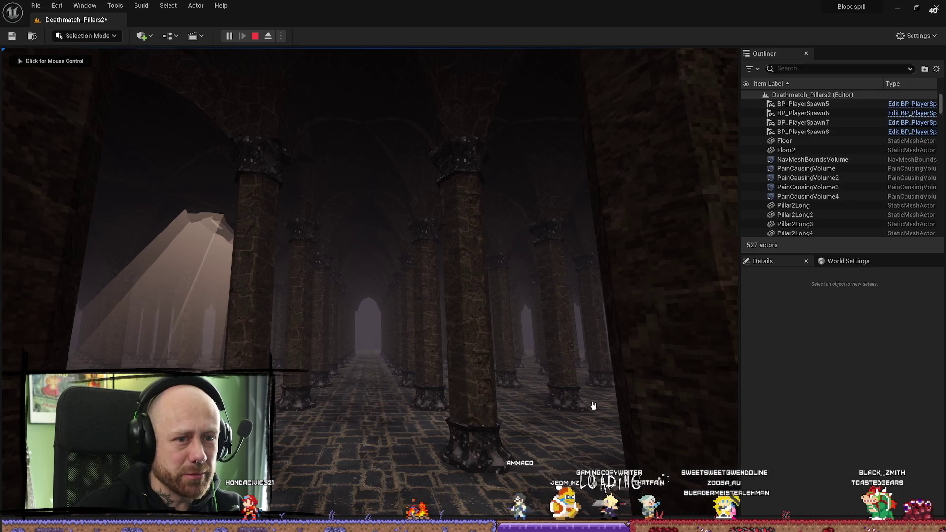
pyautogui.press('F11')
pyautogui.click(468, 464)
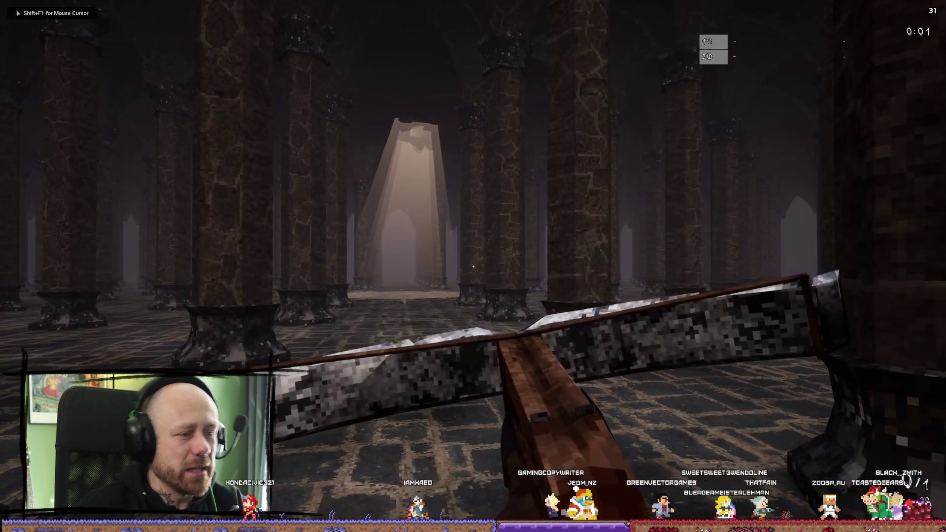
pyautogui.press('w')
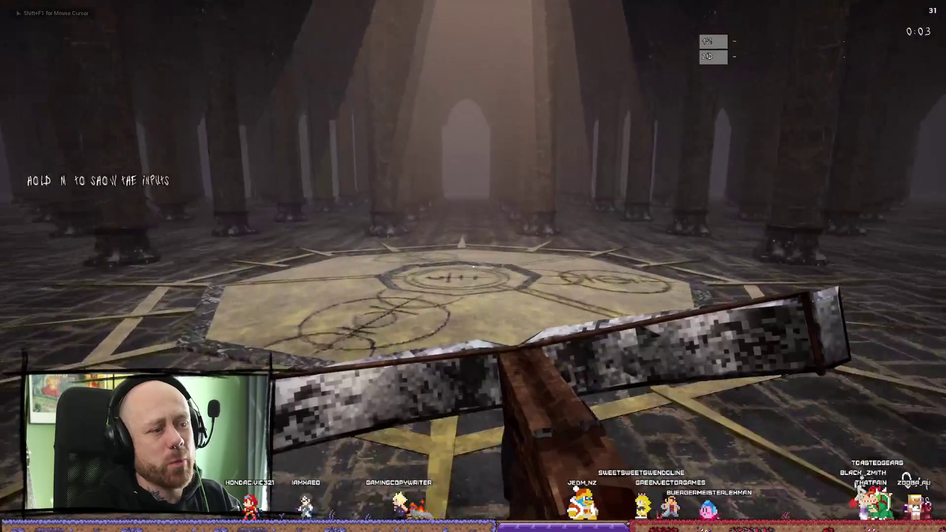
pyautogui.moveTo(473, 266)
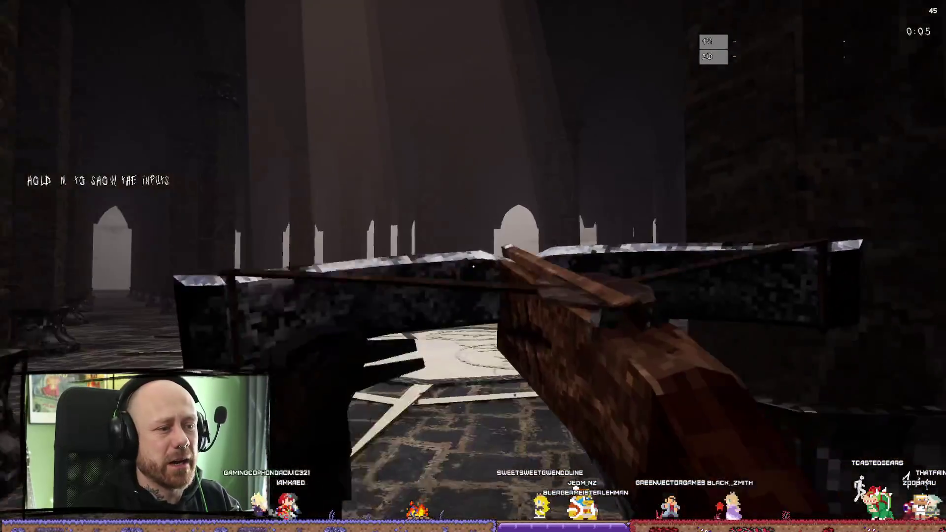
pyautogui.press('w')
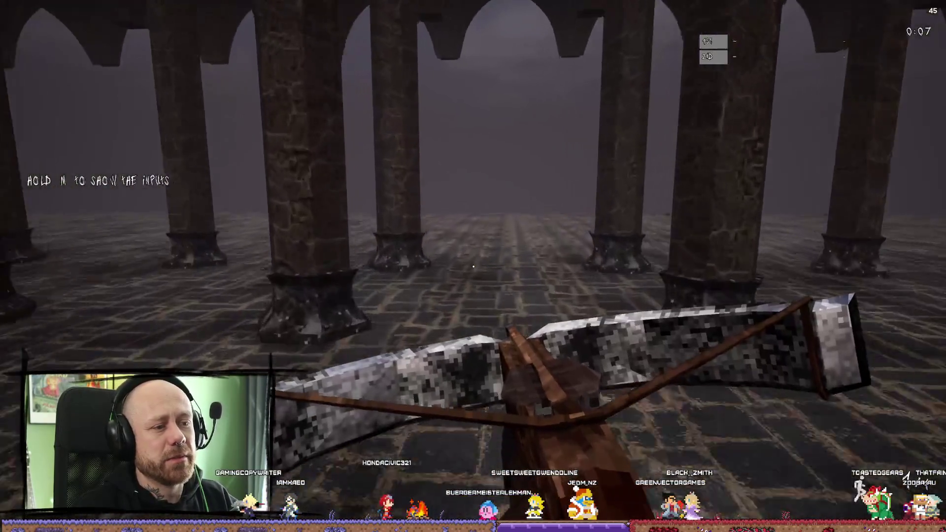
pyautogui.press('w')
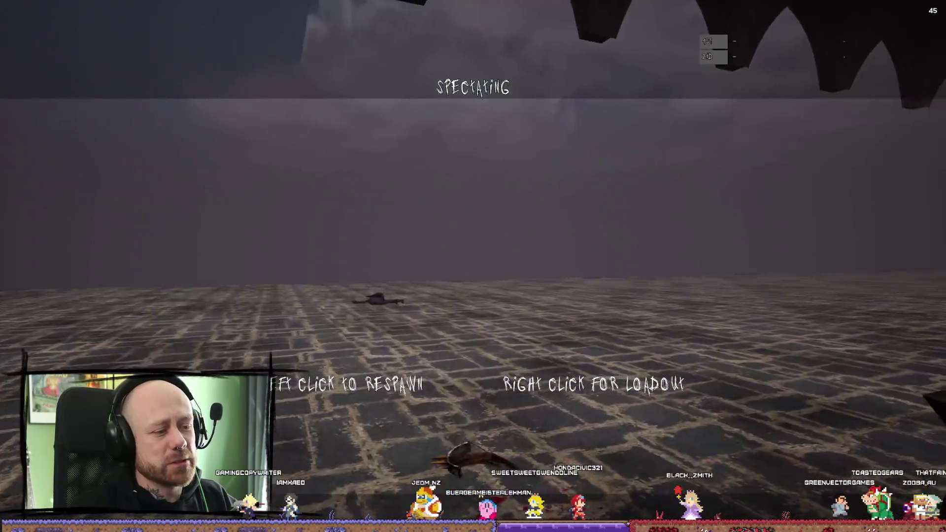
# Open the loadout, swing the sword, then switch back to the crossbow
pyautogui.rightClick(472, 266)
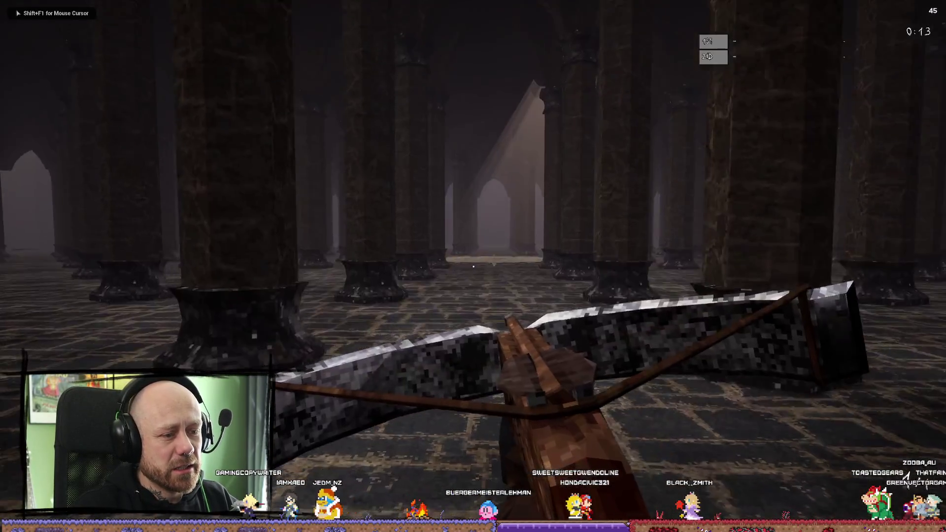
pyautogui.press('w')
pyautogui.press('2')
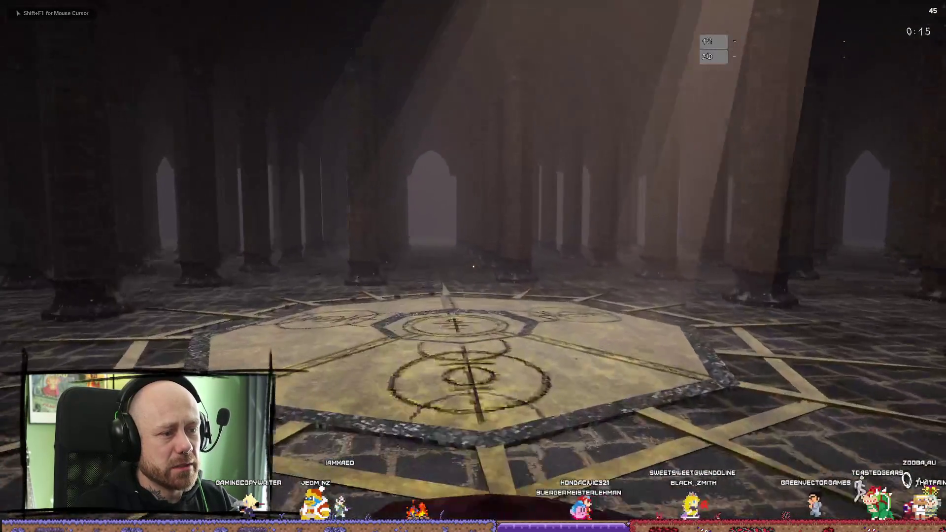
pyautogui.click(473, 266)
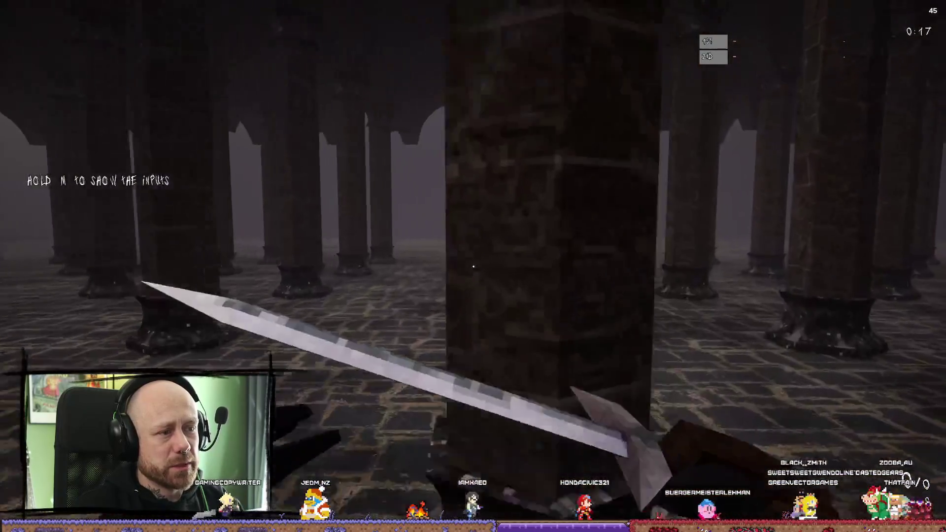
pyautogui.press('1')
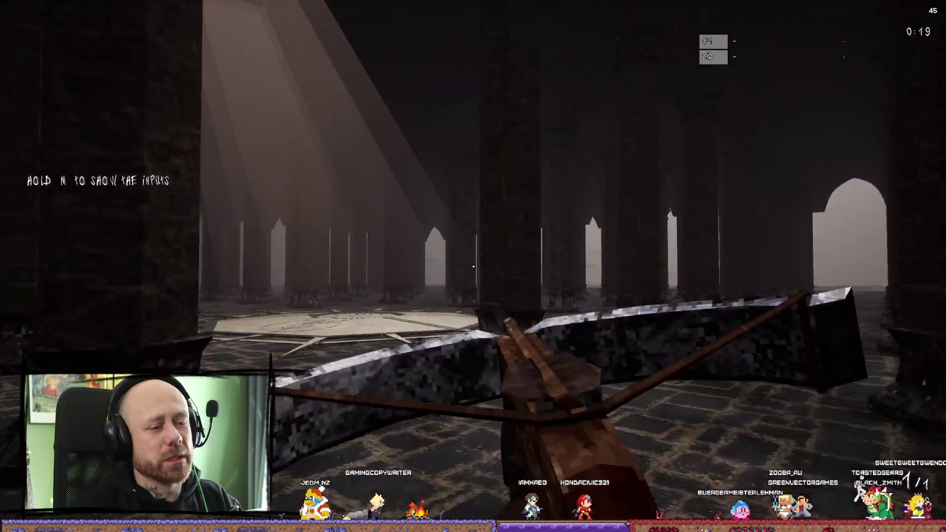
# Walk under the light shaft and past the pillars, then stop the play session
pyautogui.press('w')
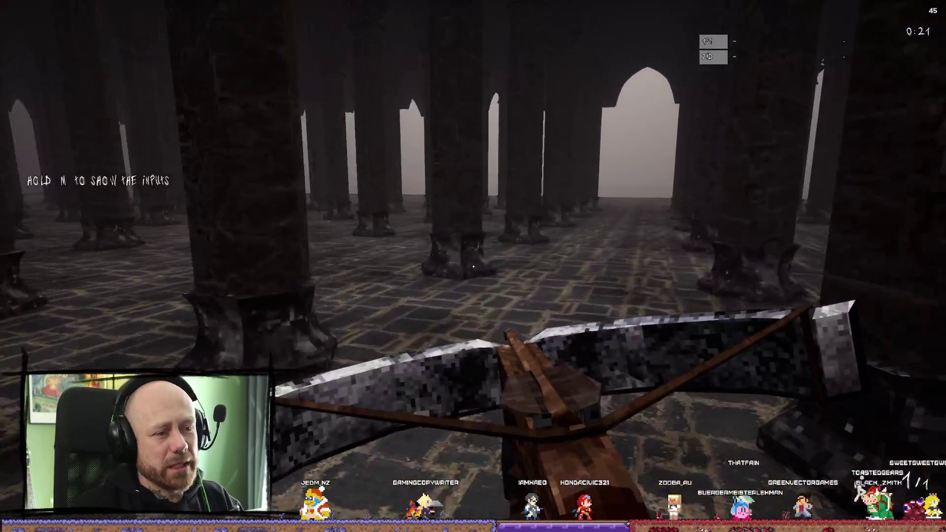
pyautogui.press('w')
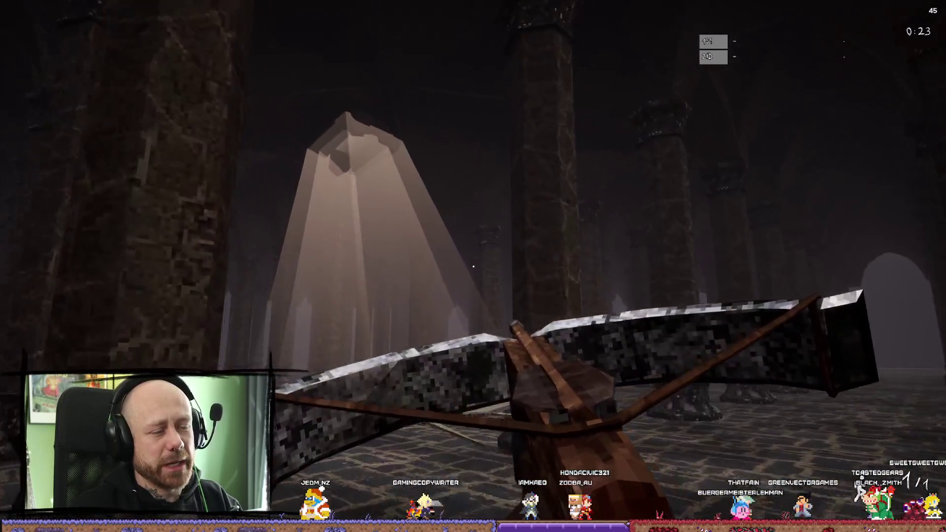
pyautogui.press('w')
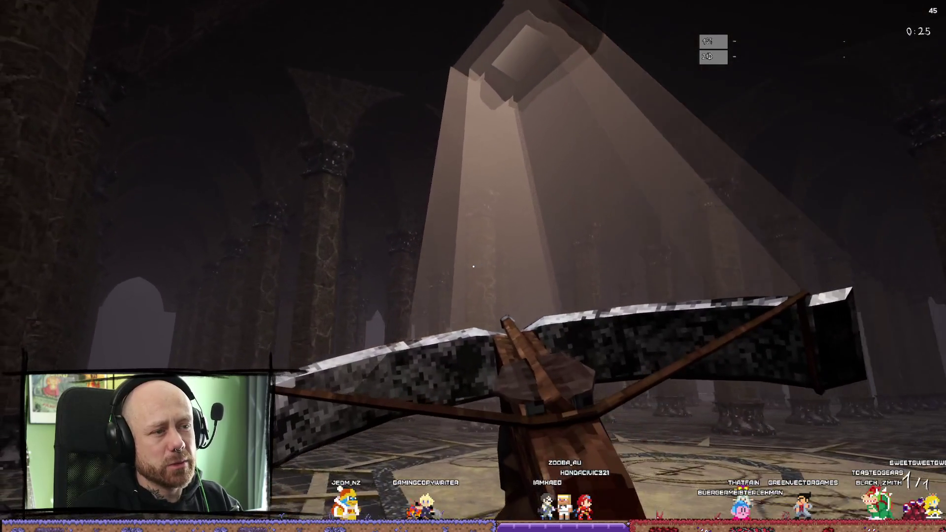
pyautogui.press('w')
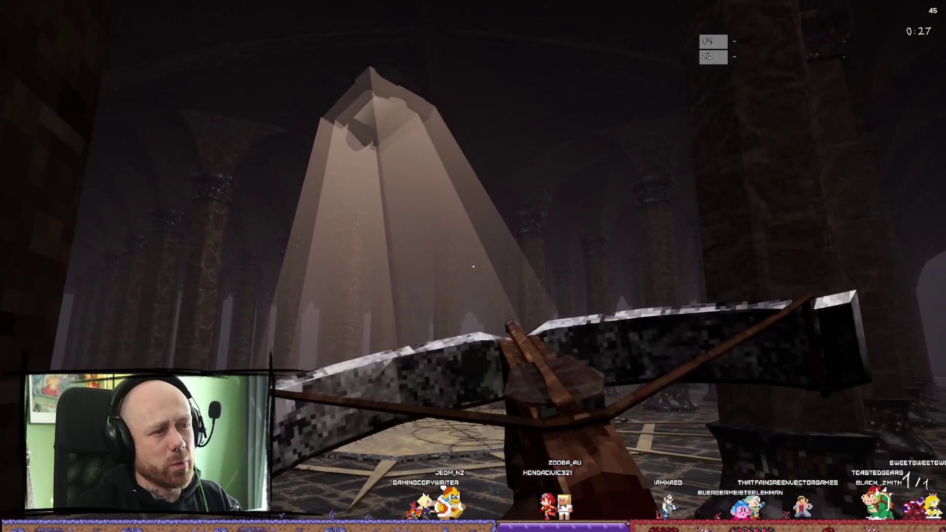
pyautogui.press('w')
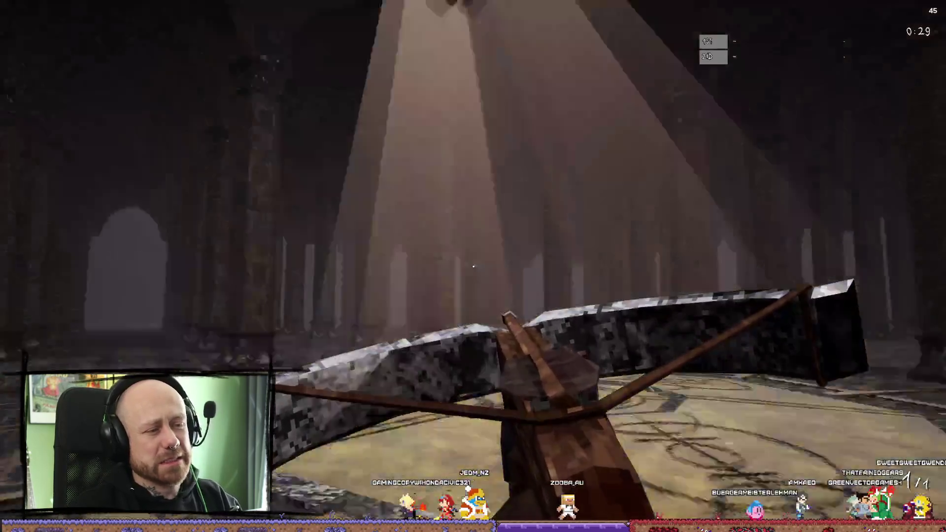
pyautogui.press('w')
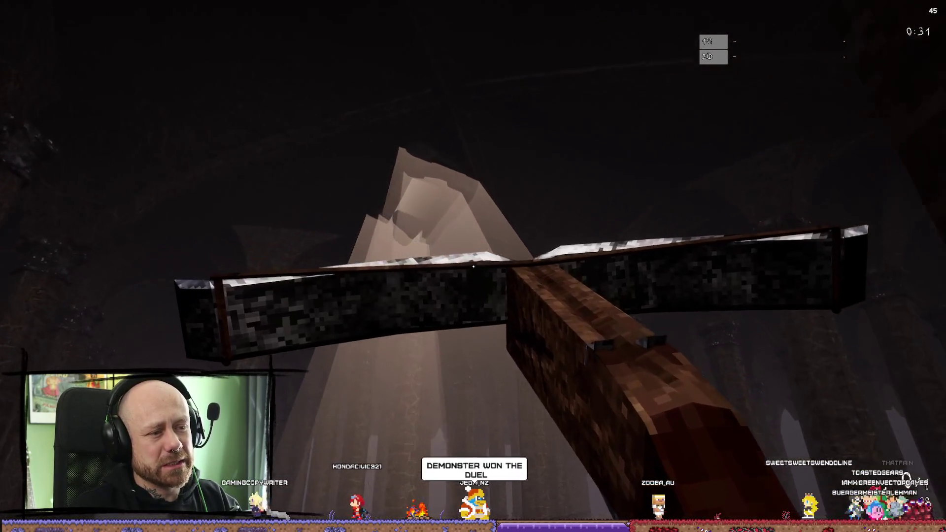
pyautogui.press('w')
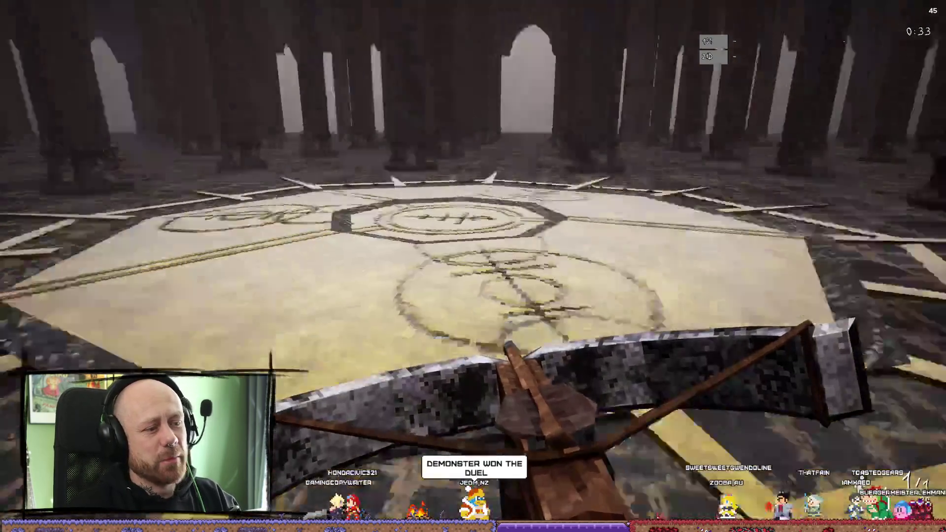
pyautogui.press('w')
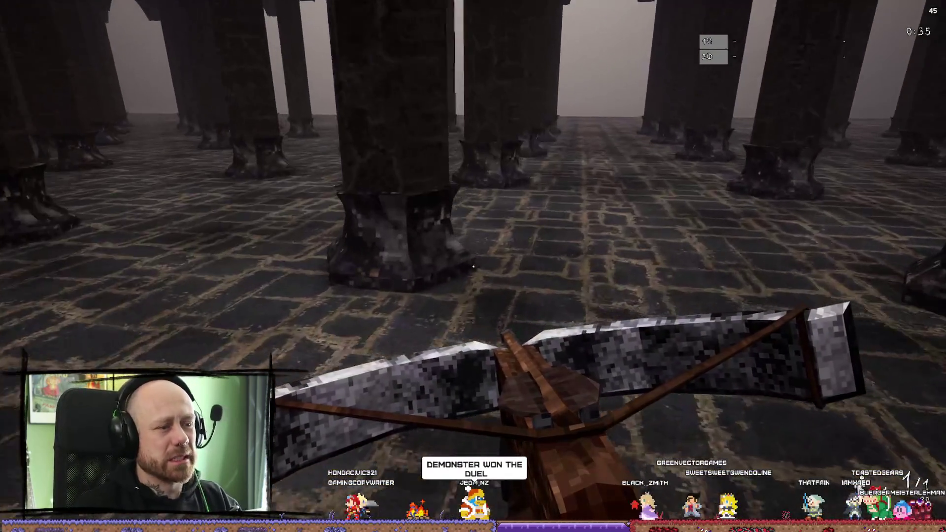
pyautogui.press('w')
pyautogui.press('Escape')
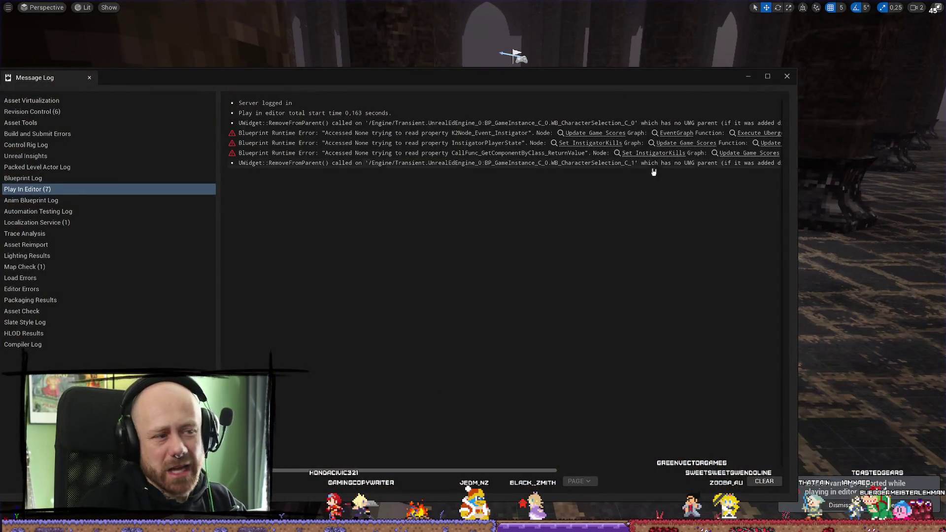
# Quit the running match to the menu and launch a singleplayer PILLARS deathmatch with 3 bots
pyautogui.click(787, 75)
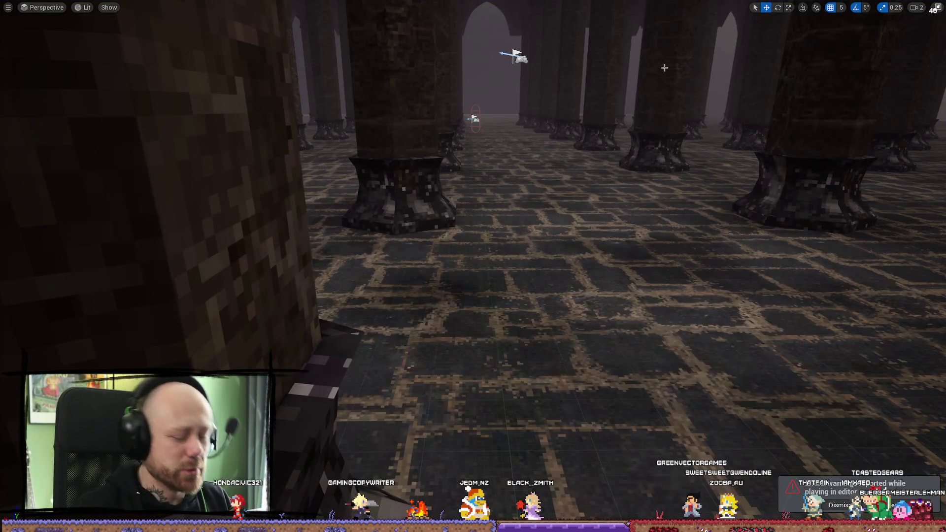
pyautogui.hotkey('alt', 'p')
pyautogui.click(516, 447)
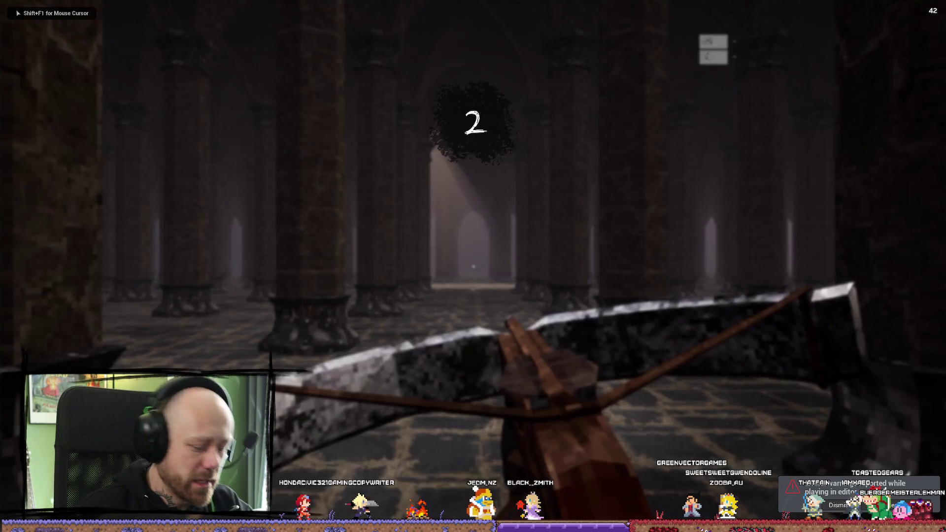
pyautogui.press('Escape')
pyautogui.click(207, 202)
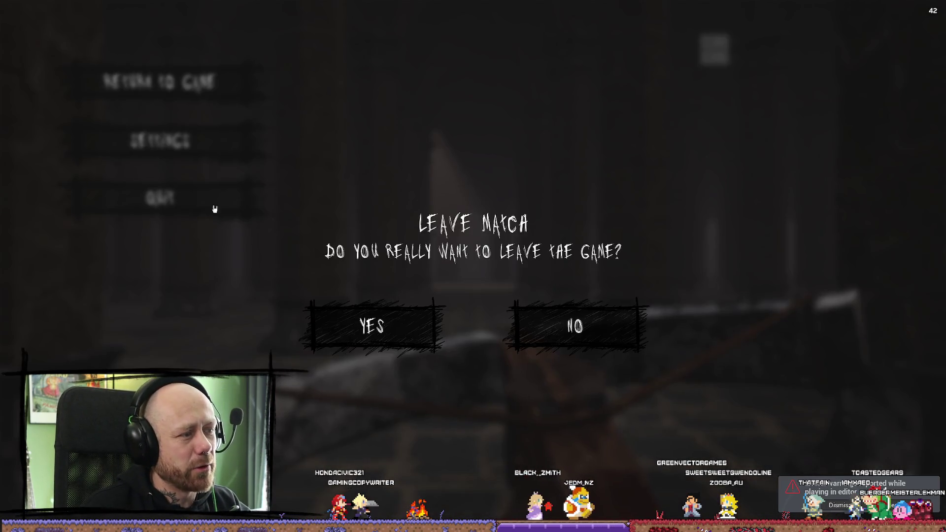
pyautogui.click(360, 338)
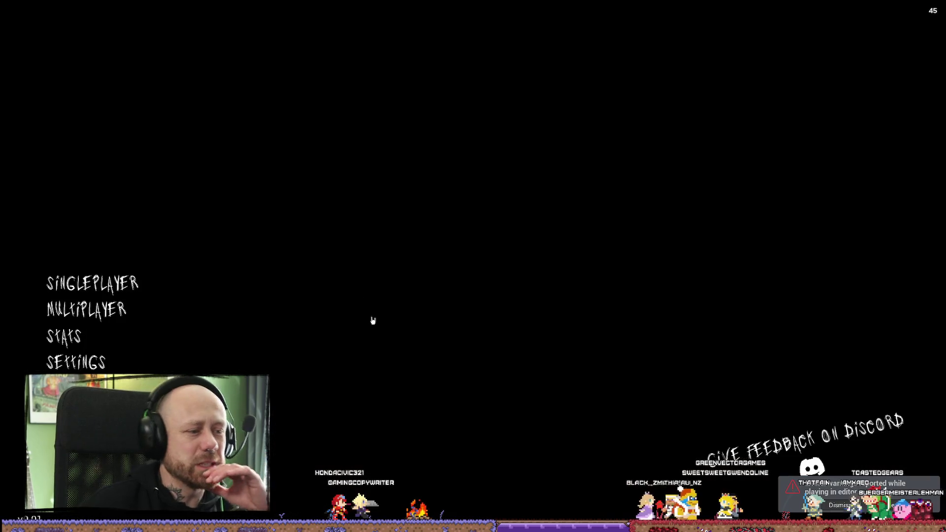
pyautogui.click(93, 279)
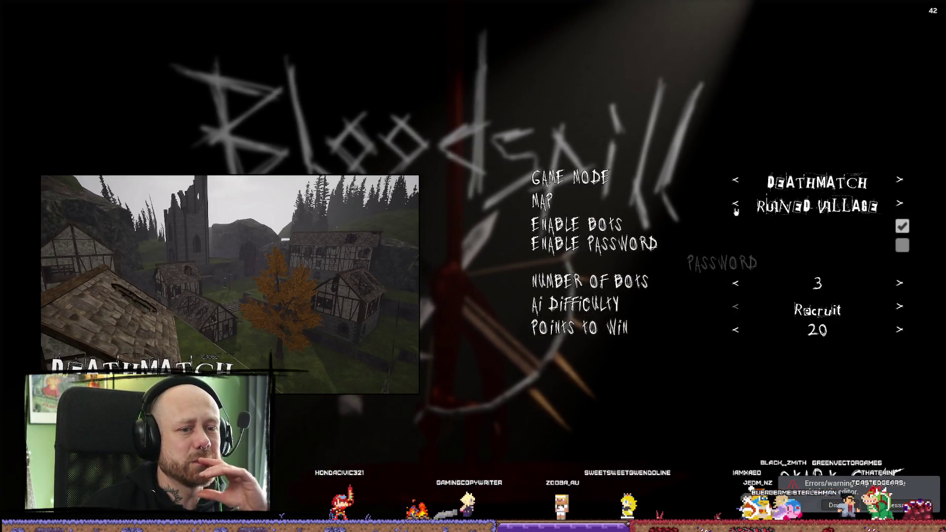
pyautogui.click(735, 203)
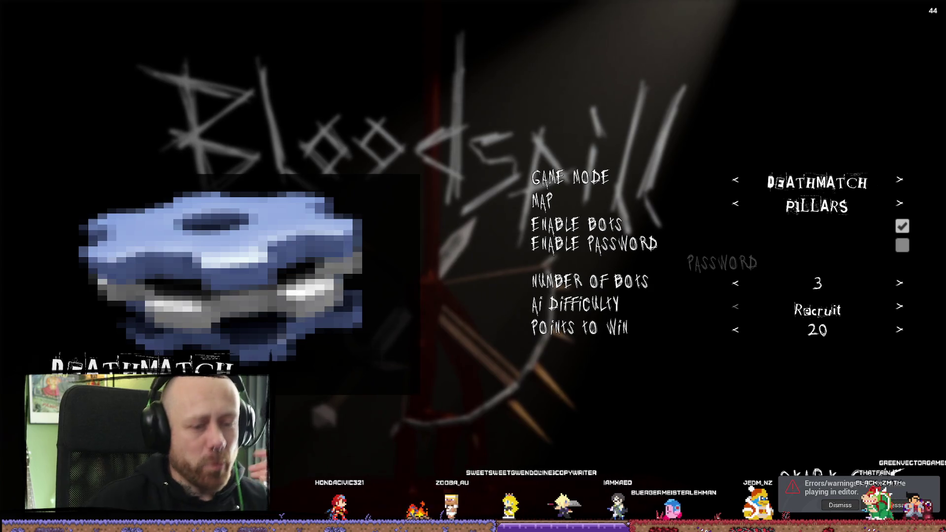
pyautogui.click(839, 471)
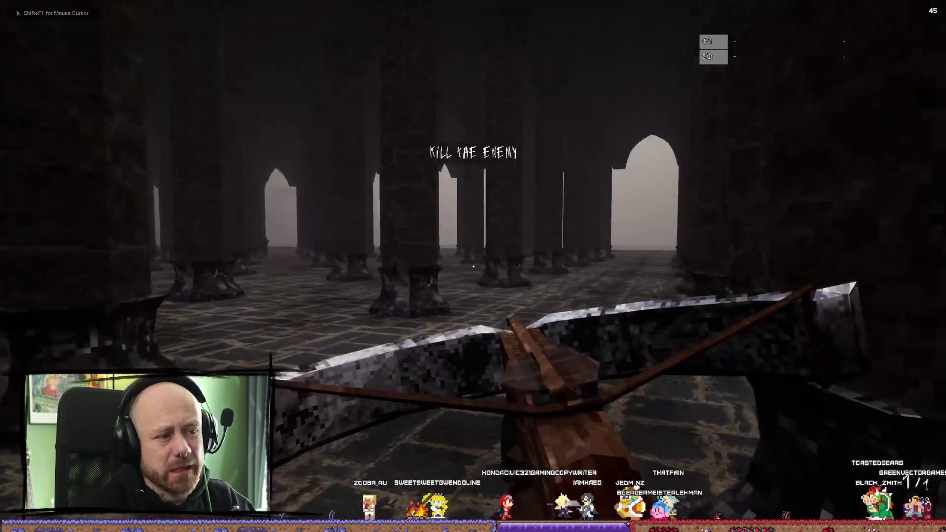
# Fight an enemy with crossbow and sword, cross the hall, and respawn after dying
pyautogui.click(473, 266)
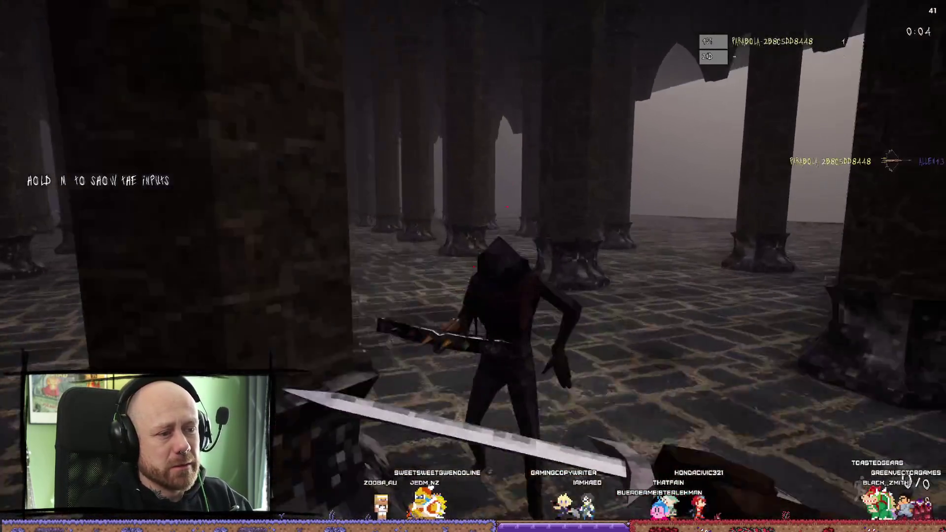
pyautogui.click(473, 266)
pyautogui.press('w')
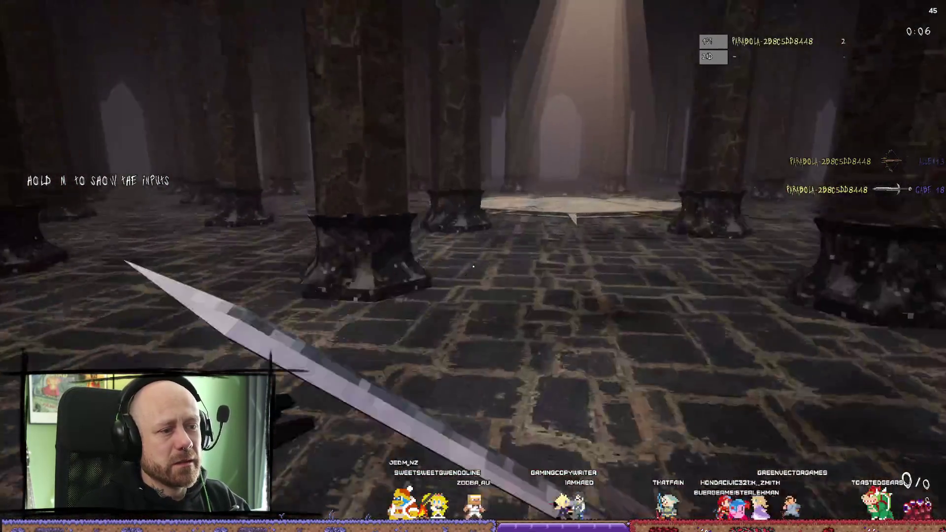
pyautogui.press('w')
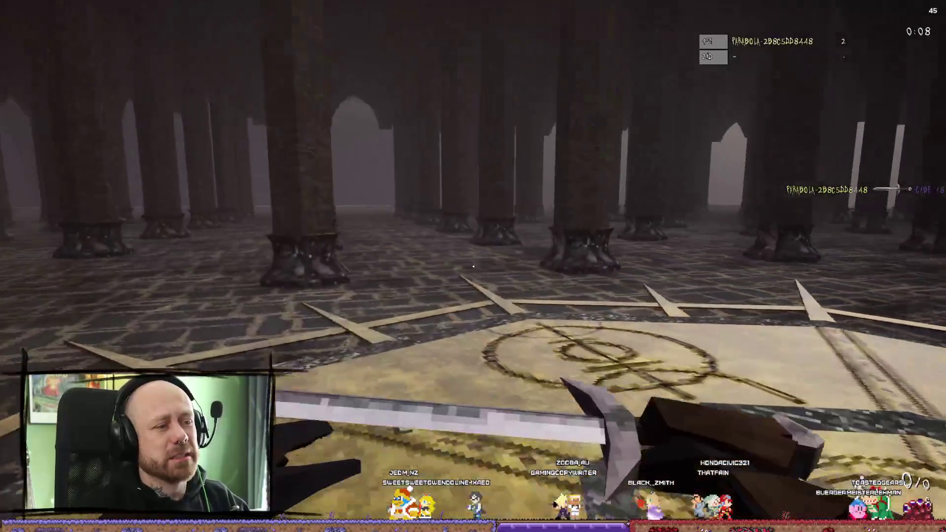
pyautogui.press('w')
pyautogui.press('w')
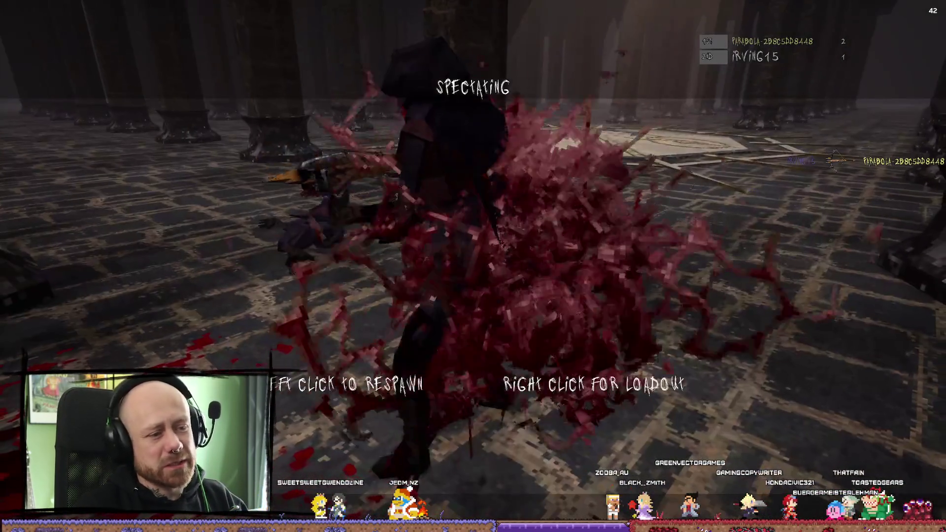
pyautogui.click(473, 266)
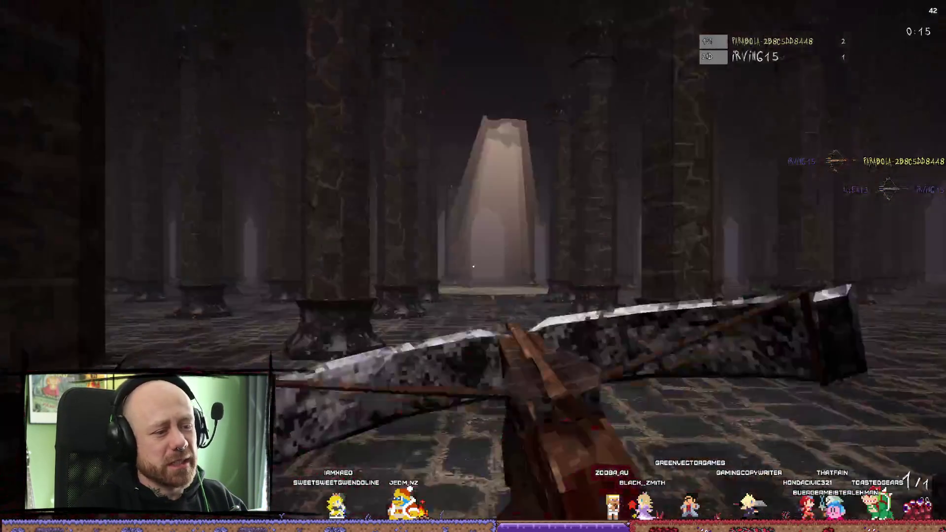
# Kill the hooded crossbow enemy with bolt and sword, then choose a respawn loadout and advance
pyautogui.press('w')
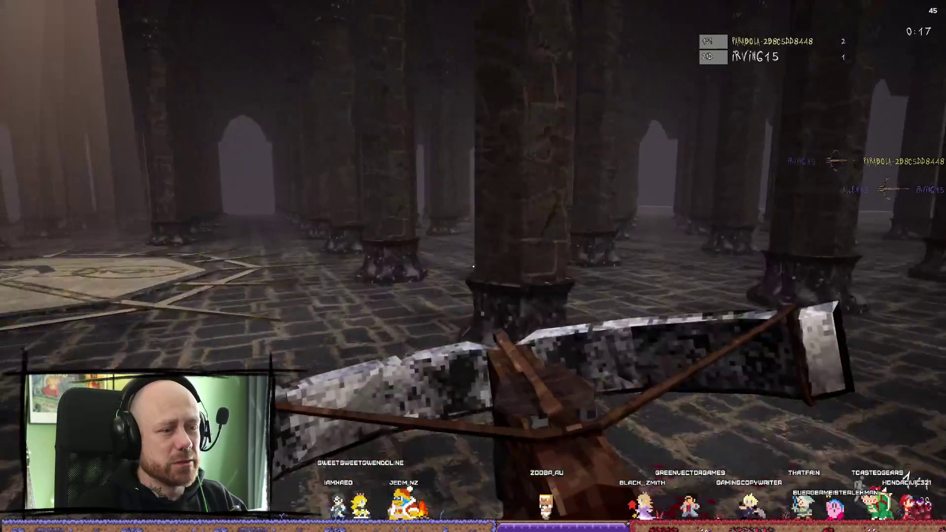
pyautogui.press('w')
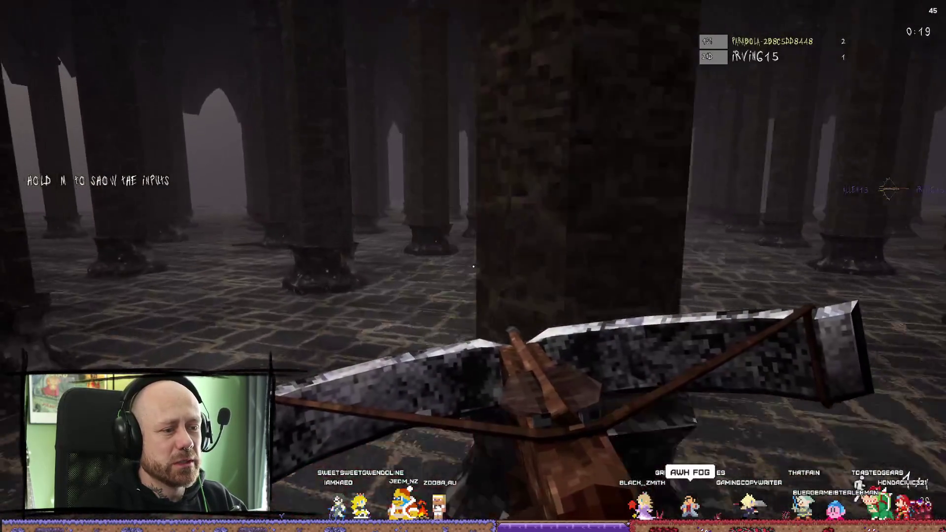
pyautogui.press('w')
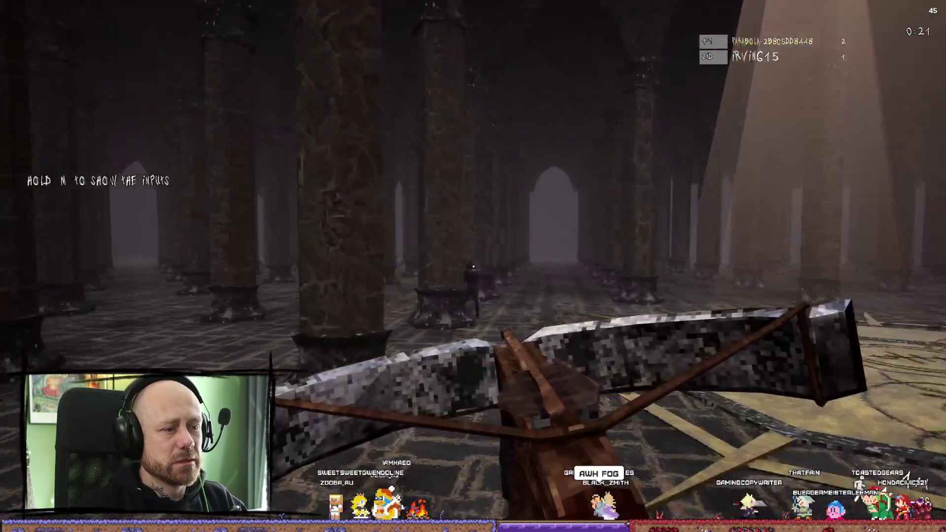
pyautogui.click(472, 266)
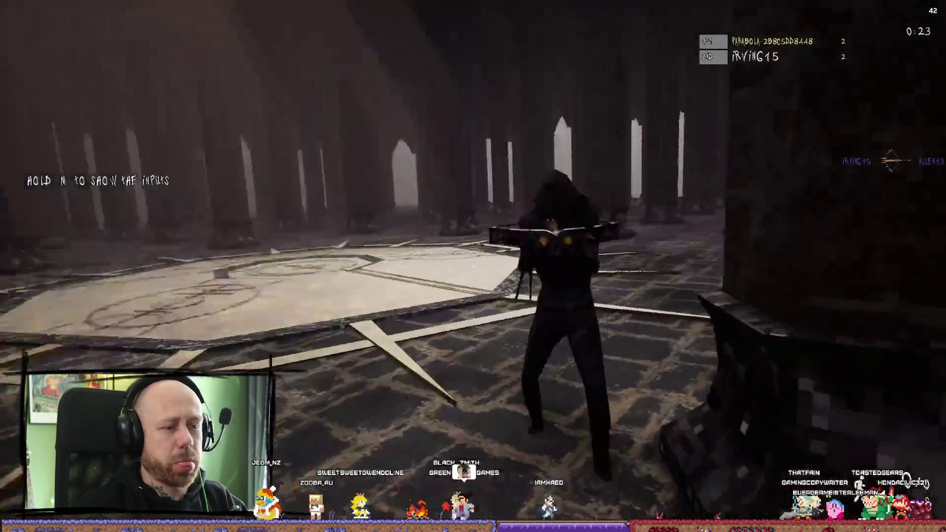
pyautogui.click(473, 267)
pyautogui.click(473, 267)
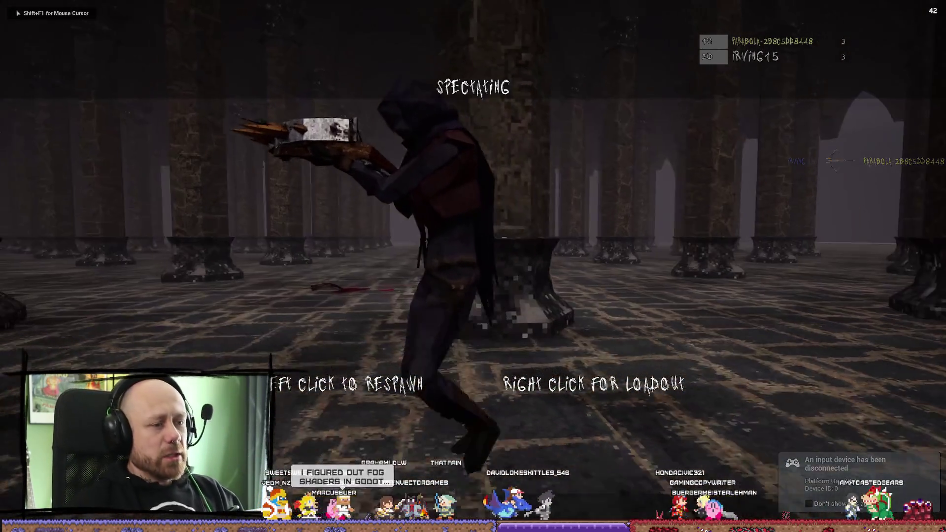
pyautogui.rightClick(536, 279)
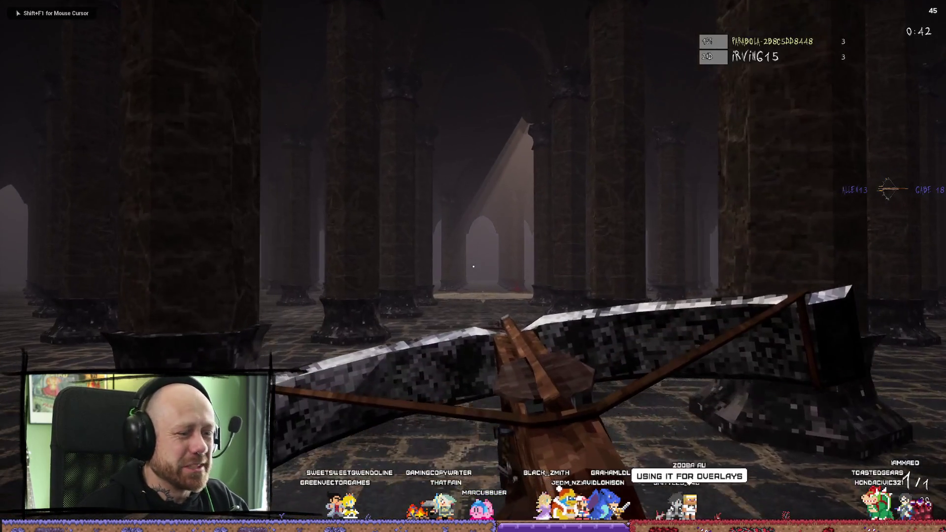
pyautogui.press('w')
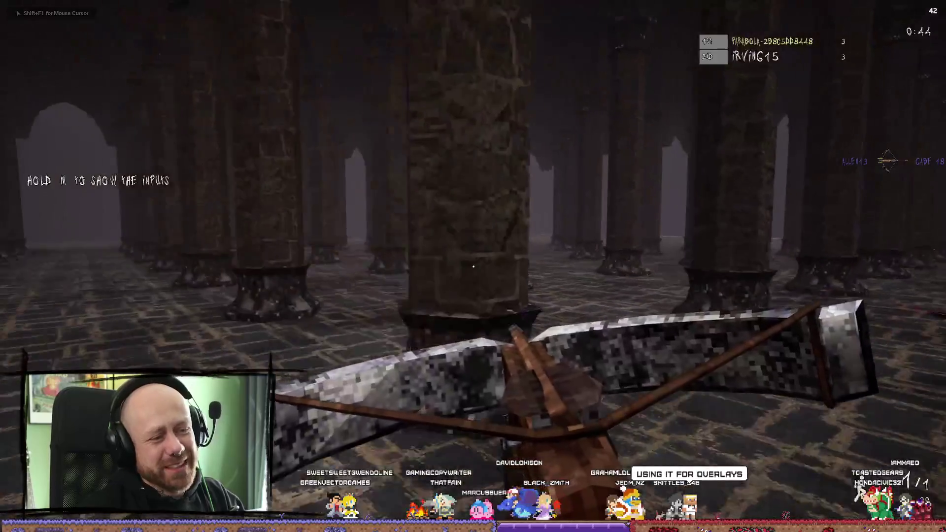
pyautogui.click(473, 267)
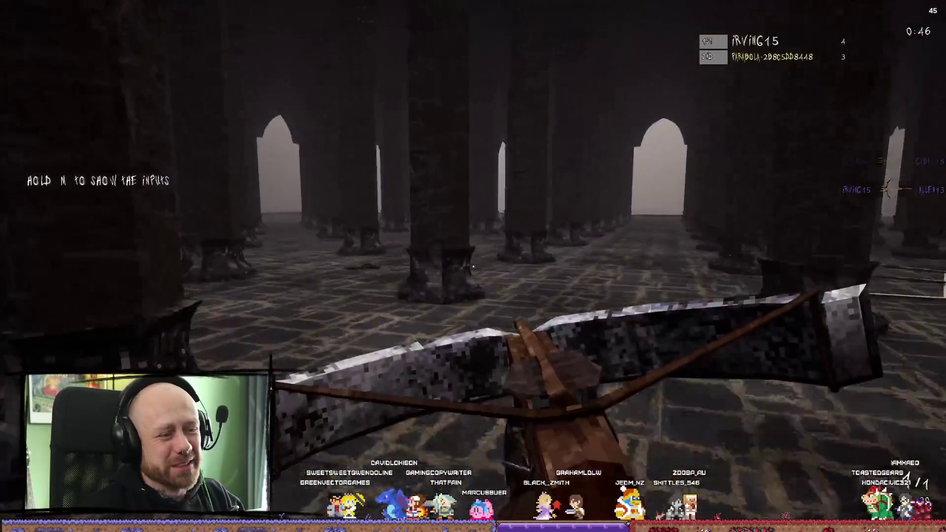
# Score a mace double kill, then shoot an enemy with the crossbow and respawn
pyautogui.scroll(-1, 473, 266)
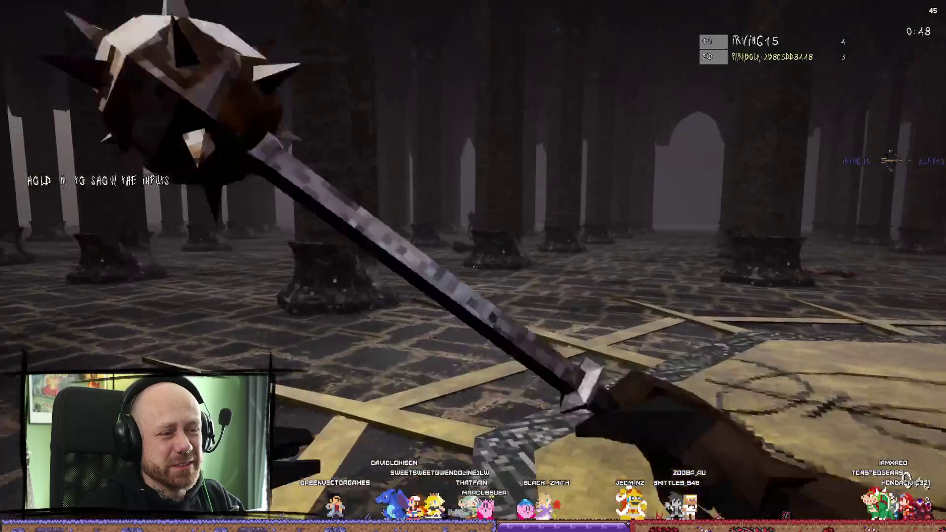
pyautogui.click(473, 266)
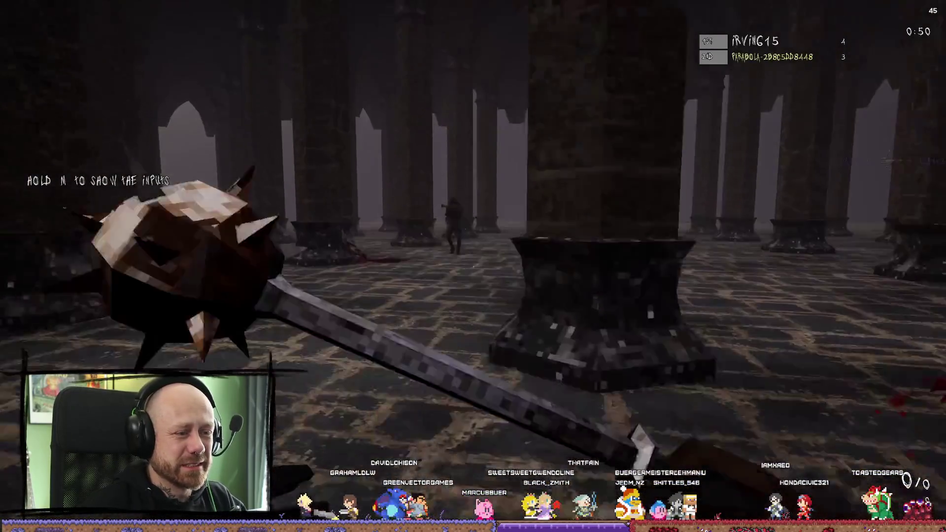
pyautogui.click(473, 266)
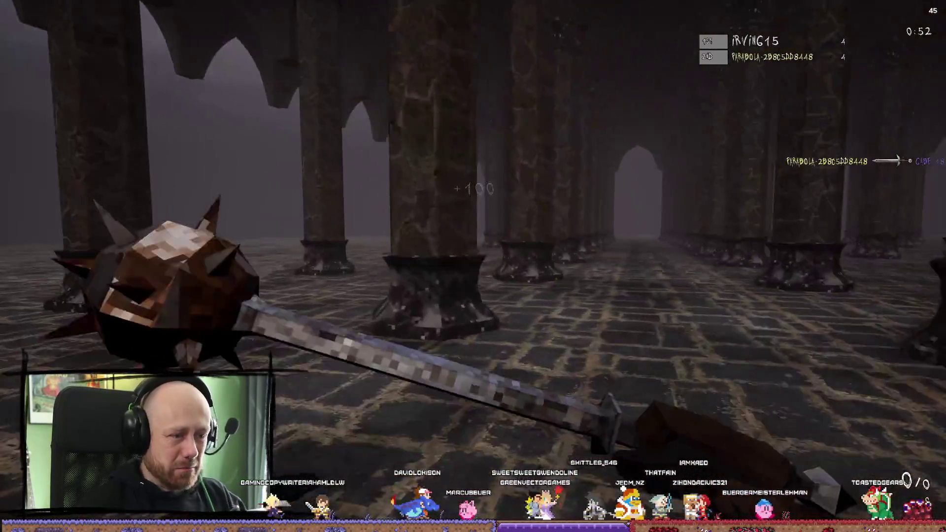
pyautogui.click(473, 266)
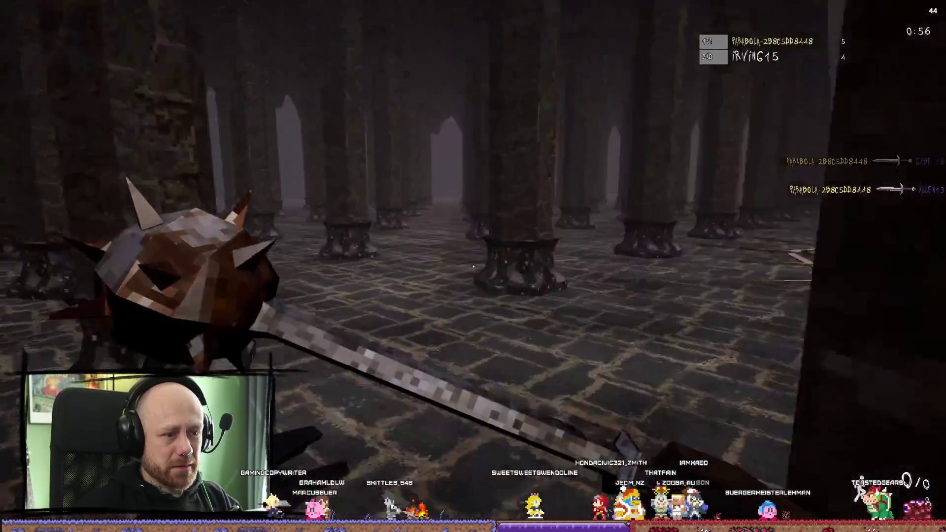
pyautogui.scroll(-1, 473, 266)
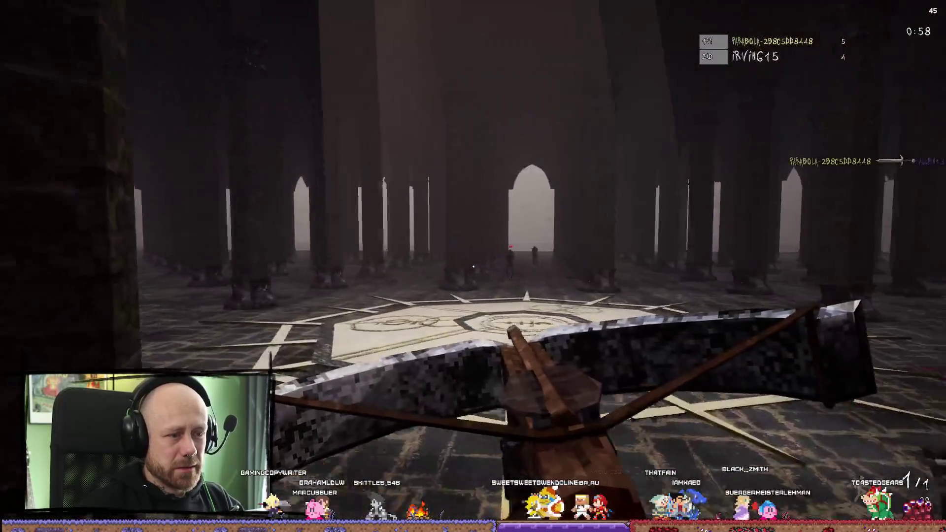
pyautogui.click(473, 266)
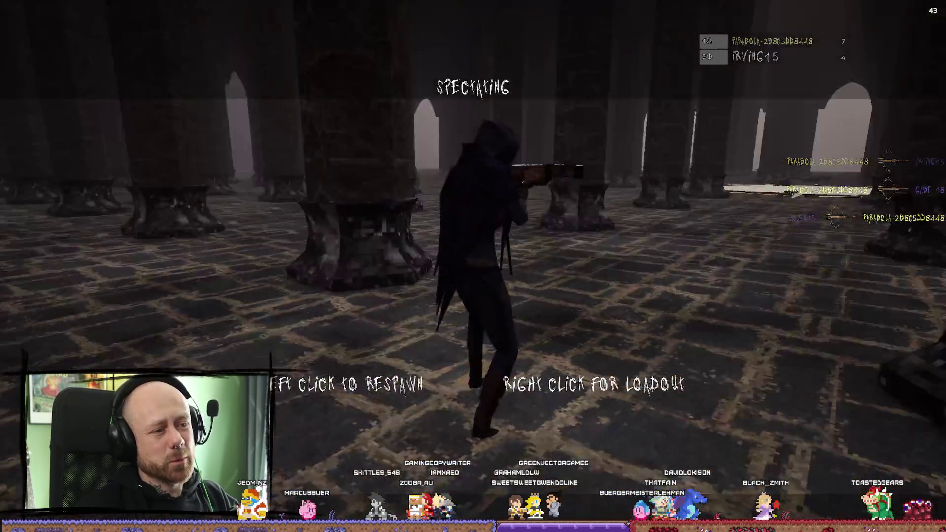
pyautogui.click(472, 266)
# Cross the pillared hall hunting enemies and kill them with the spiked mace
pyautogui.press('w')
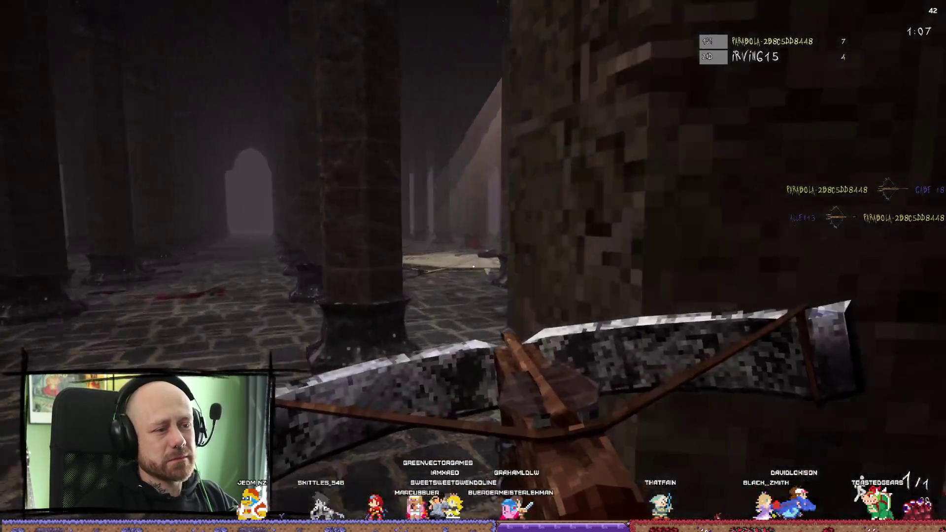
pyautogui.press('w')
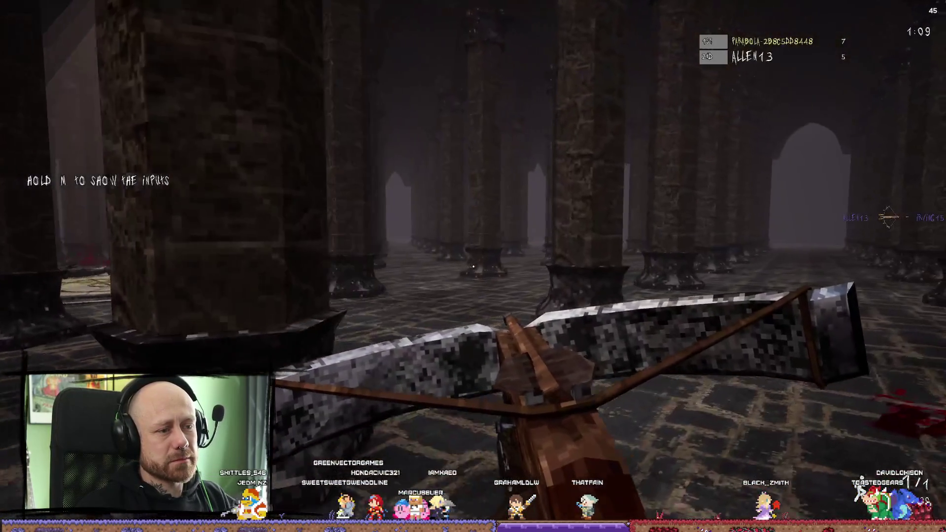
pyautogui.press('w')
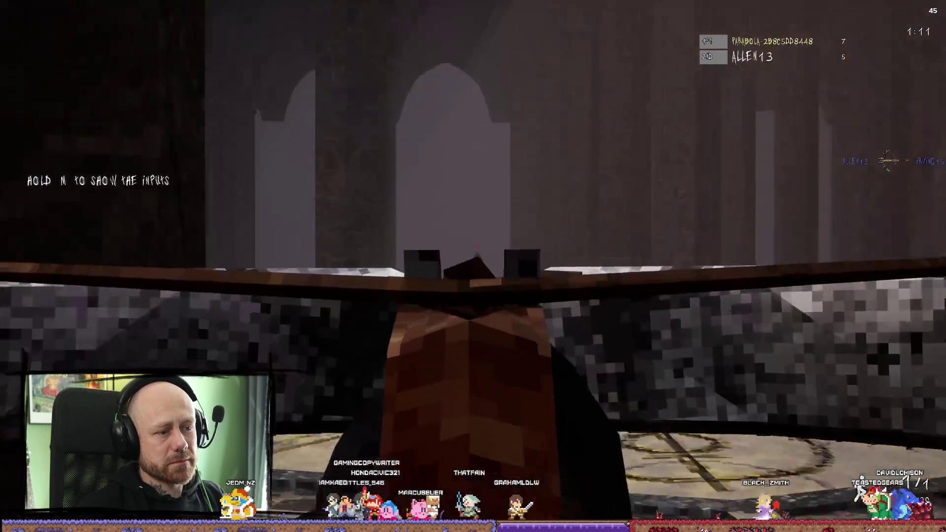
pyautogui.press('w')
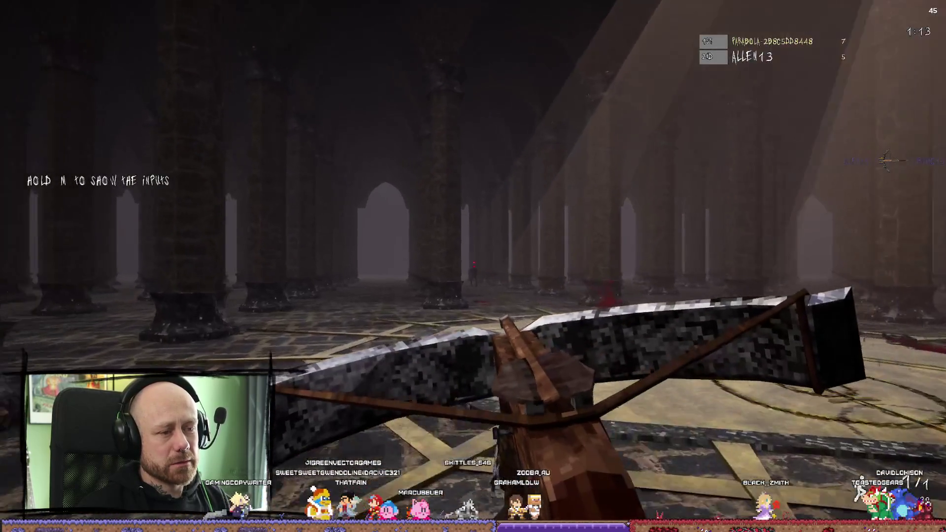
pyautogui.press('w')
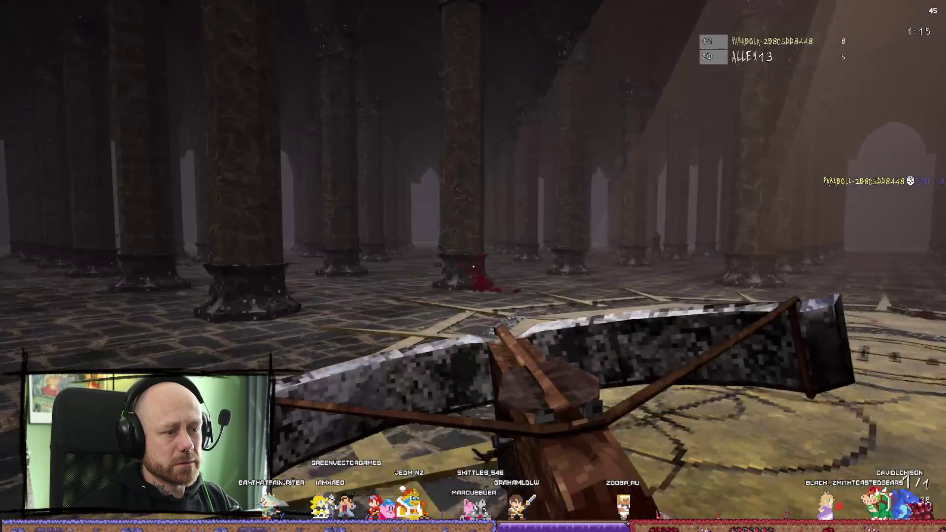
pyautogui.press('w')
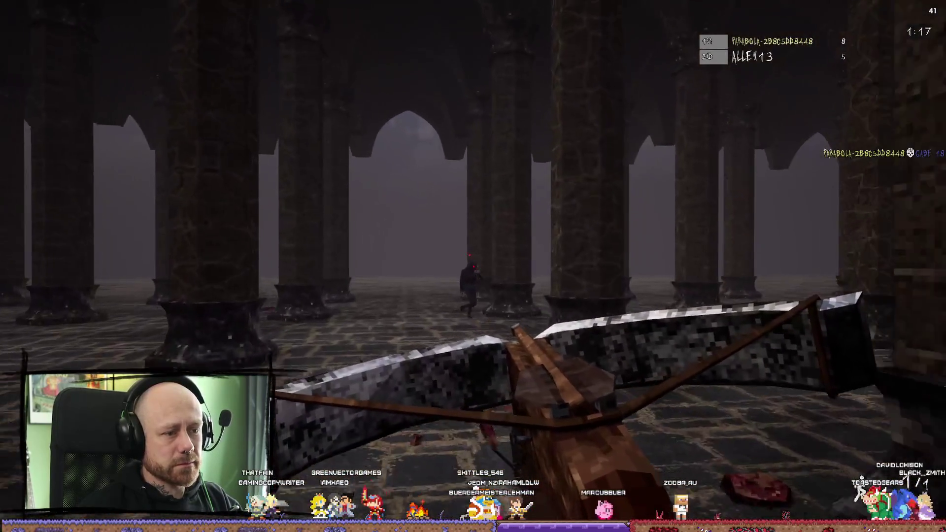
pyautogui.press('w')
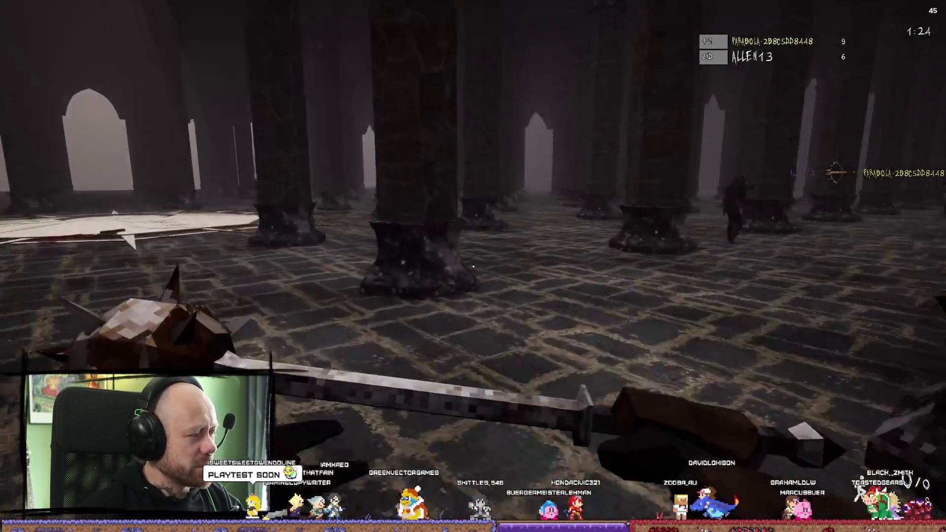
pyautogui.click(473, 267)
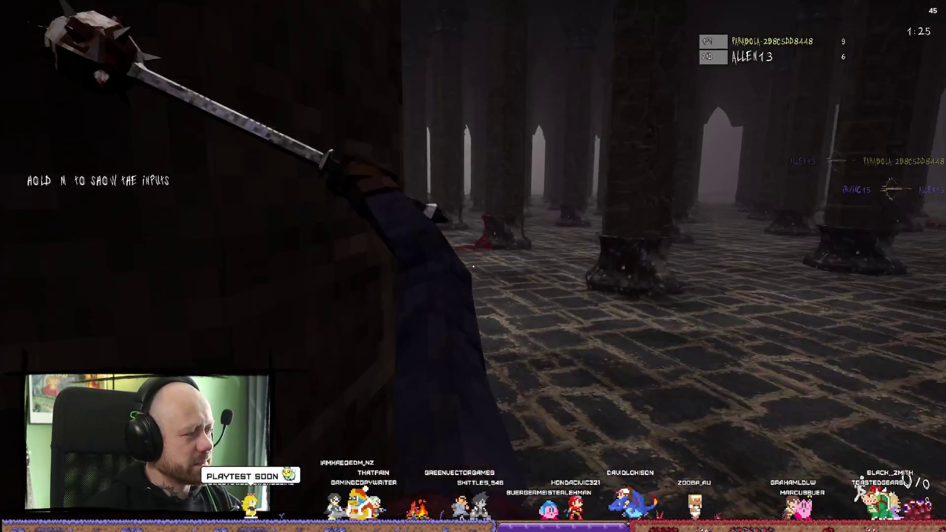
pyautogui.press('w')
pyautogui.click(473, 267)
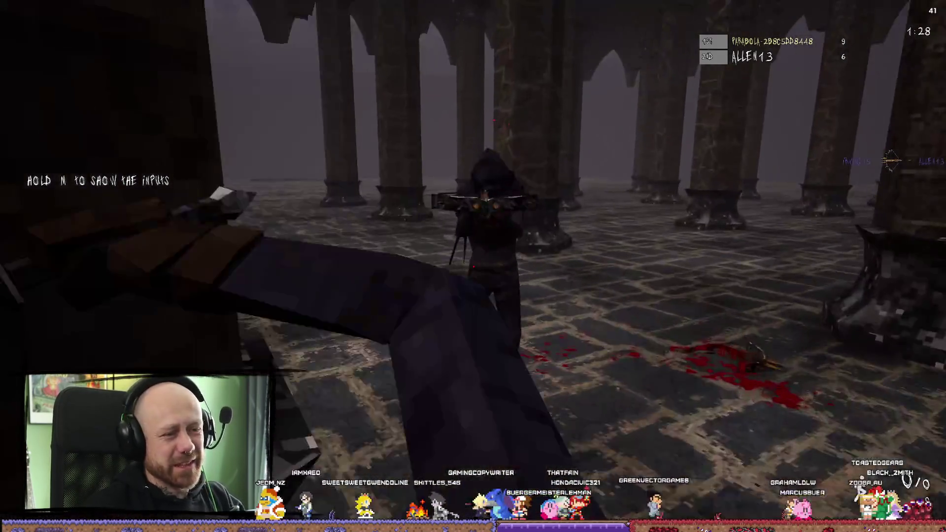
pyautogui.click(473, 266)
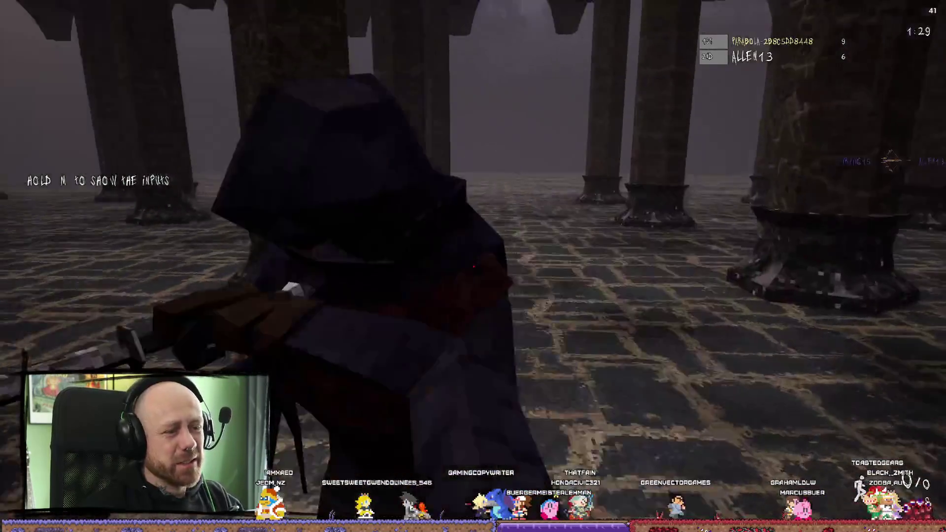
pyautogui.press('w')
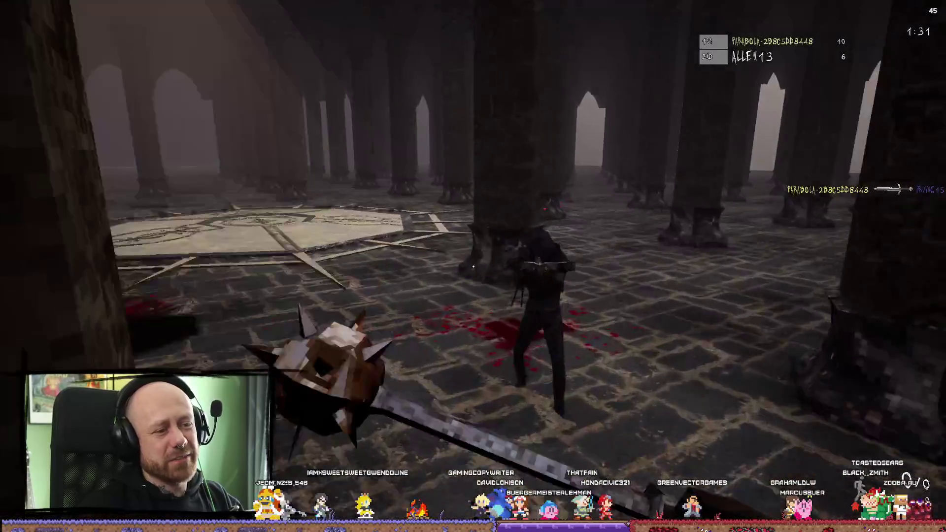
pyautogui.click(472, 266)
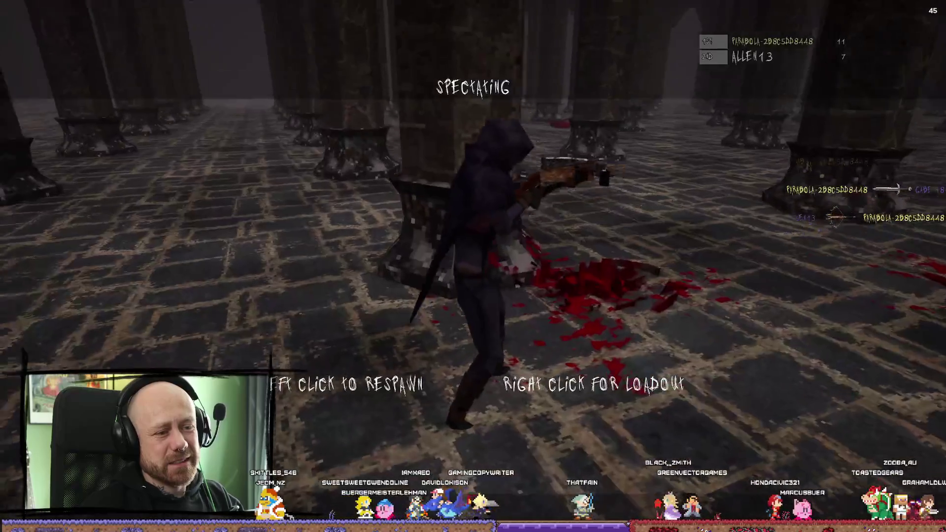
# Respawn with the crossbow and shoot enemies around the pentagram floor and pillars
pyautogui.click(473, 266)
pyautogui.press('w')
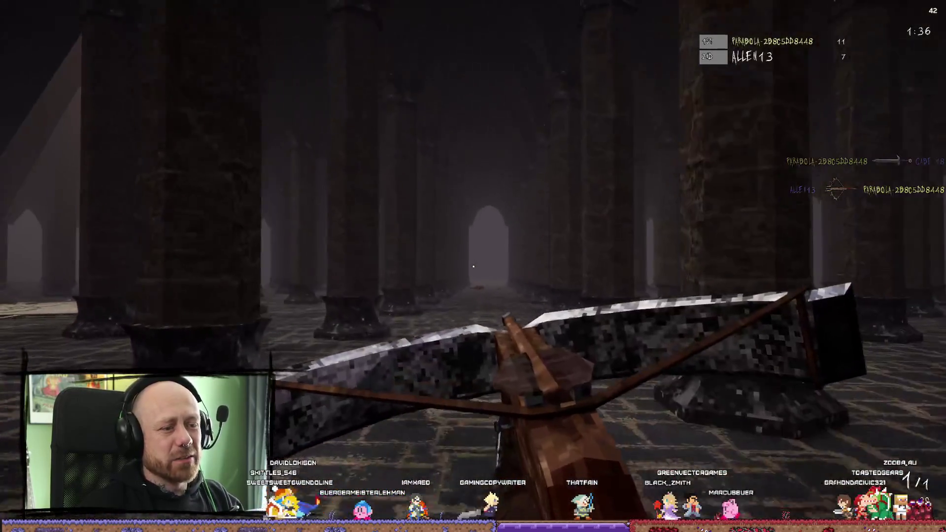
pyautogui.click(473, 266)
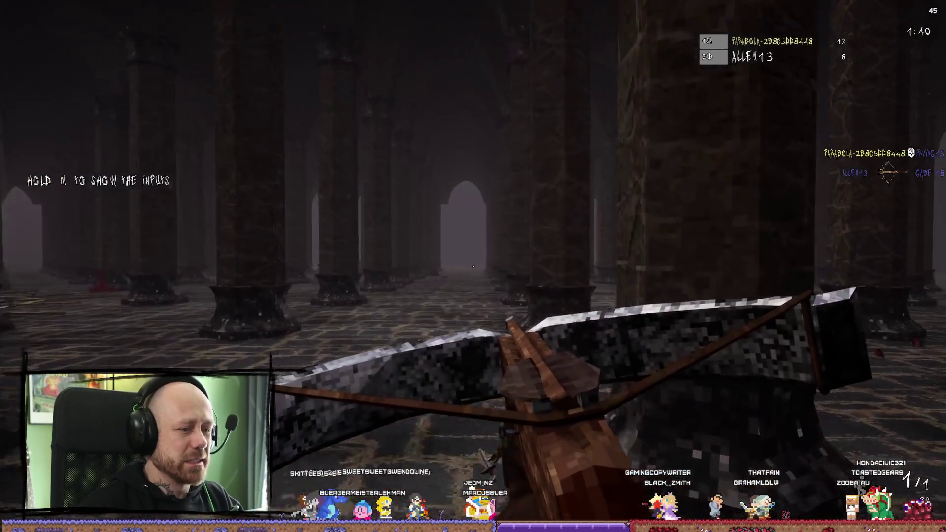
pyautogui.press('w')
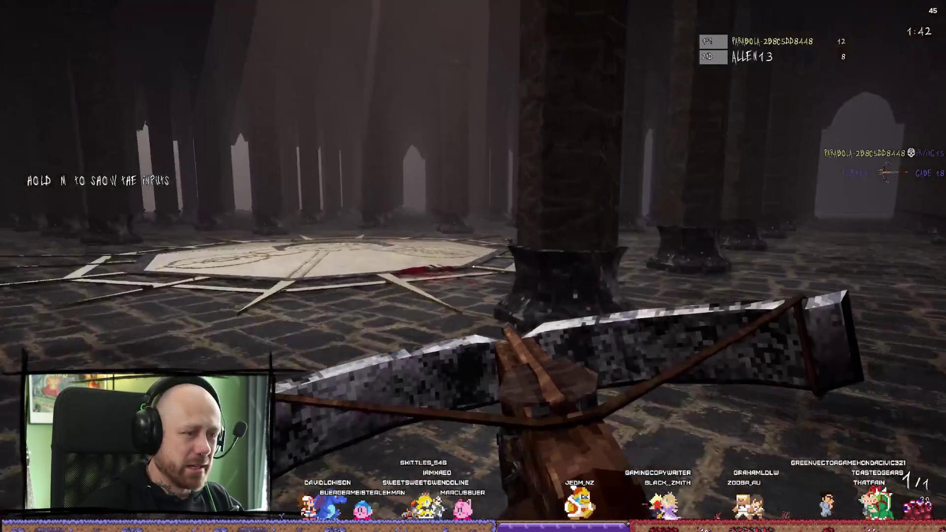
pyautogui.press('w')
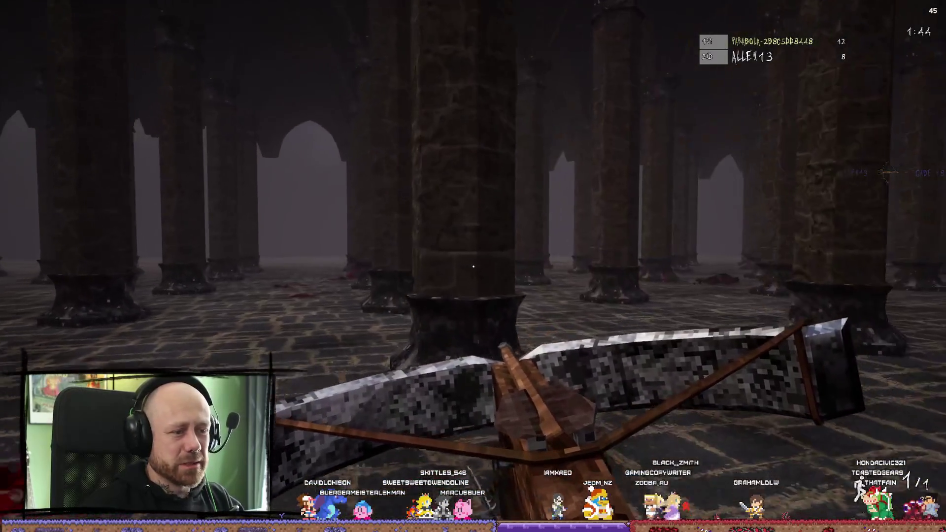
pyautogui.press('w')
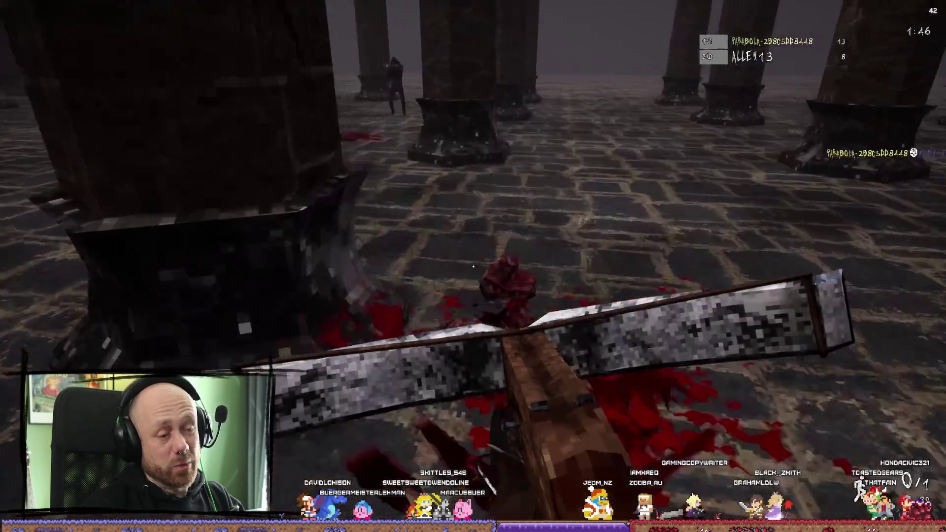
pyautogui.press('w')
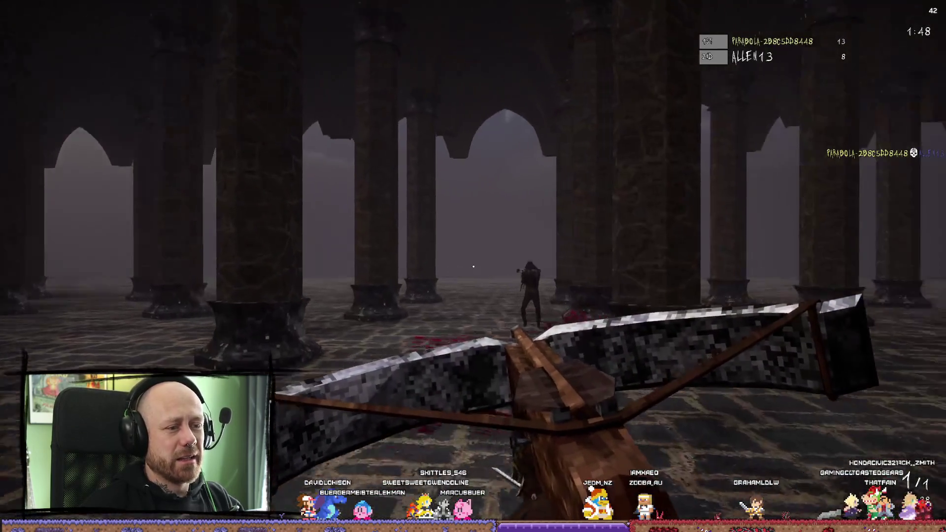
pyautogui.click(469, 255)
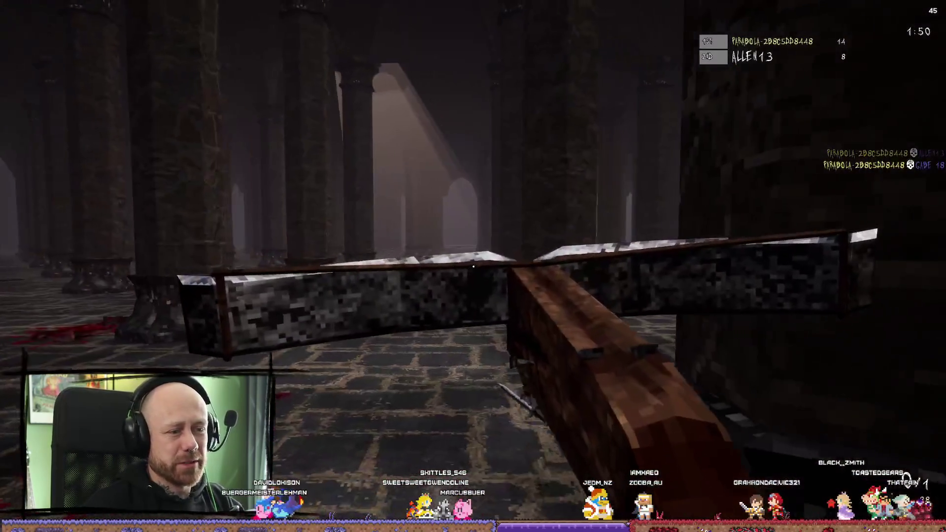
pyautogui.press('w')
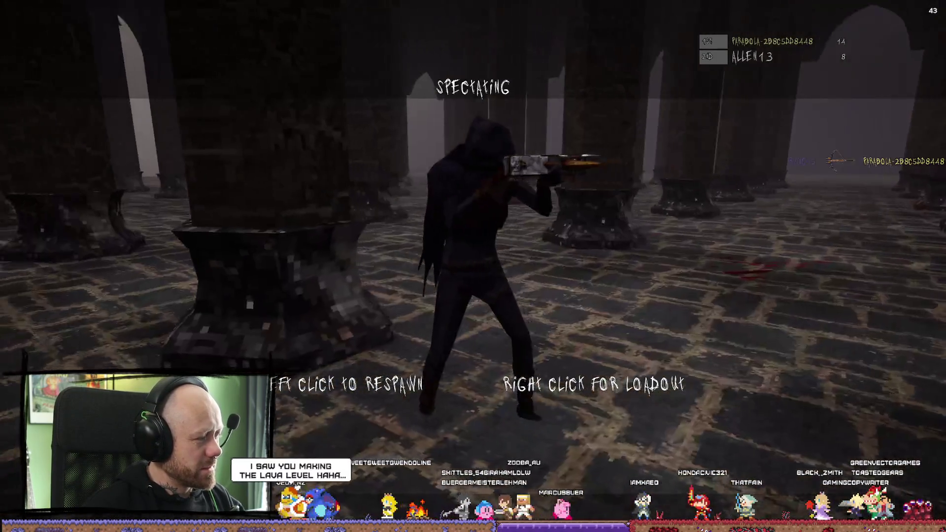
# Respawn to kill enemies with the spiked mace, then score a crossbow double kill
pyautogui.click(473, 267)
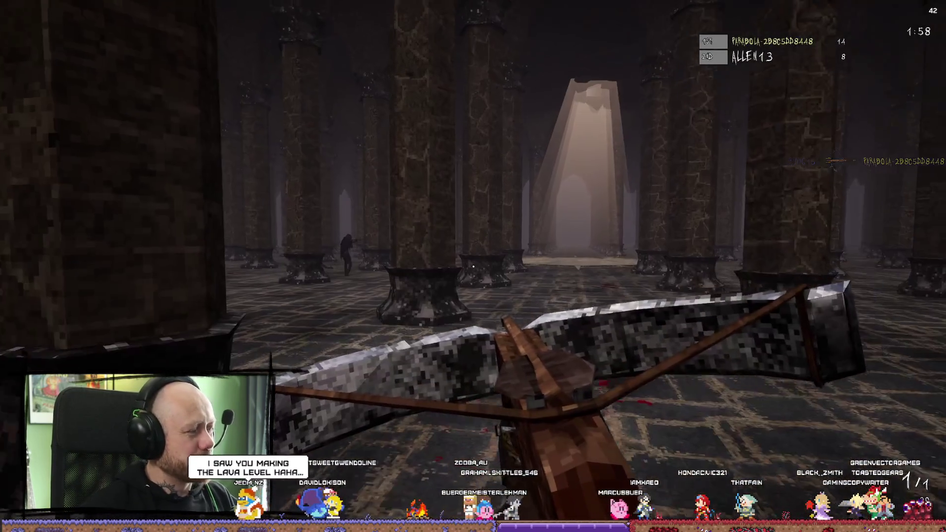
pyautogui.click(473, 267)
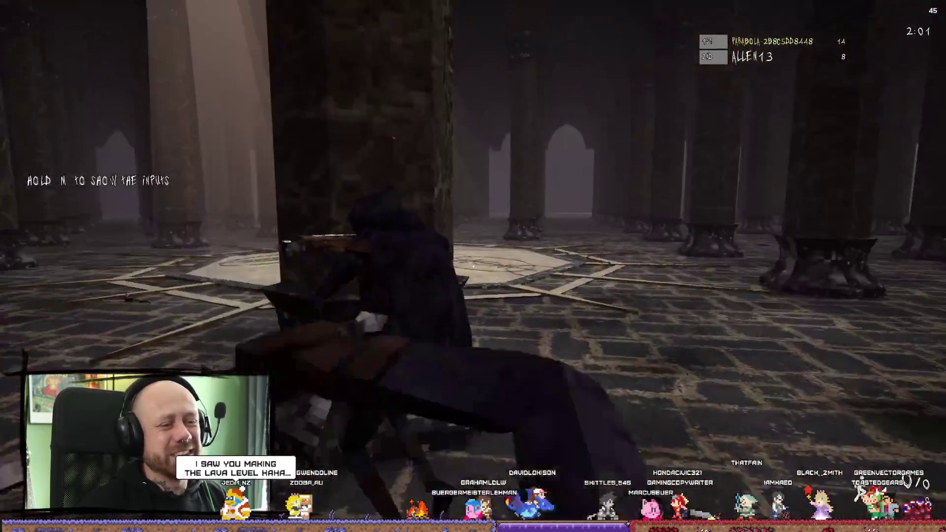
pyautogui.click(473, 267)
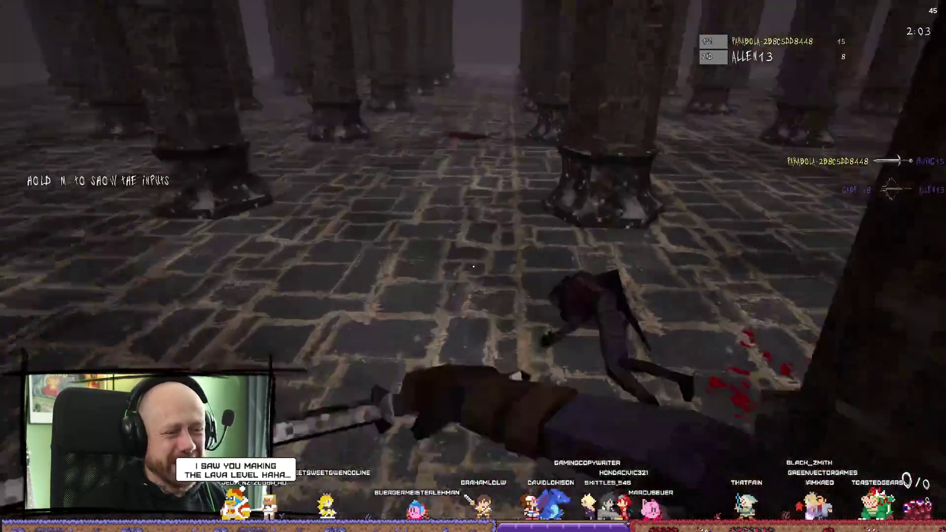
pyautogui.click(473, 266)
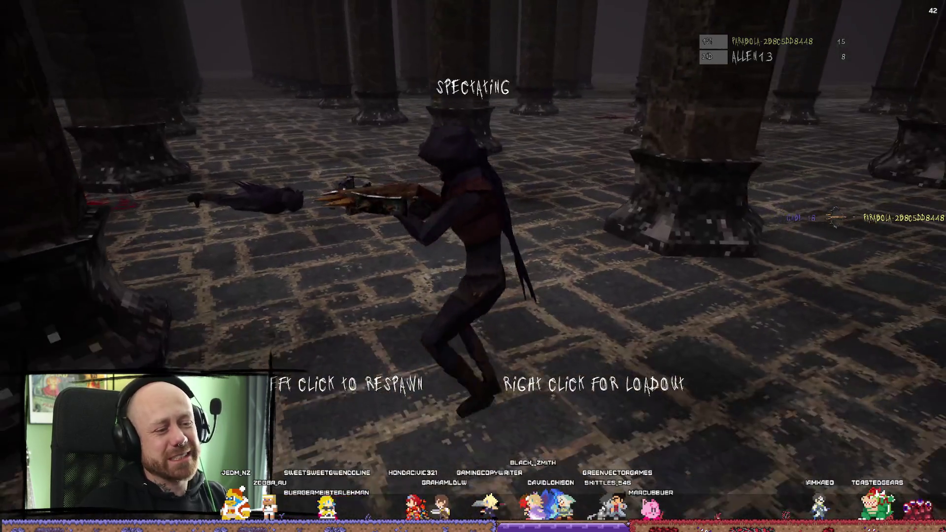
pyautogui.click(473, 266)
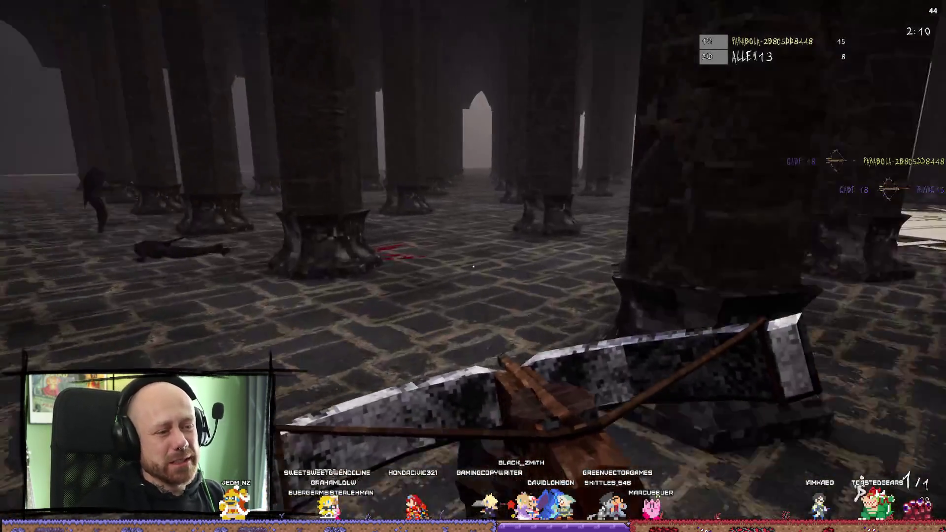
pyautogui.click(473, 266)
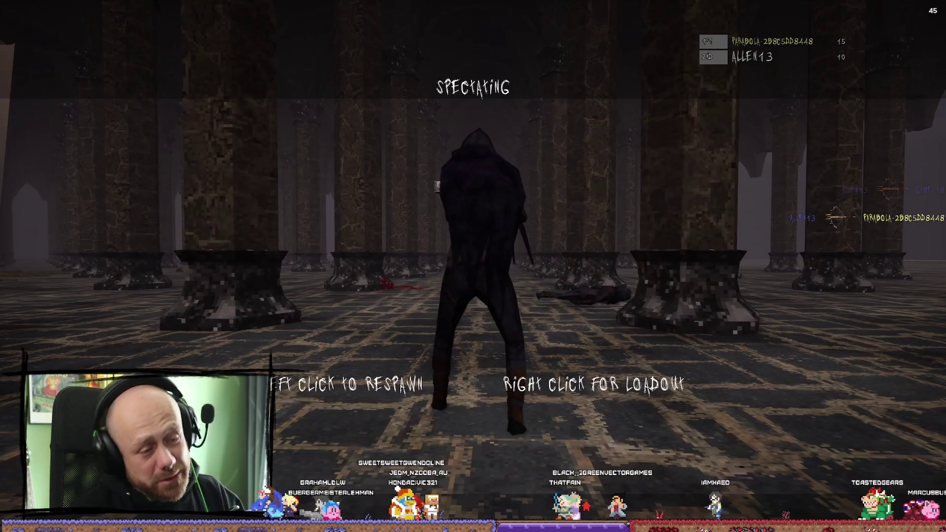
pyautogui.click(473, 266)
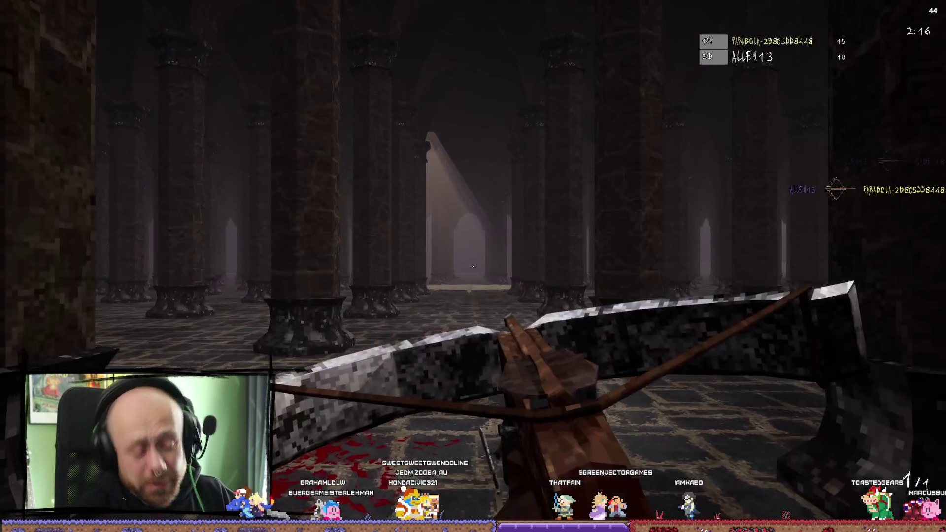
pyautogui.press('w')
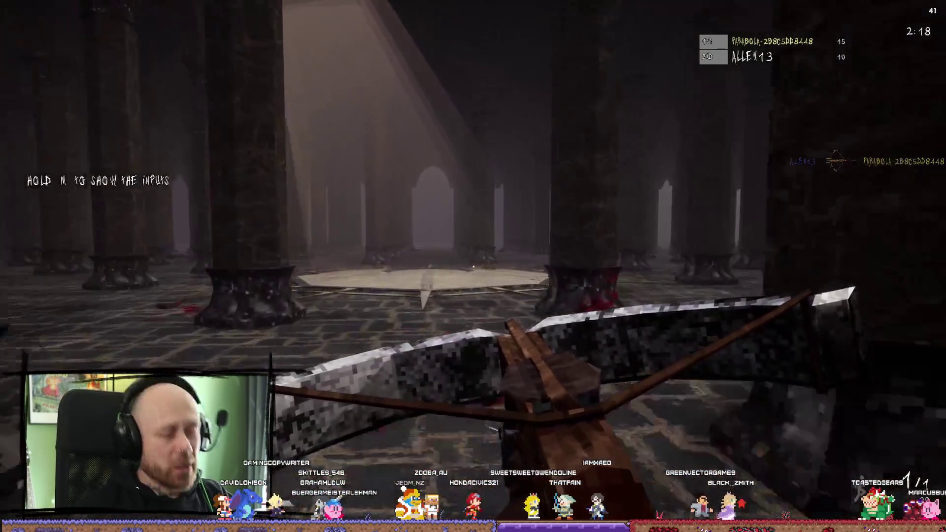
pyautogui.click(473, 266)
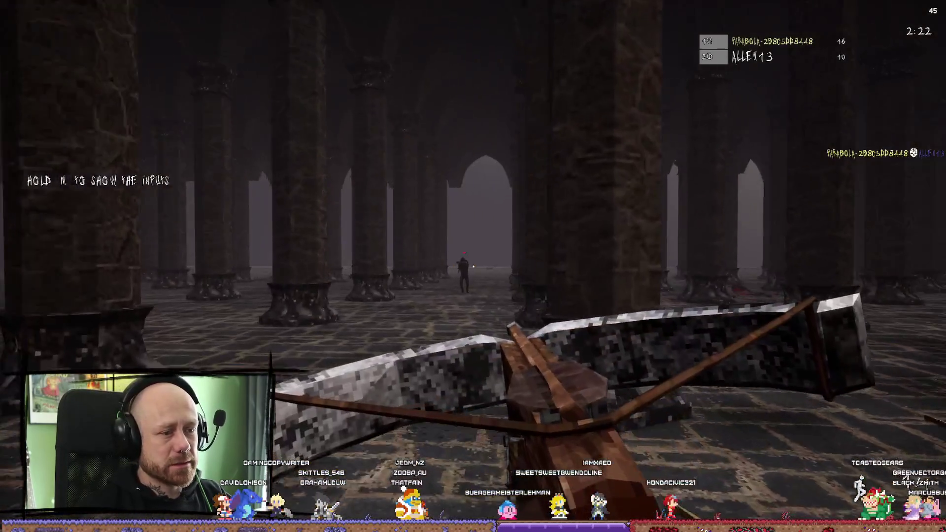
pyautogui.click(473, 266)
# Switch to the spiked club for another double kill, then stop the session at 19–10
pyautogui.press('w')
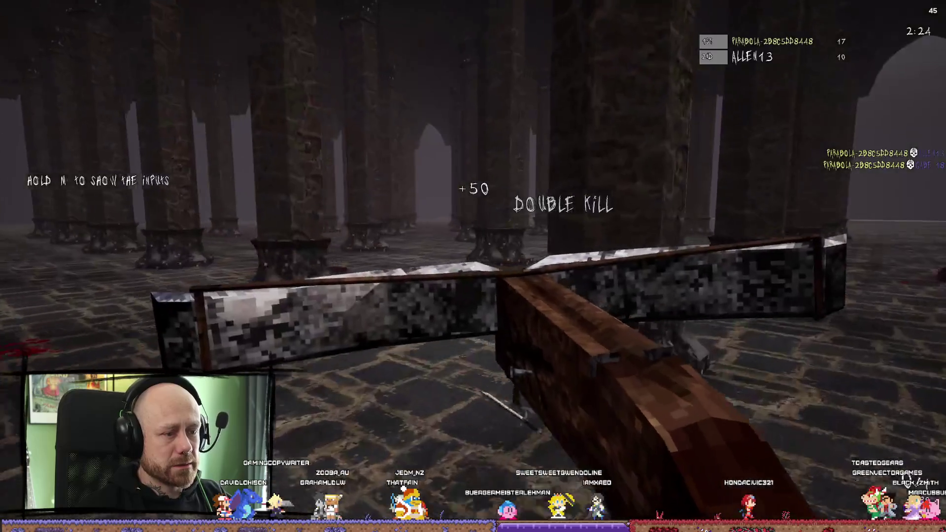
pyautogui.press('1')
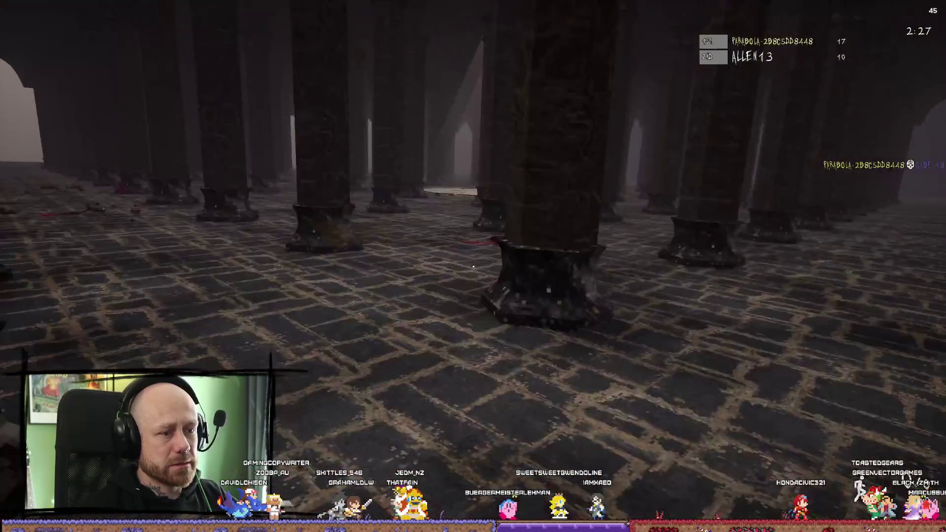
pyautogui.click(473, 266)
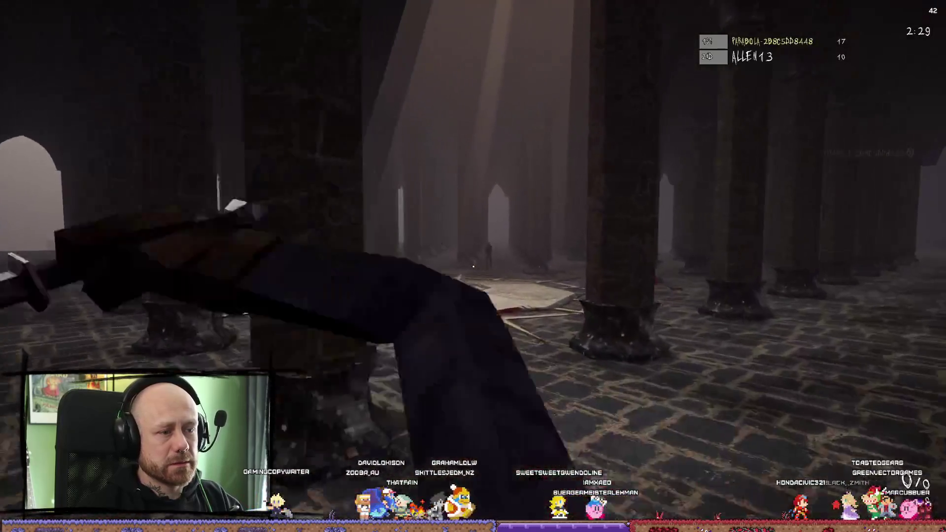
pyautogui.click(473, 266)
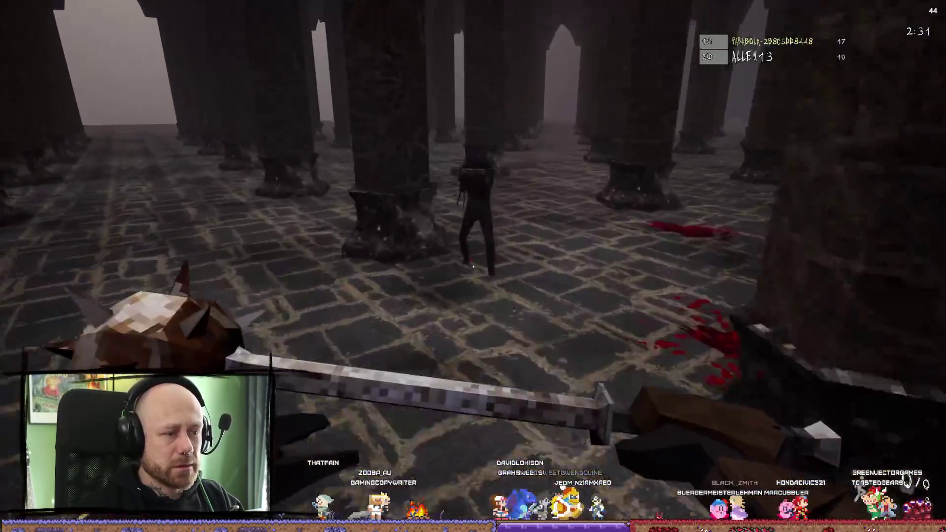
pyautogui.click(473, 266)
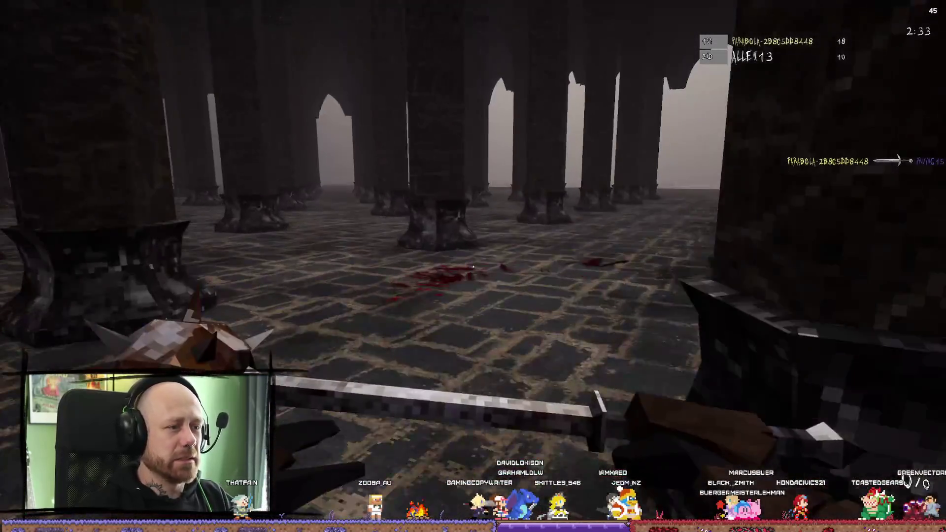
pyautogui.click(472, 266)
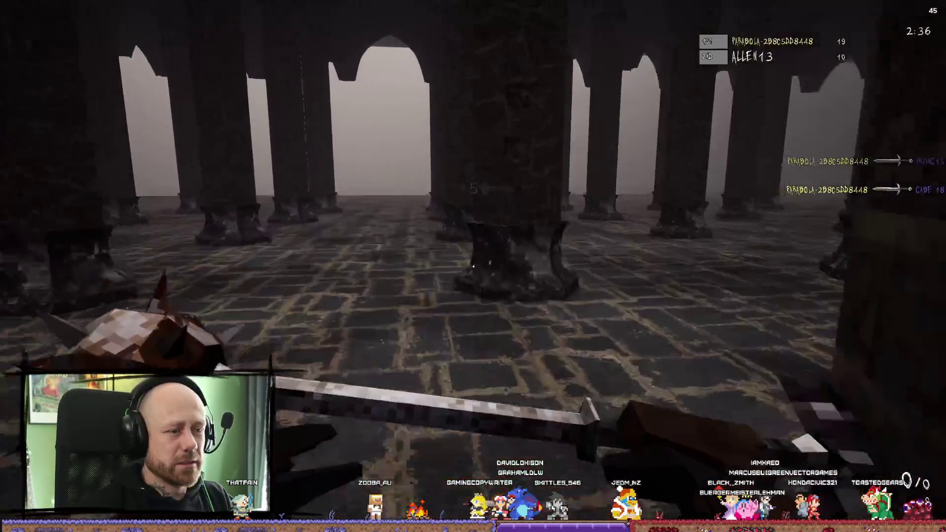
pyautogui.click(473, 266)
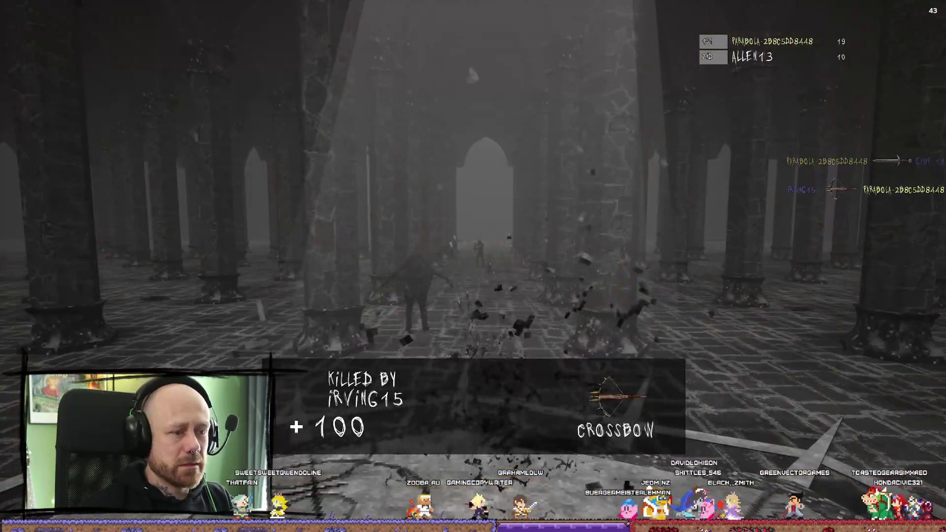
pyautogui.press('Escape')
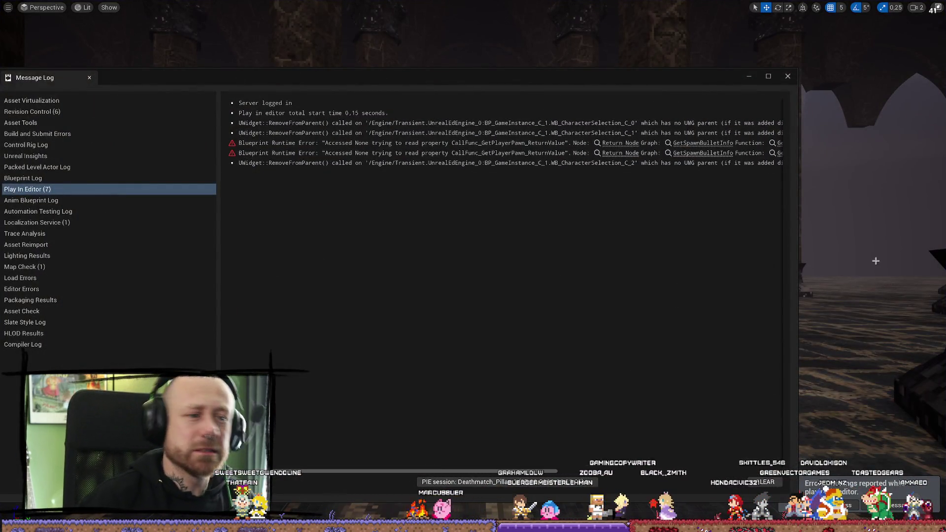
# Close the Message Log and browse the Content Drawer to FPS > Maps > GameModes
pyautogui.click(788, 76)
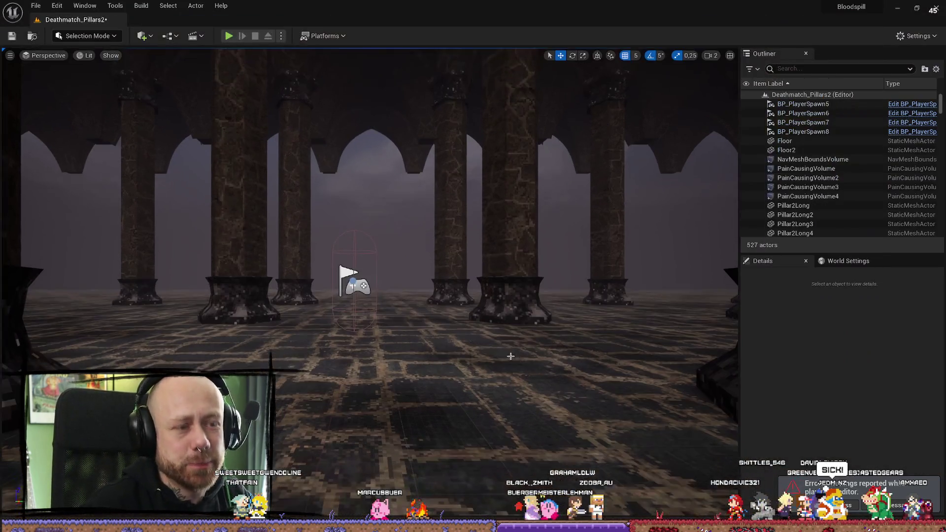
pyautogui.hotkey('ctrl', 'space')
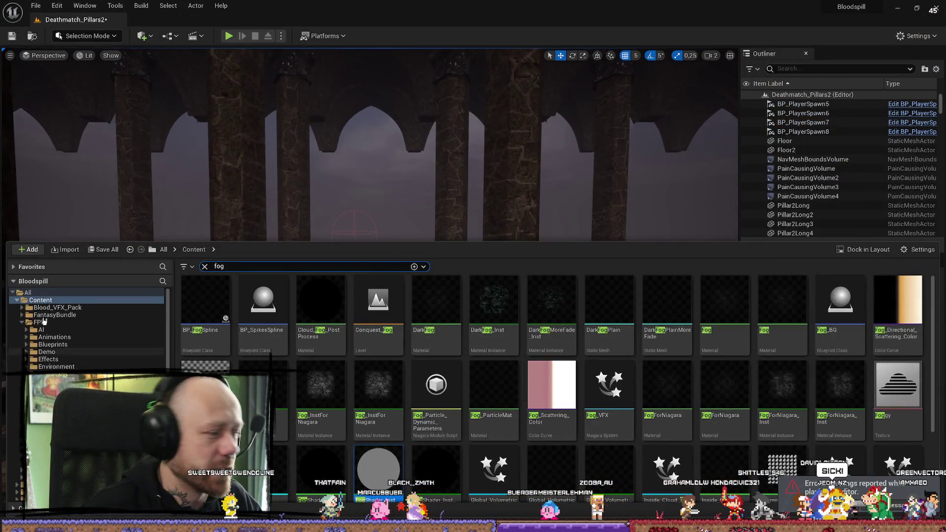
pyautogui.click(60, 323)
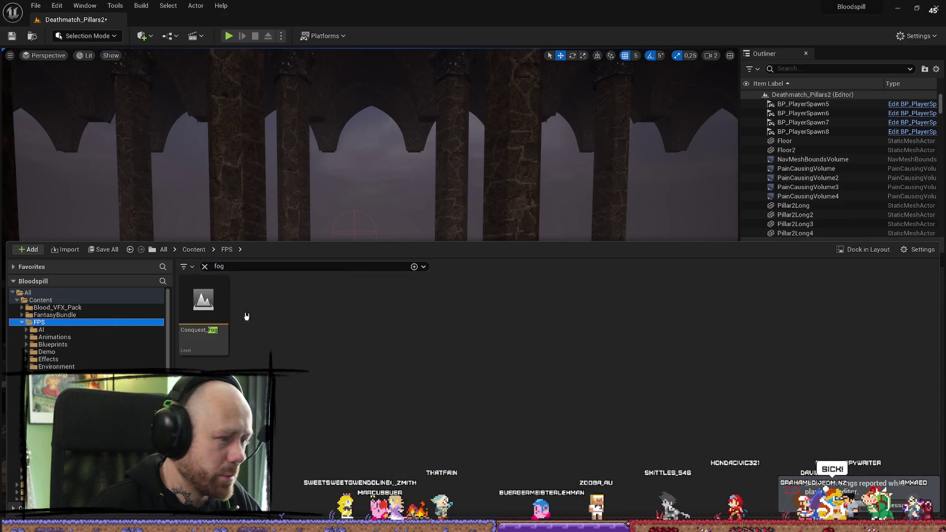
pyautogui.click(205, 266)
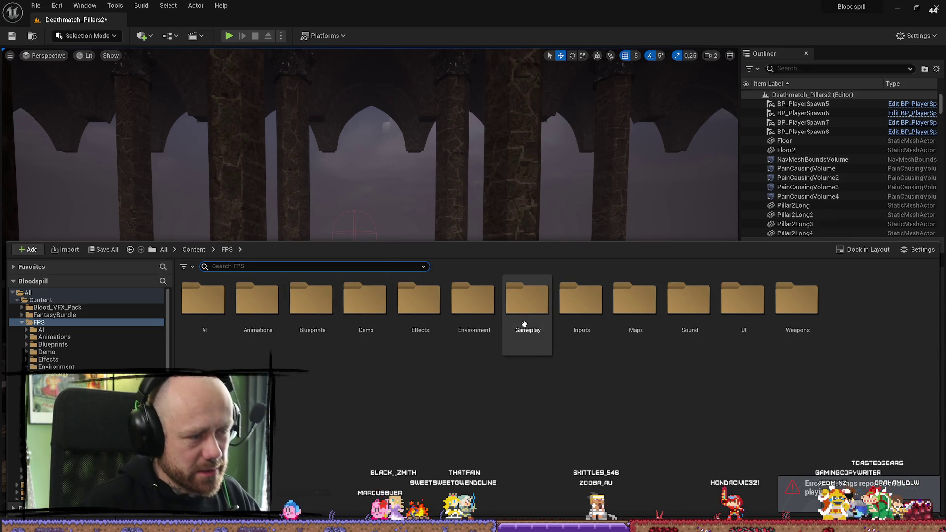
pyautogui.doubleClick(636, 303)
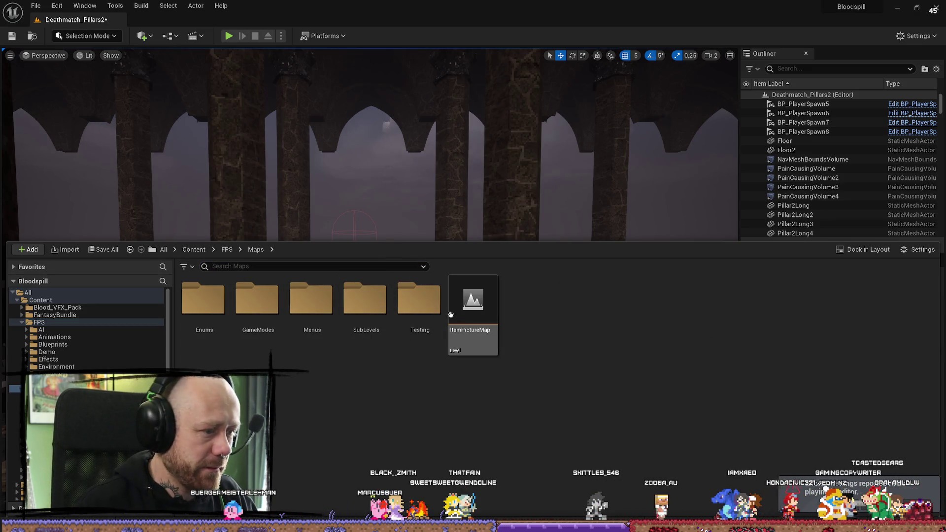
pyautogui.doubleClick(274, 308)
pyautogui.scroll(-2, 274, 307)
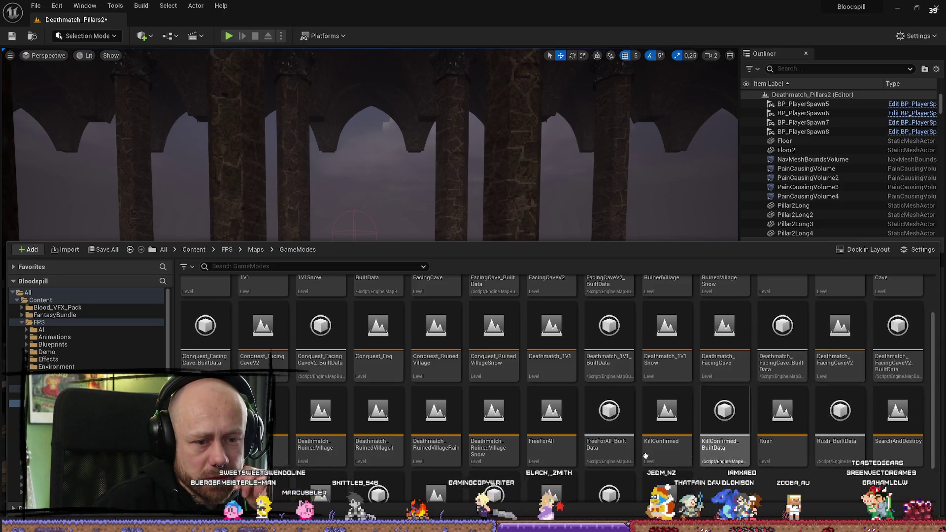
# Open Deathmatch_FacingCaveV2, saving Deathmatch_Pillars2 when prompted
pyautogui.doubleClick(844, 360)
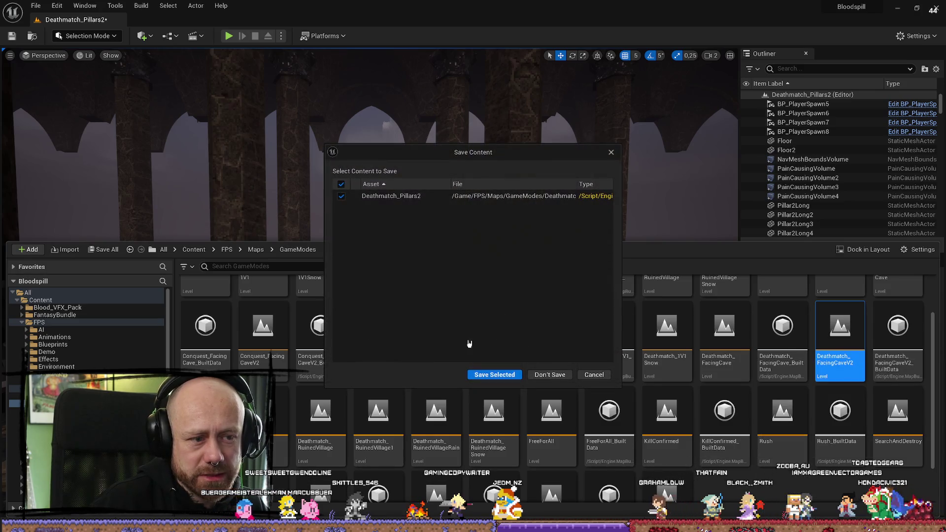
pyautogui.click(500, 377)
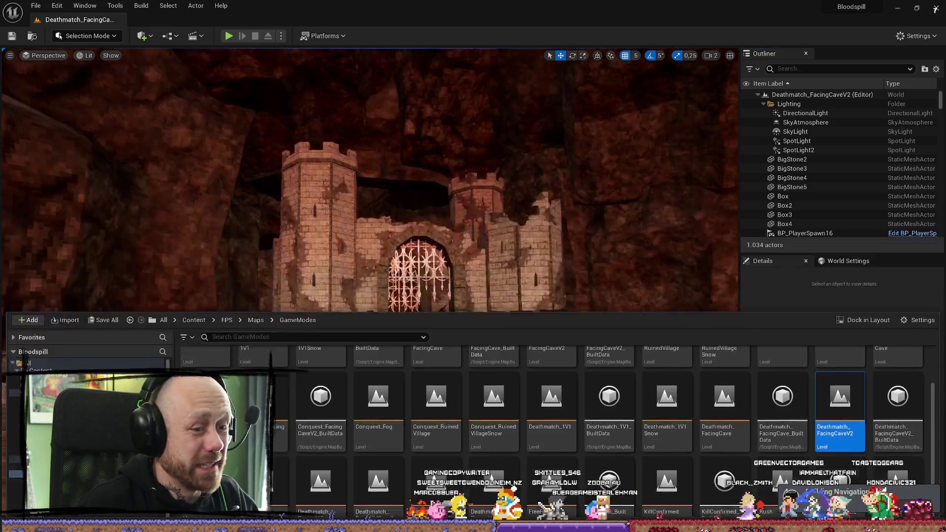
pyautogui.moveTo(370, 180)
pyautogui.mouseDown()
pyautogui.moveTo(355, 182)
pyautogui.moveTo(345, 167)
pyautogui.moveTo(289, 170)
pyautogui.mouseUp()
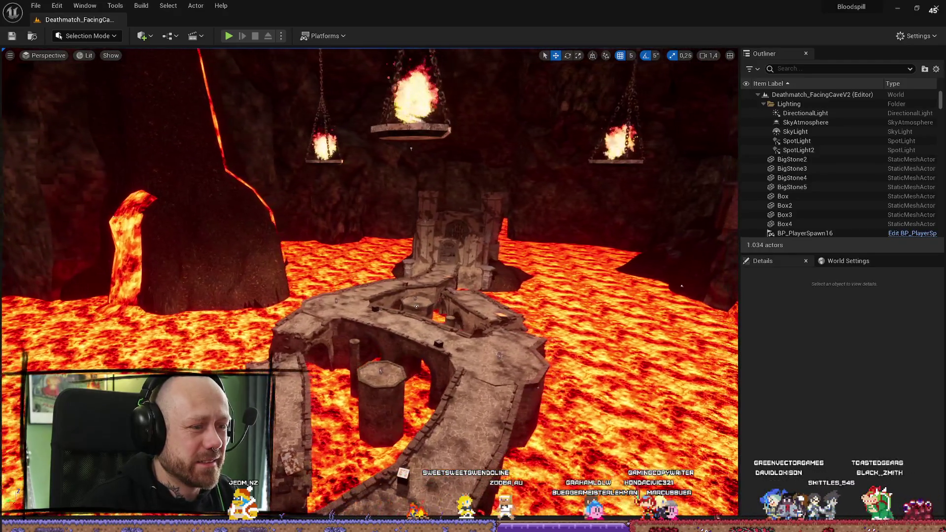
# Start Play In Editor on the lava cave map and swing the sword in the match
pyautogui.hotkey('alt', 'p')
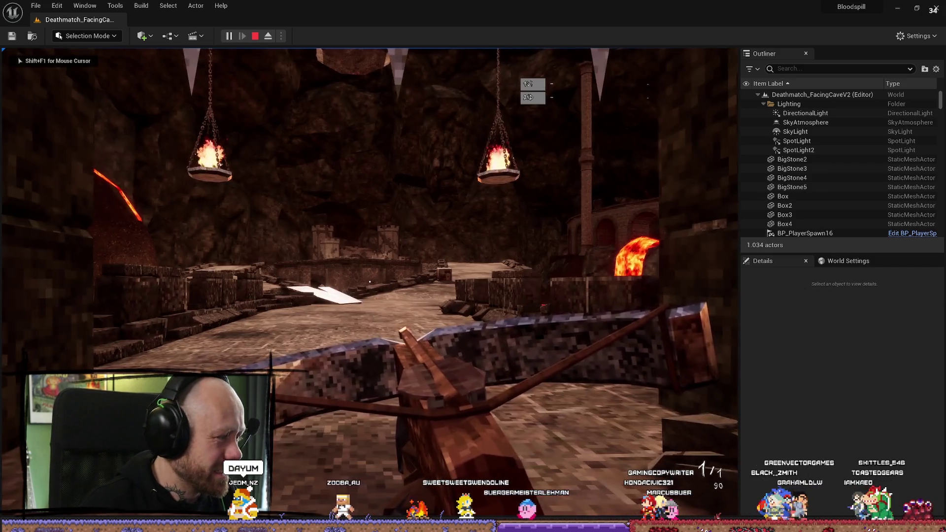
pyautogui.hotkey('shift', 'F1')
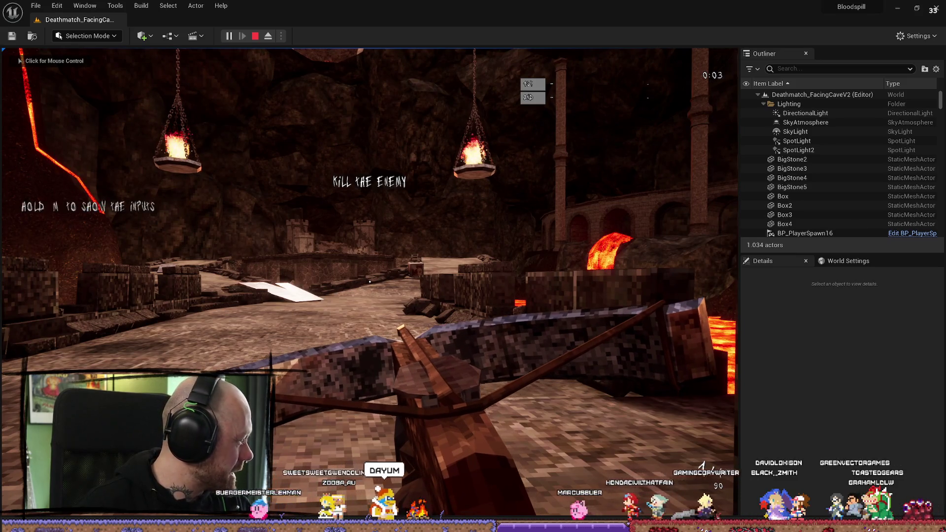
pyautogui.click(228, 353)
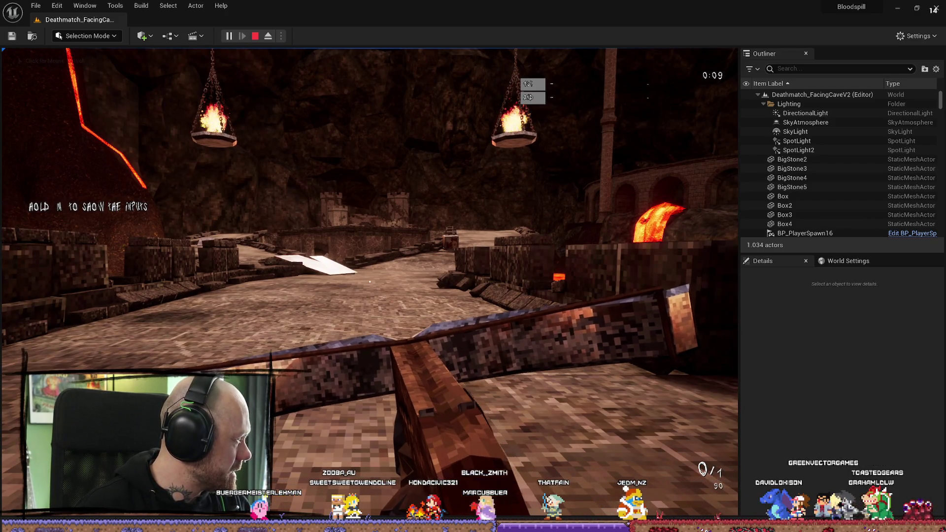
pyautogui.click(350, 338)
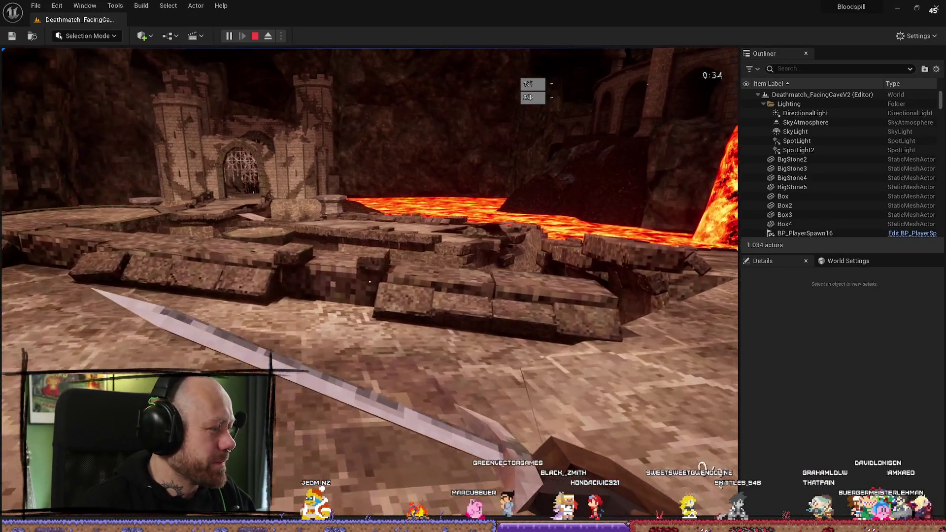
pyautogui.moveTo(369, 282)
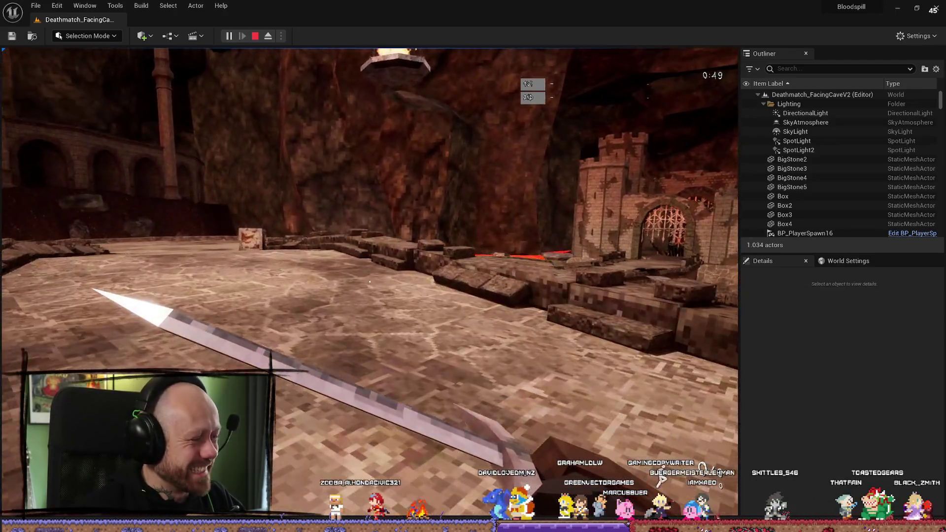
pyautogui.click(370, 281)
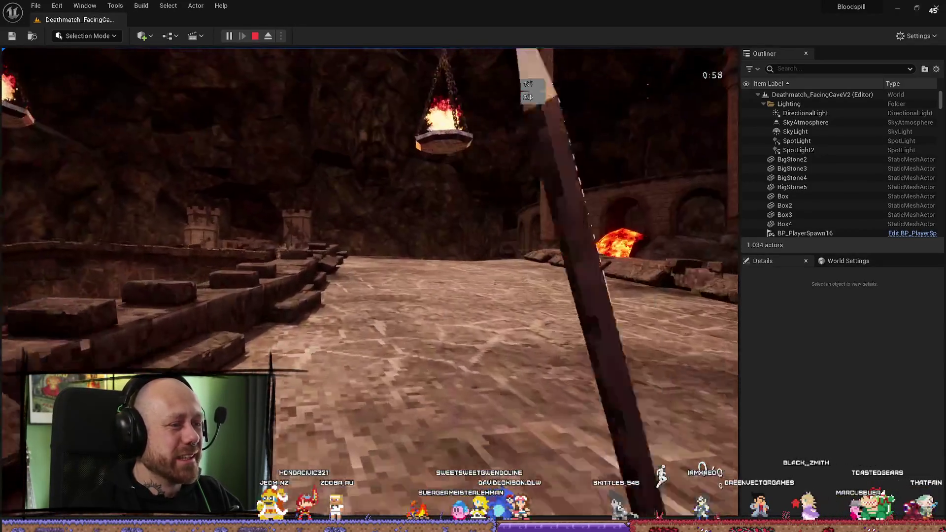
pyautogui.click(369, 282)
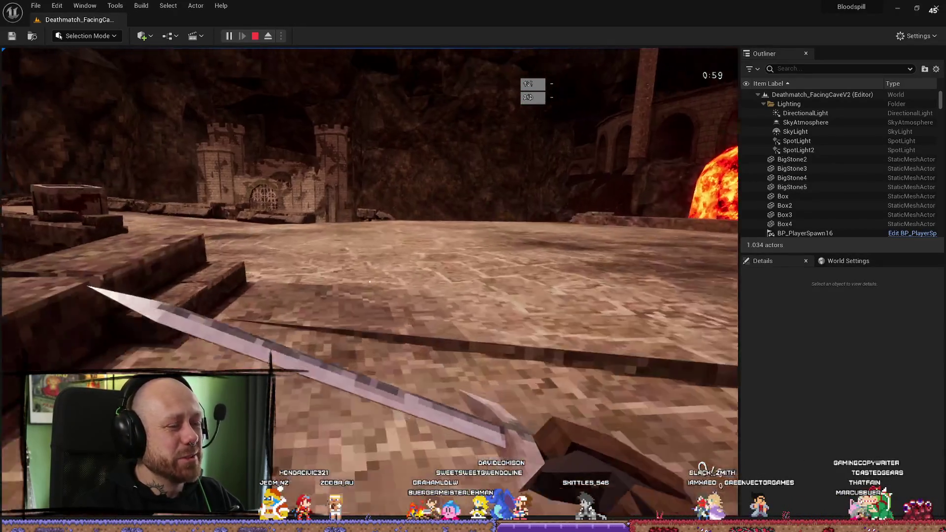
# Fight across the platform and stone ramp toward the lava, respawn, then stop the session
pyautogui.press('w')
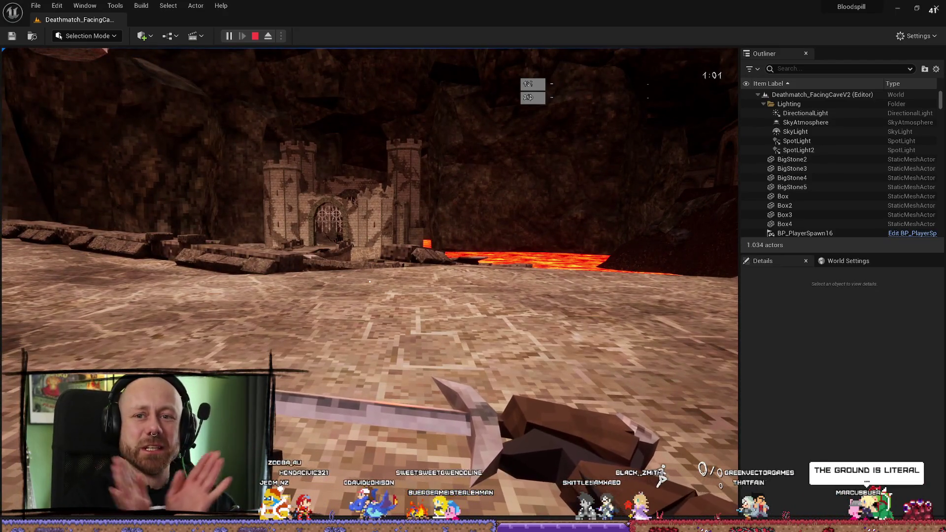
pyautogui.press('w')
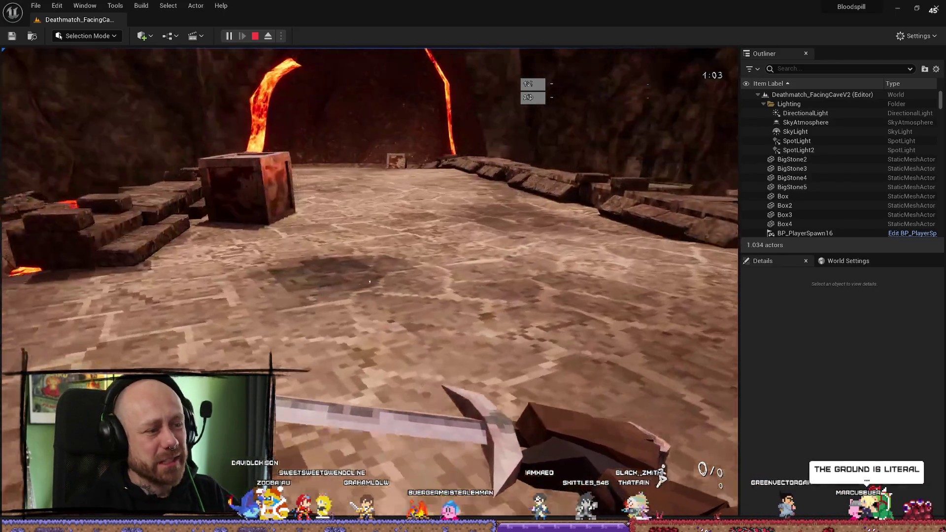
pyautogui.press('w')
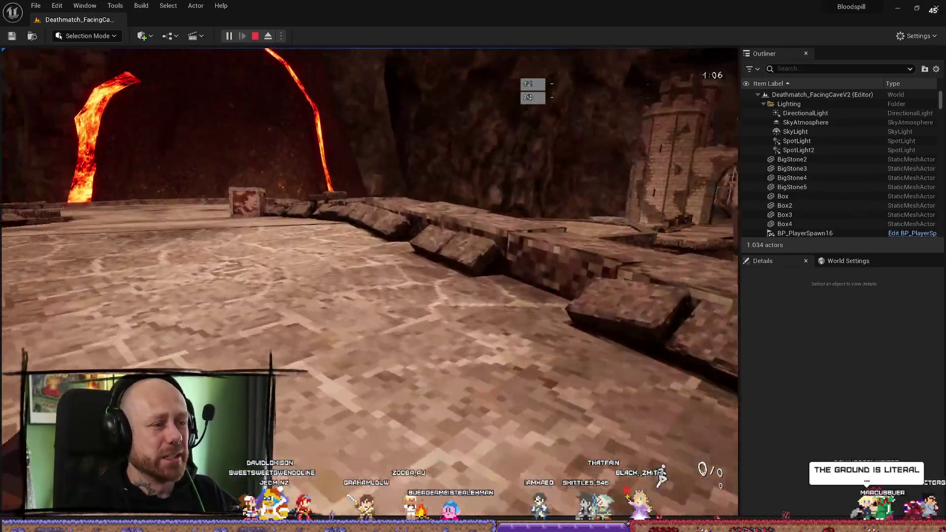
pyautogui.click(370, 282)
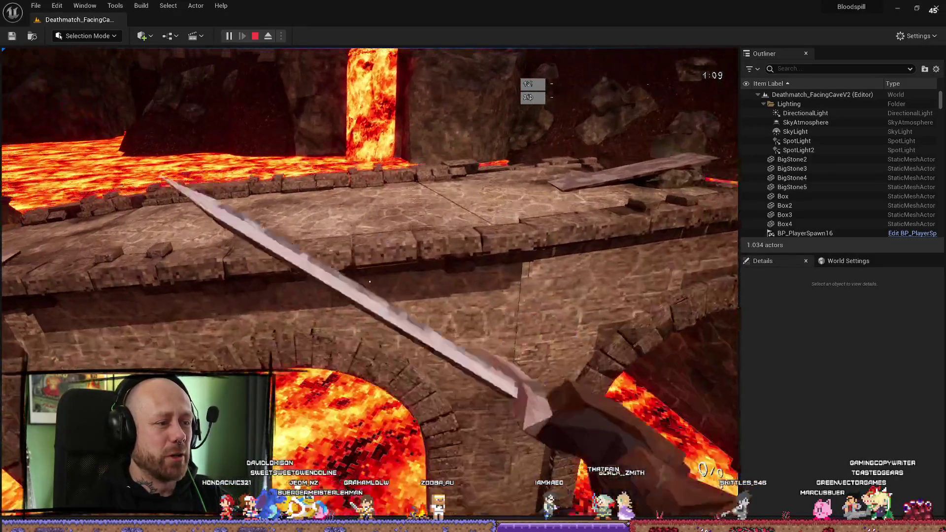
pyautogui.press('w')
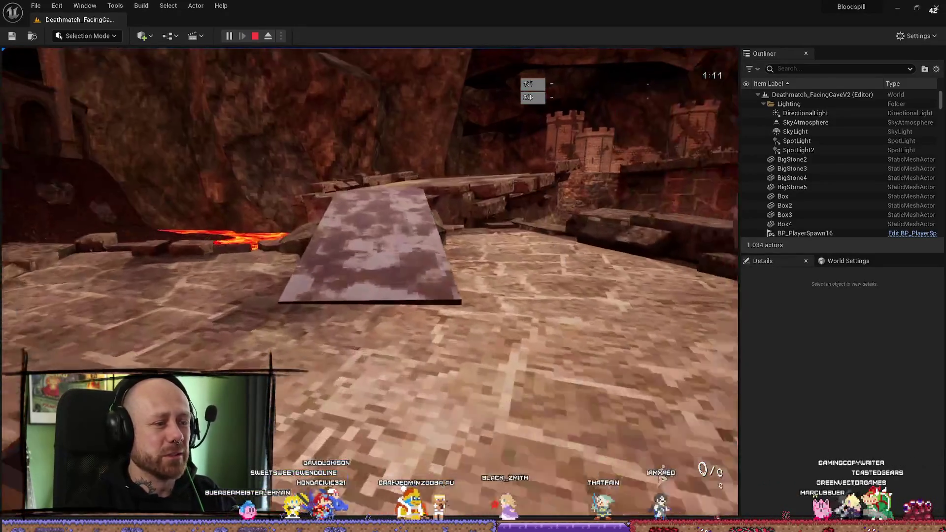
pyautogui.press('w')
pyautogui.click(369, 282)
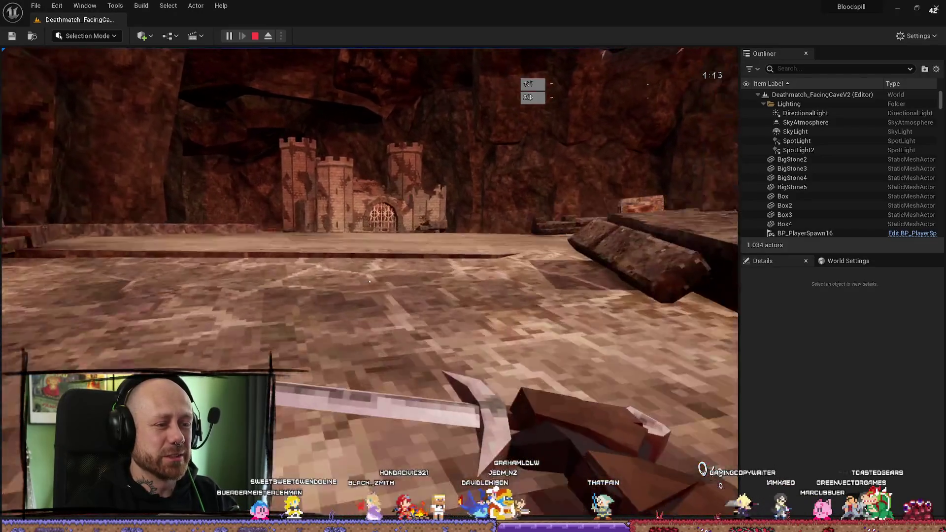
pyautogui.press('w')
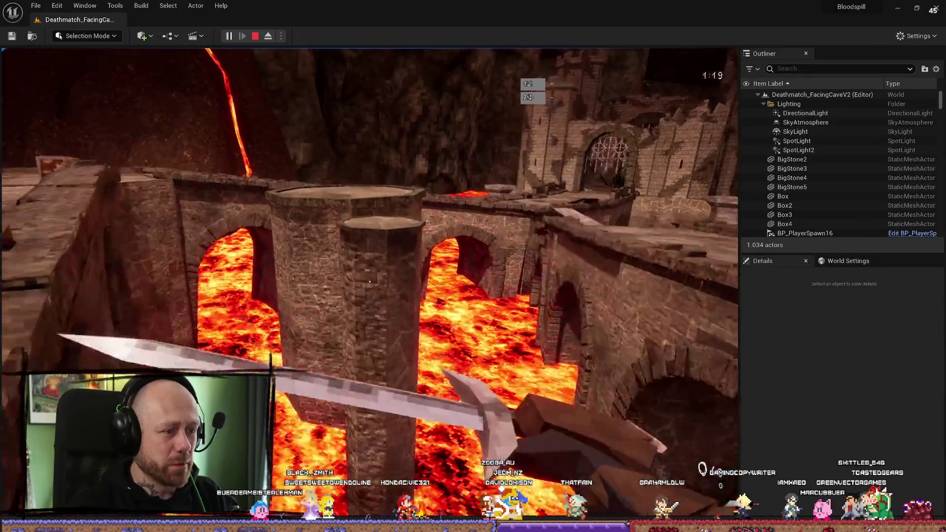
pyautogui.press('w')
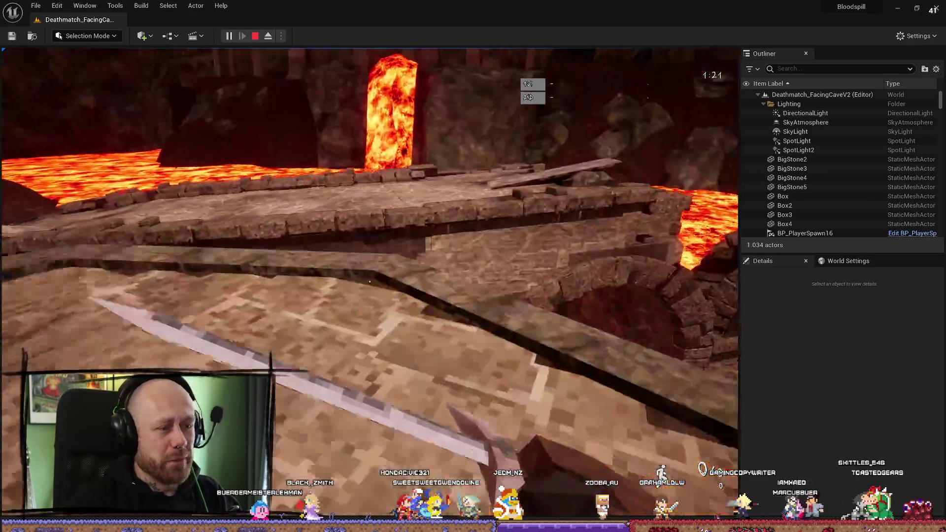
pyautogui.press('w')
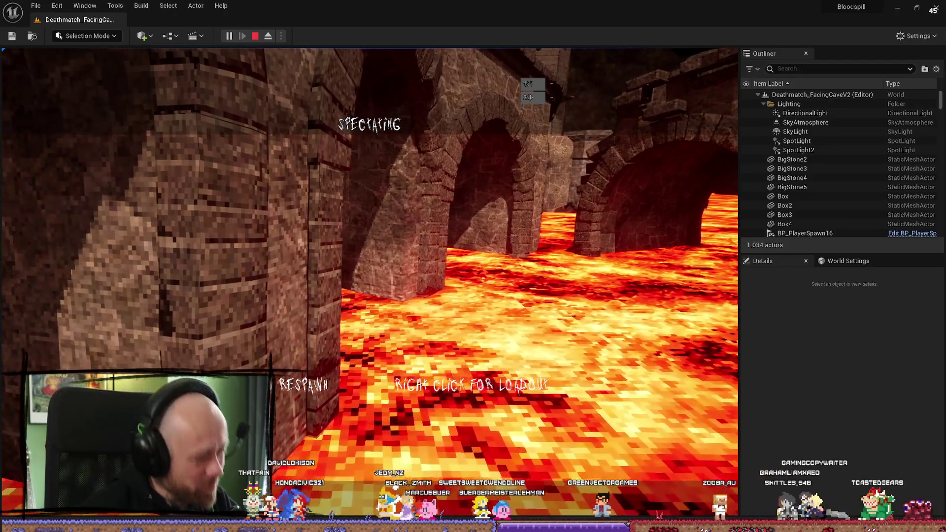
pyautogui.click(370, 282)
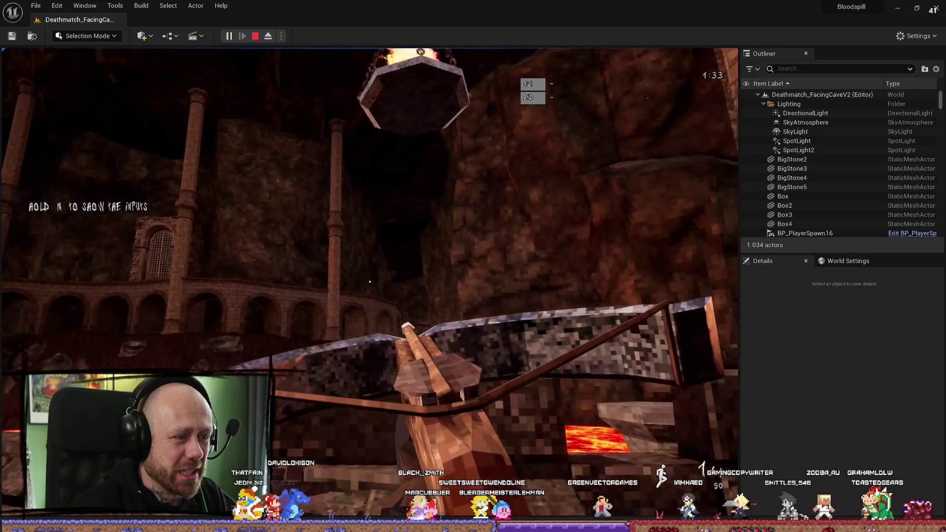
pyautogui.press('Escape')
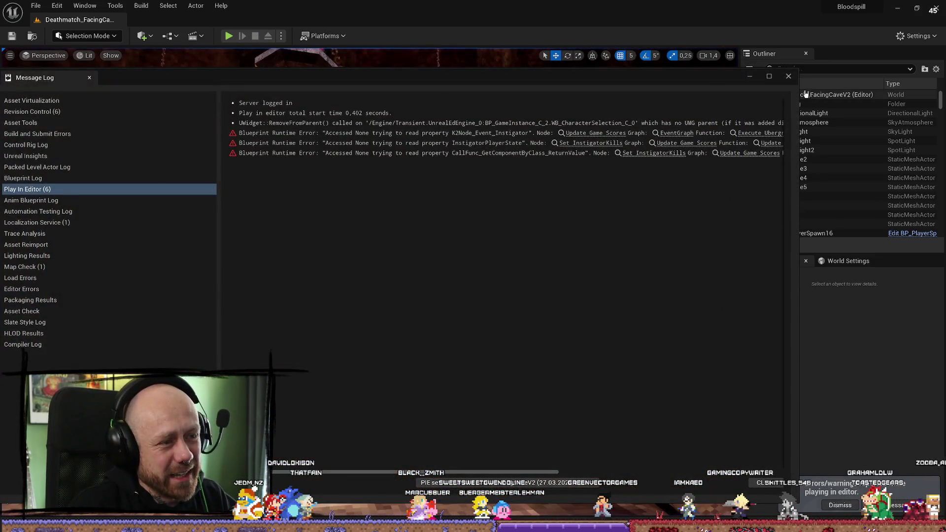
# Fly the view over the lava past the gate to the castle and bridge, then start Play
pyautogui.scroll(-10, 370, 284)
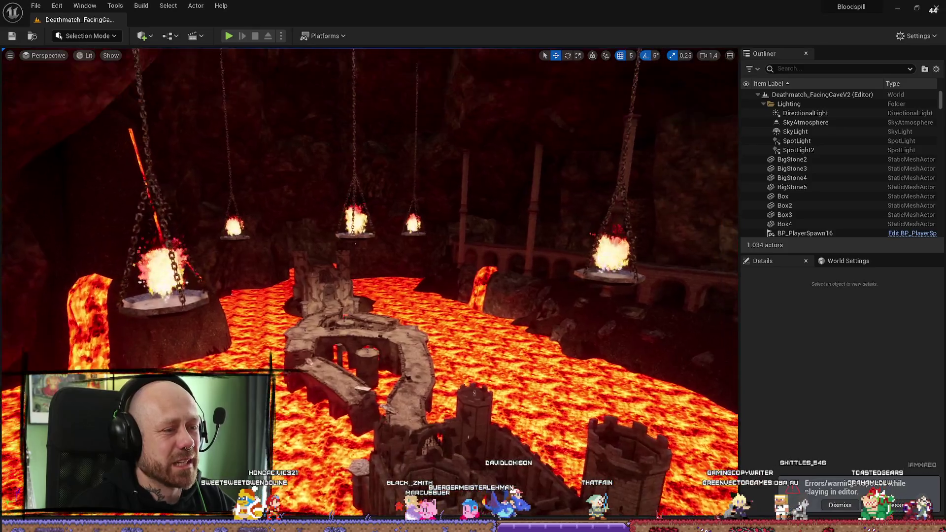
pyautogui.moveTo(382, 325); pyautogui.dragTo(383, 291)
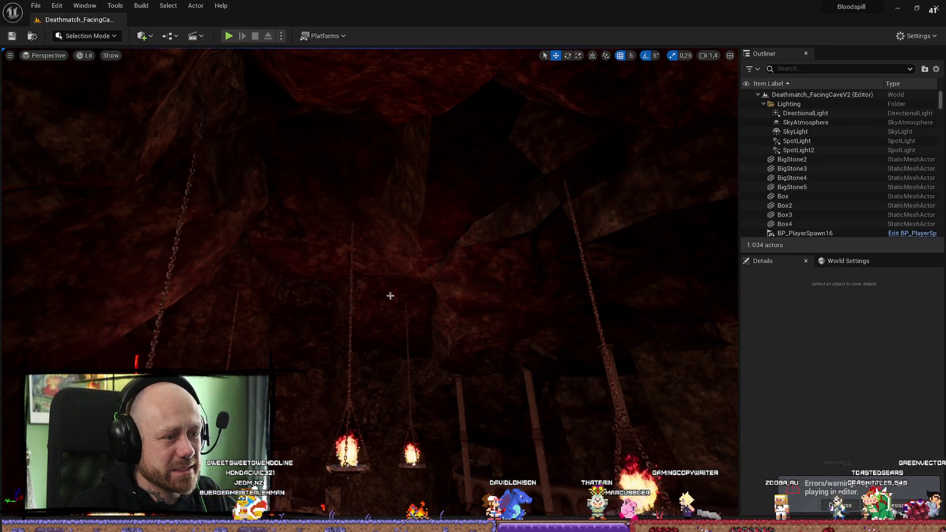
pyautogui.moveTo(367, 308)
pyautogui.mouseDown()
pyautogui.moveTo(368, 345)
pyautogui.moveTo(367, 252)
pyautogui.mouseUp()
pyautogui.moveTo(368, 148); pyautogui.dragTo(367, 66)
pyautogui.press('w')
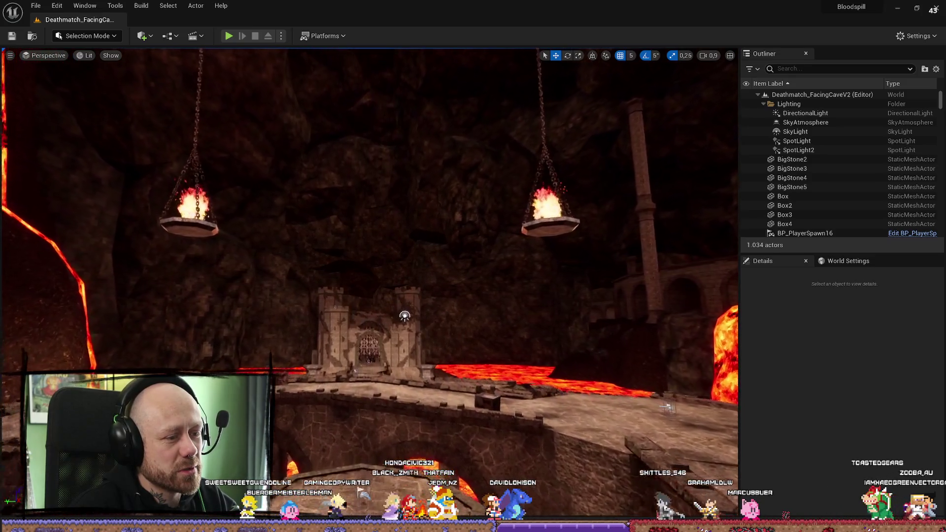
pyautogui.press('w')
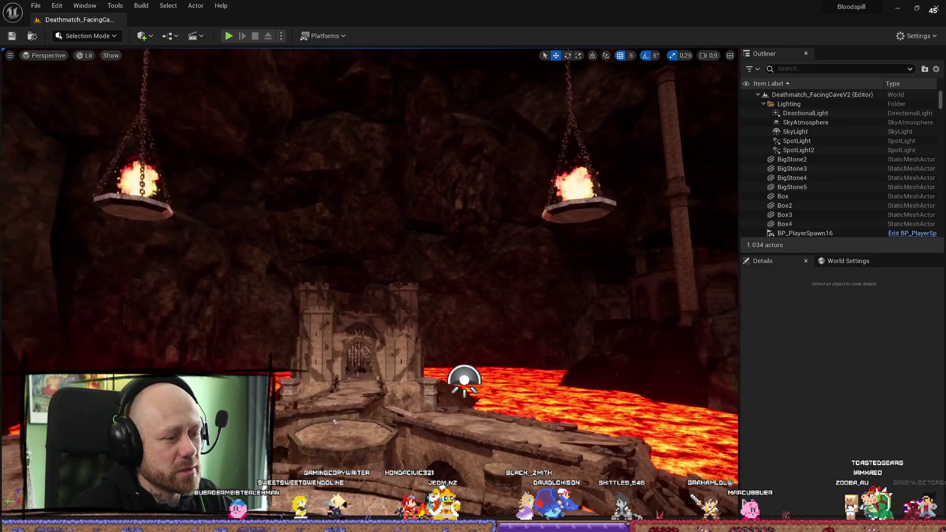
pyautogui.press('s')
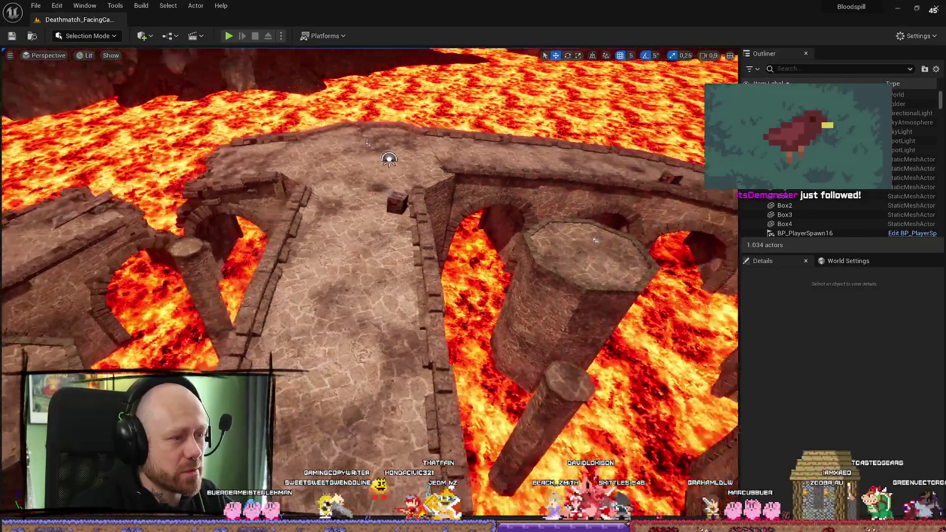
pyautogui.press('w')
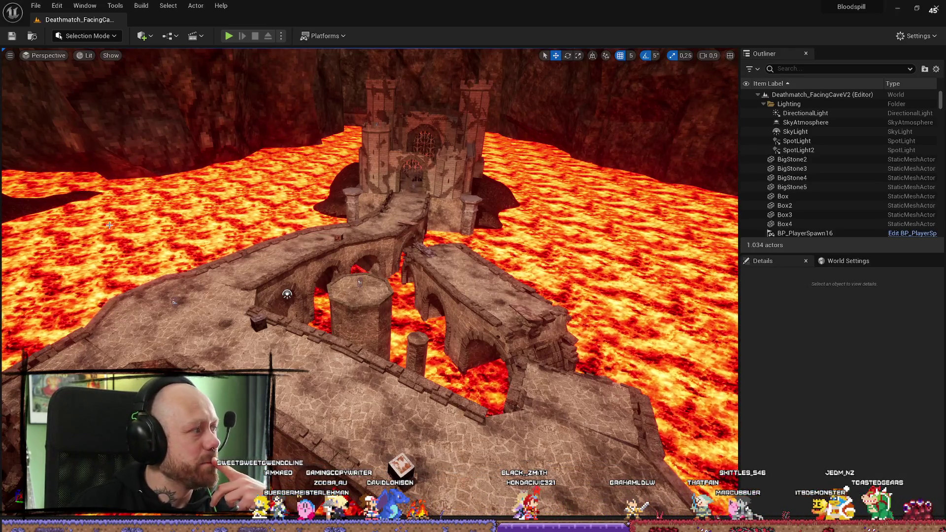
pyautogui.click(230, 37)
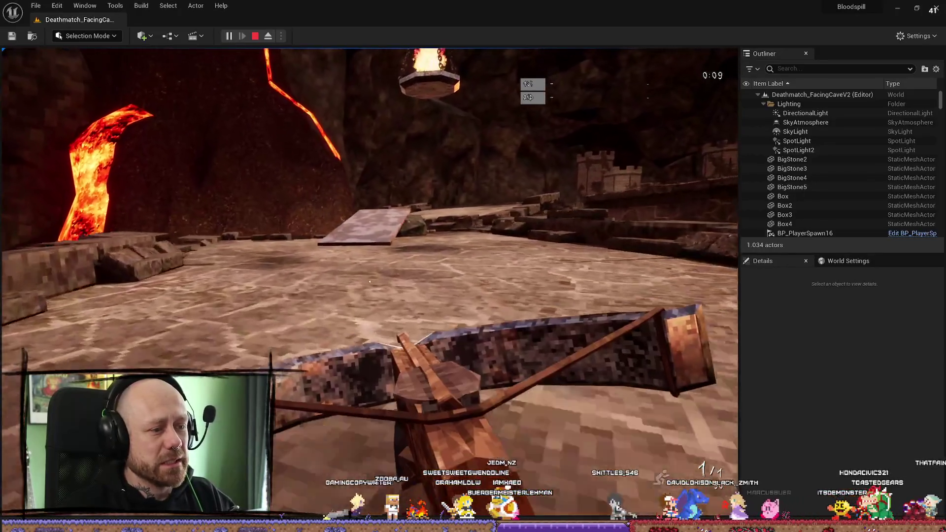
# Walk onto the stone platform, aim the crossbow at the distant castle, and stop the session
pyautogui.press('w')
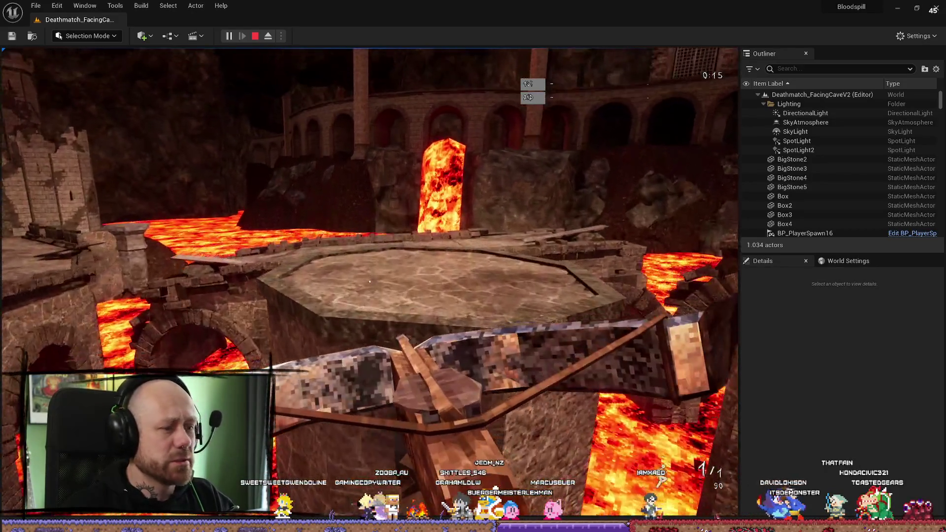
pyautogui.press('w')
pyautogui.press('w')
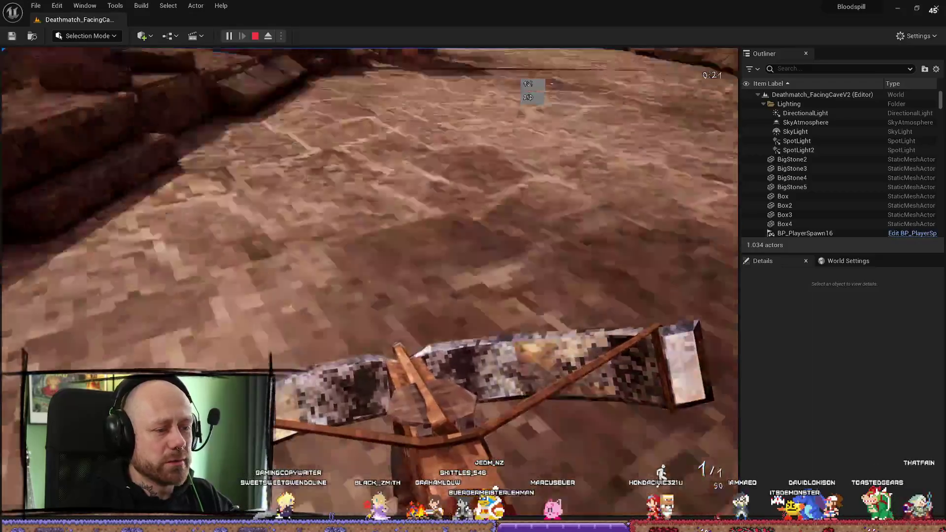
pyautogui.press('w')
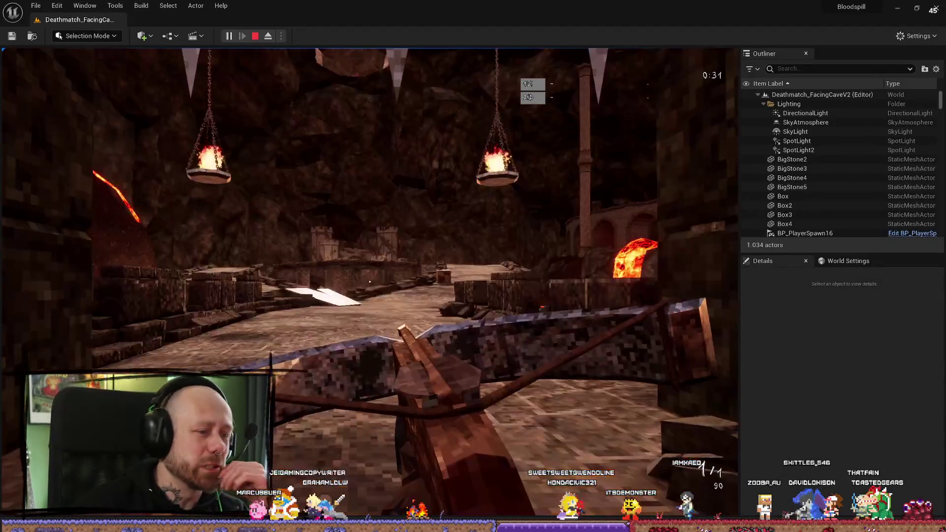
pyautogui.rightClick(370, 282)
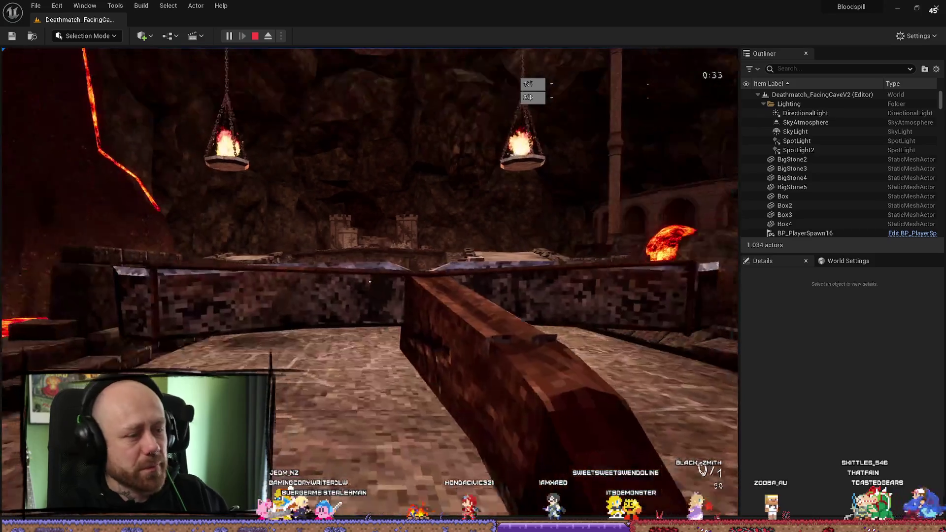
pyautogui.press('Escape')
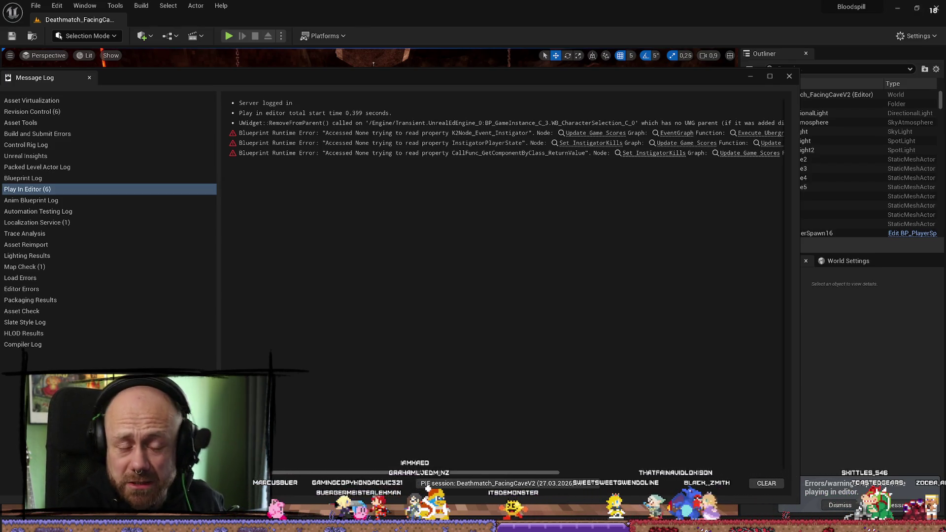
# Close the Message Log and relaunch Play In Editor with Alt+P
pyautogui.click(788, 77)
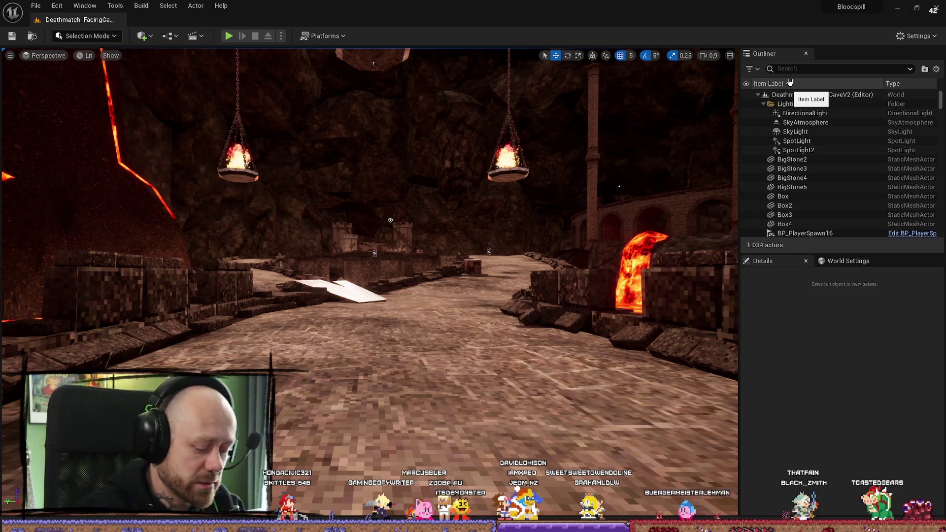
pyautogui.hotkey('alt', 'p')
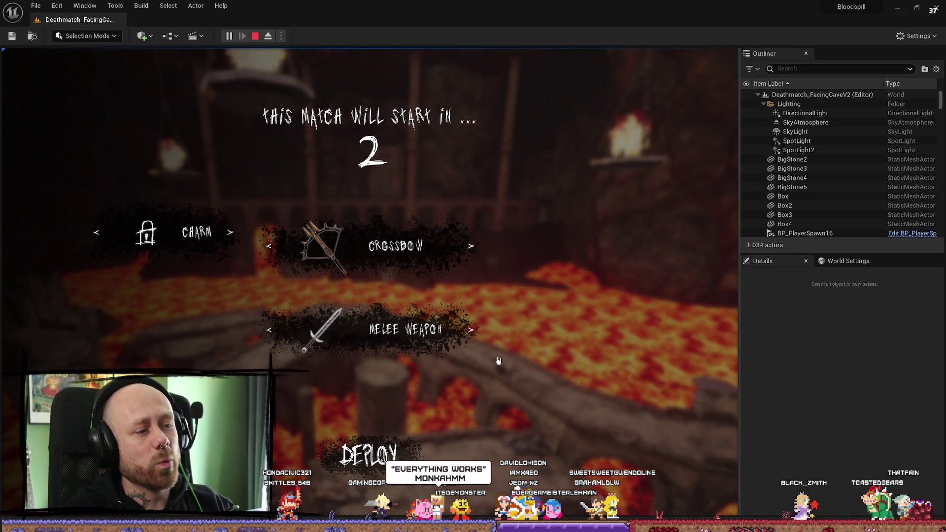
# Quit the current match from the pause menu back to the main menu
pyautogui.press('Escape')
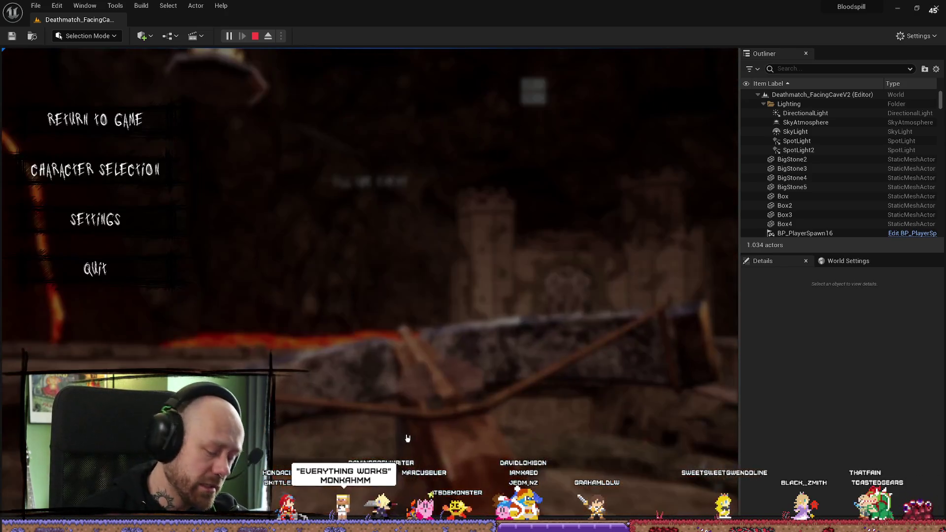
pyautogui.click(95, 268)
pyautogui.click(282, 333)
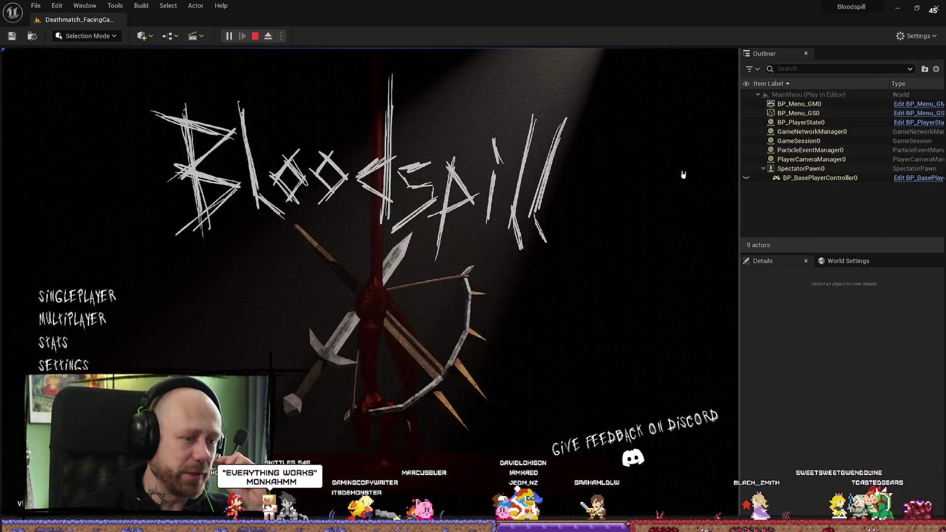
# In Multiplayer > Create Game, cycle the game mode through Team Deathmatch and Conquest
pyautogui.click(94, 321)
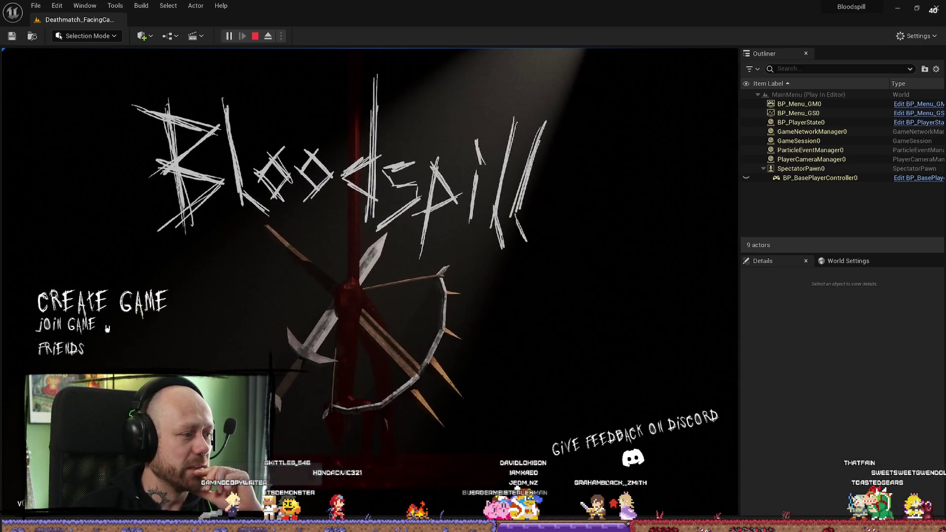
pyautogui.click(98, 302)
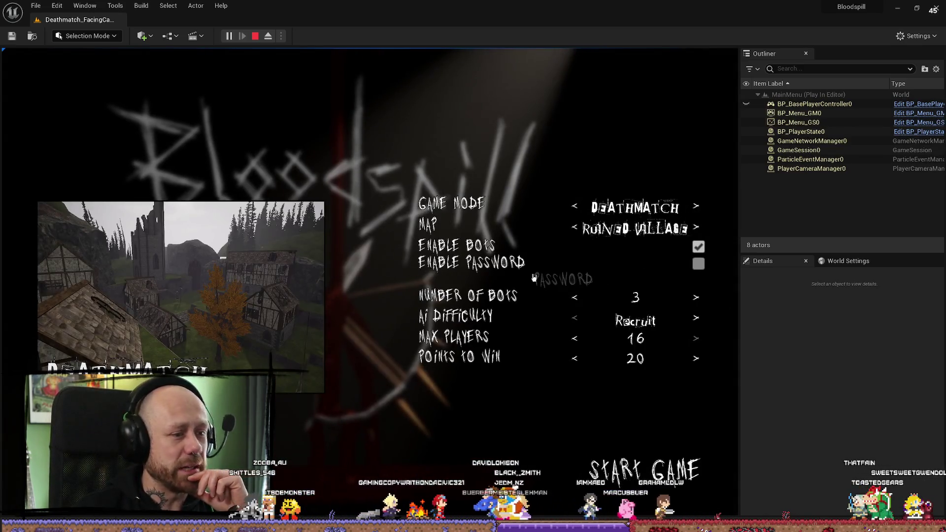
pyautogui.click(575, 207)
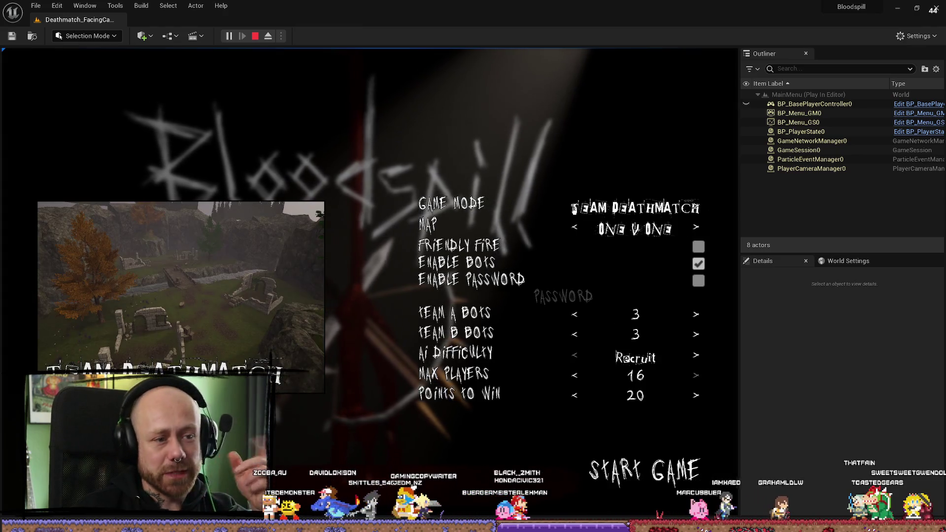
pyautogui.click(574, 208)
pyautogui.click(574, 208)
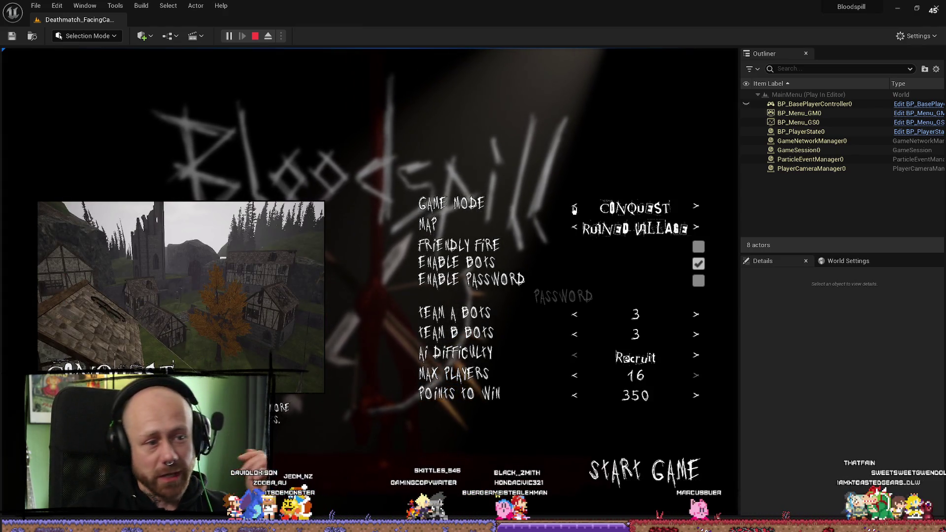
pyautogui.click(574, 208)
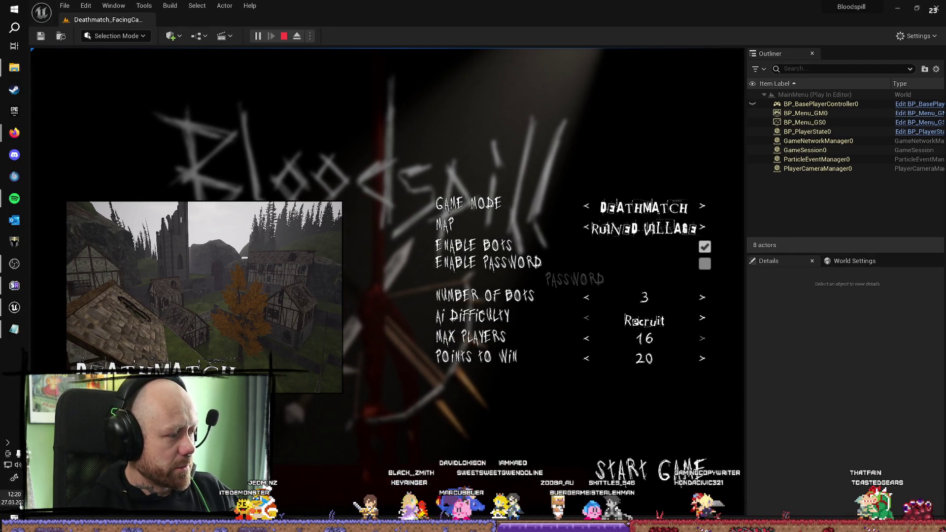
pyautogui.click(19, 500)
pyautogui.scroll(-2, 136, 357)
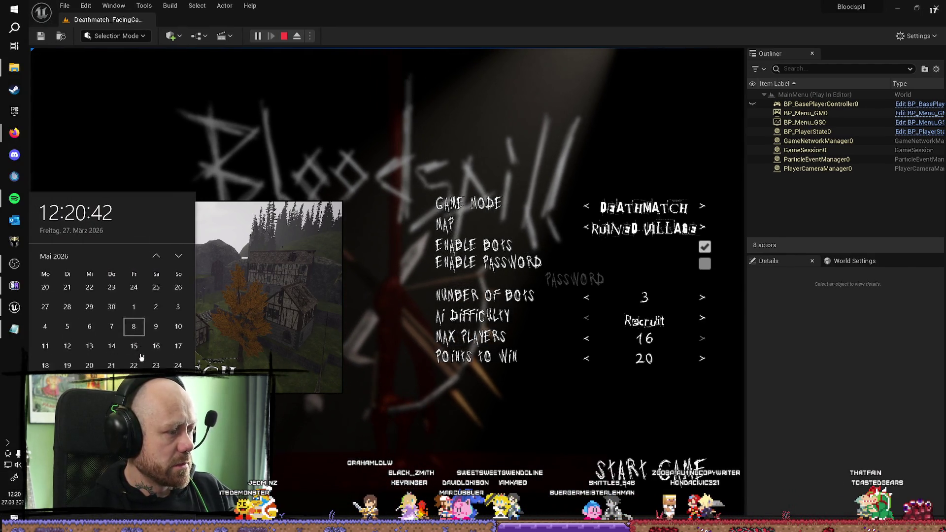
pyautogui.scroll(1, 141, 356)
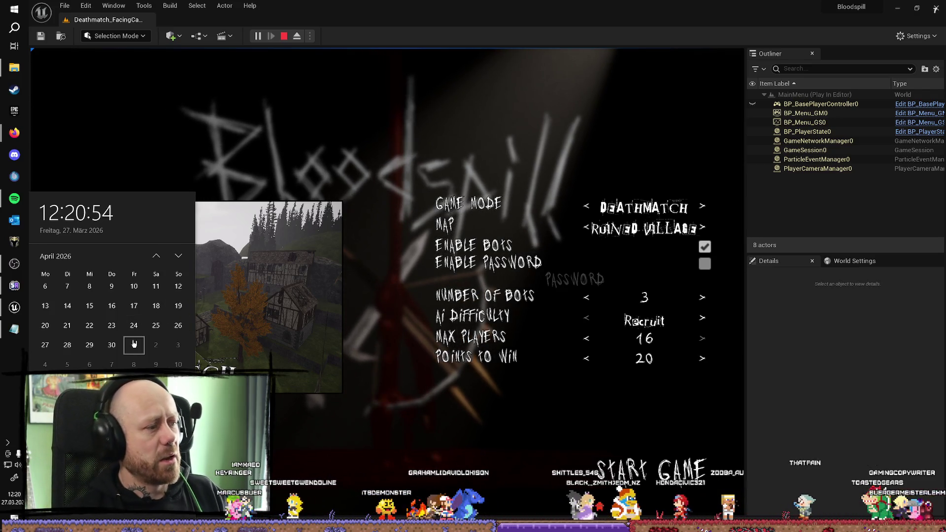
pyautogui.click(14, 399)
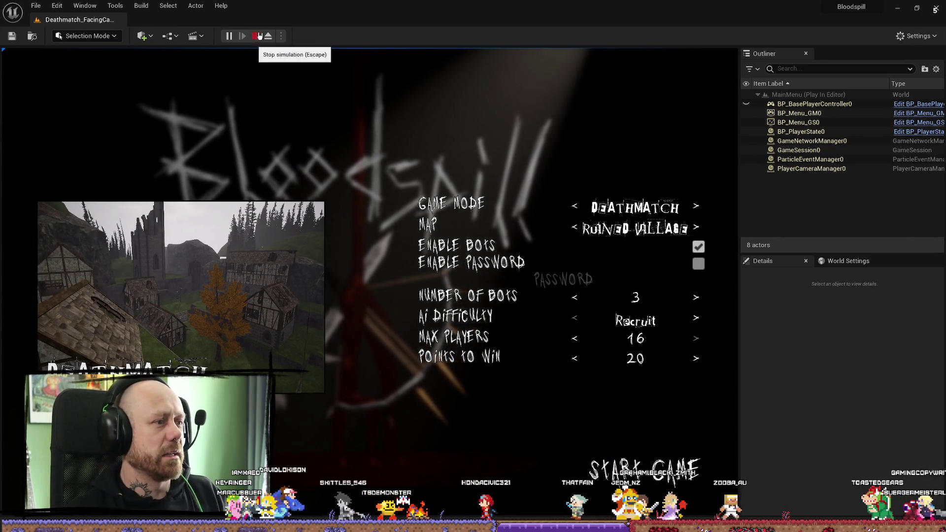
# Stop the play session and fly the camera to an overview of the lava arena
pyautogui.click(254, 36)
pyautogui.scroll(3, 467, 204)
pyautogui.moveTo(467, 204)
pyautogui.mouseDown()
pyautogui.moveTo(514, 68)
pyautogui.moveTo(515, 236)
pyautogui.moveTo(529, 226)
pyautogui.mouseUp()
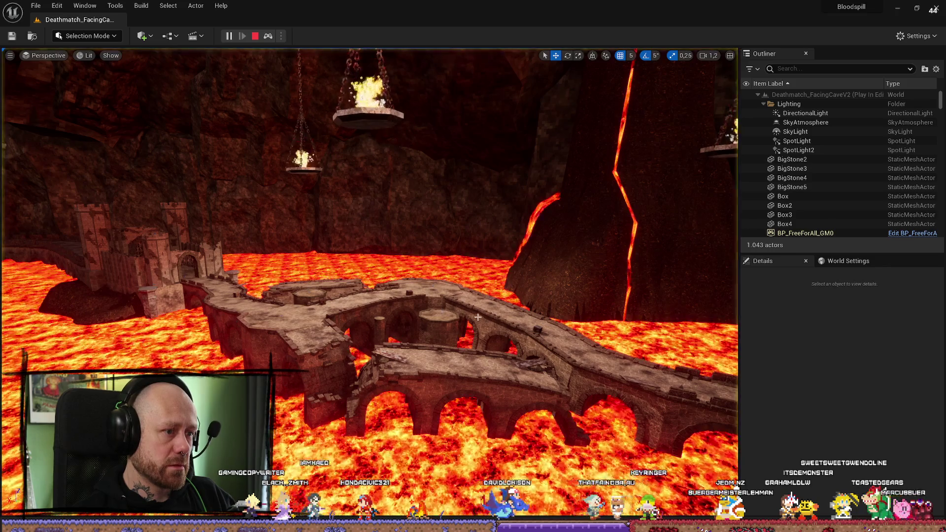
# Go full-screen with F11 and fly the camera along the bridge toward the castle gate
pyautogui.press('F11')
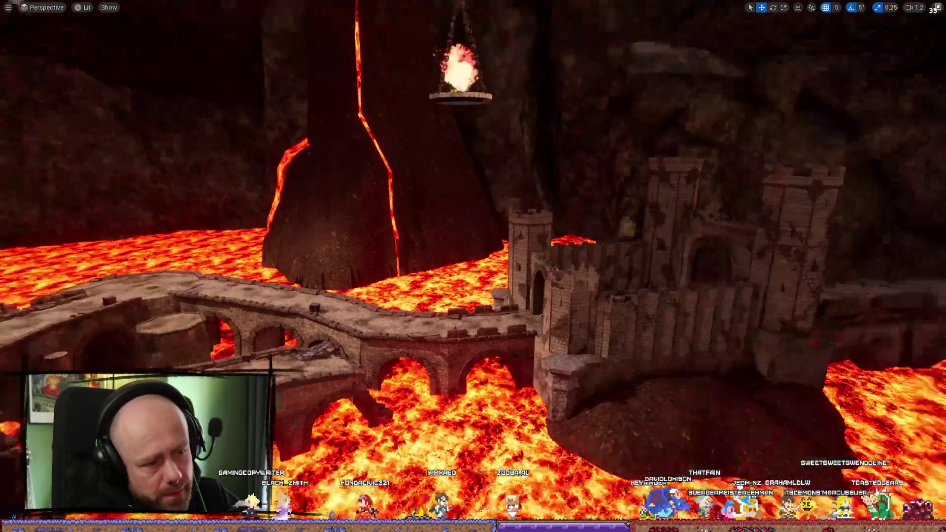
pyautogui.scroll(-1, 473, 266)
pyautogui.press('s')
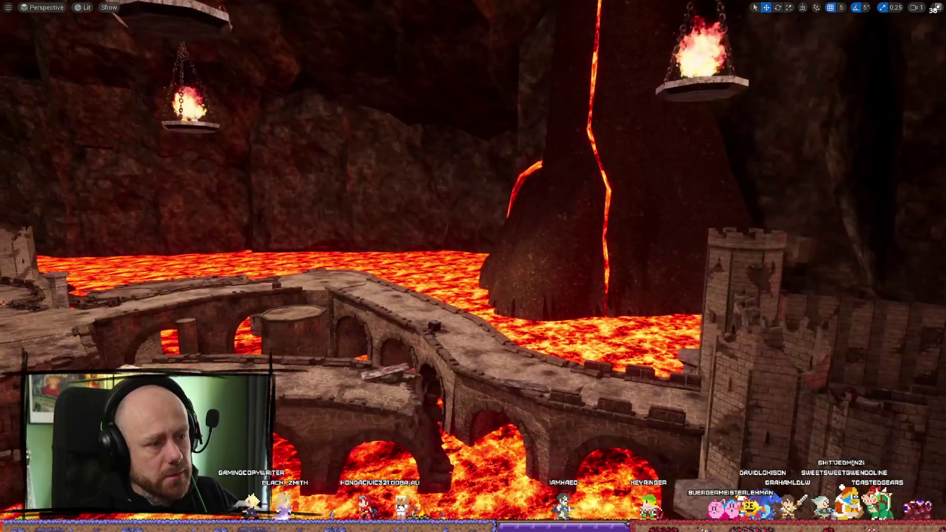
pyautogui.press('w')
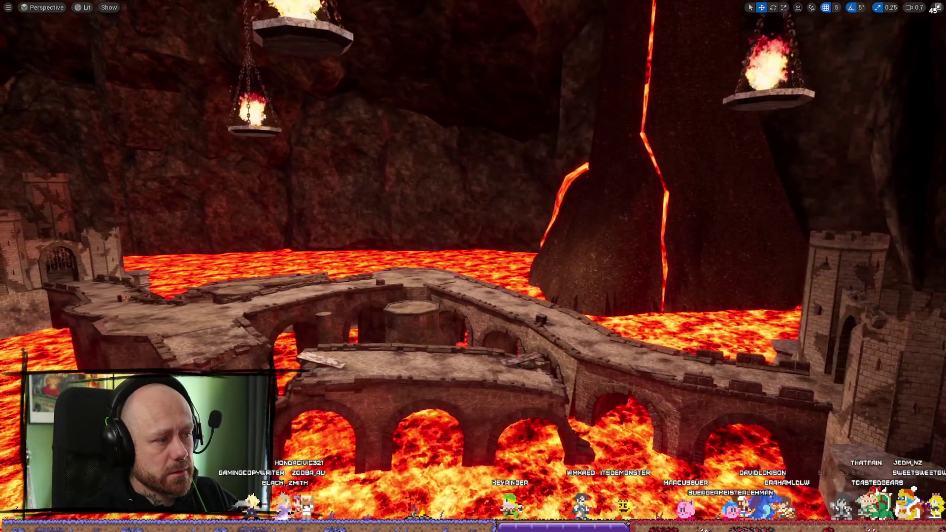
pyautogui.press('w')
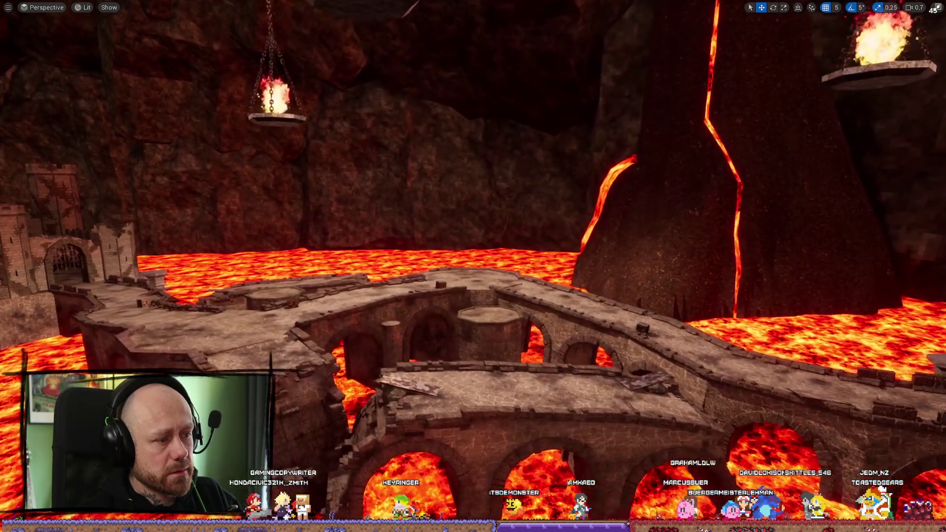
pyautogui.press('s')
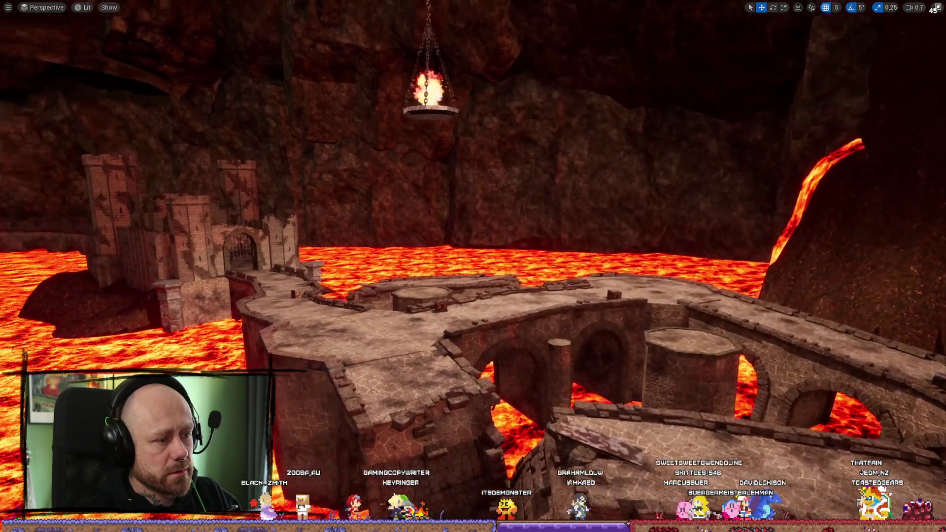
pyautogui.press('s')
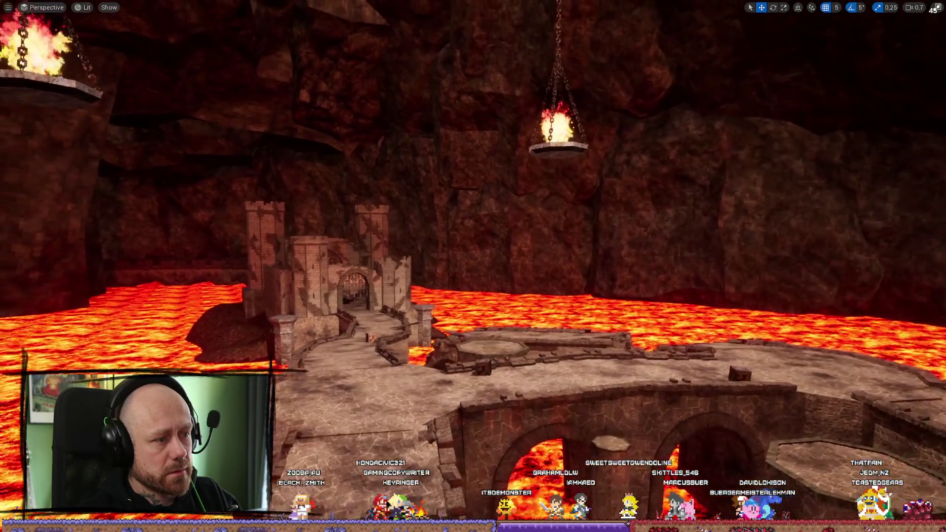
pyautogui.scroll(2, 473, 266)
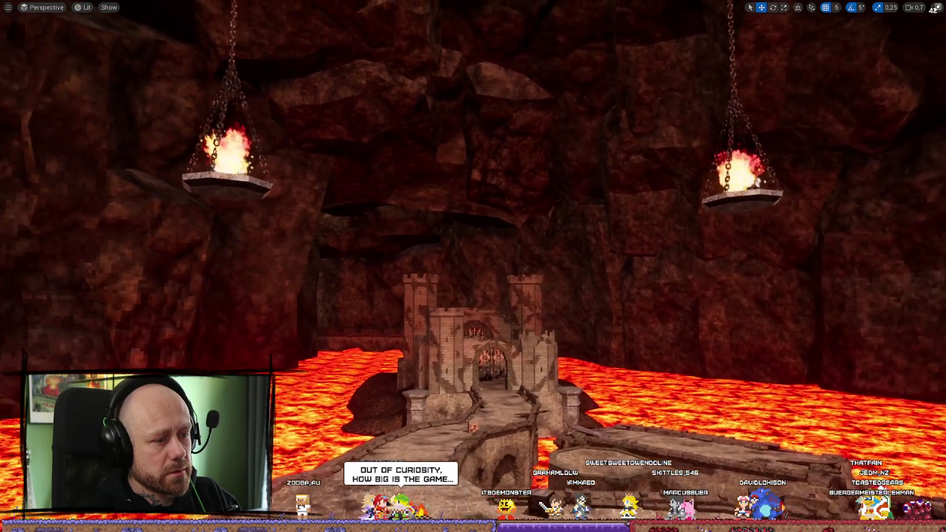
pyautogui.press('w')
pyautogui.scroll(2, 473, 266)
pyautogui.press('s')
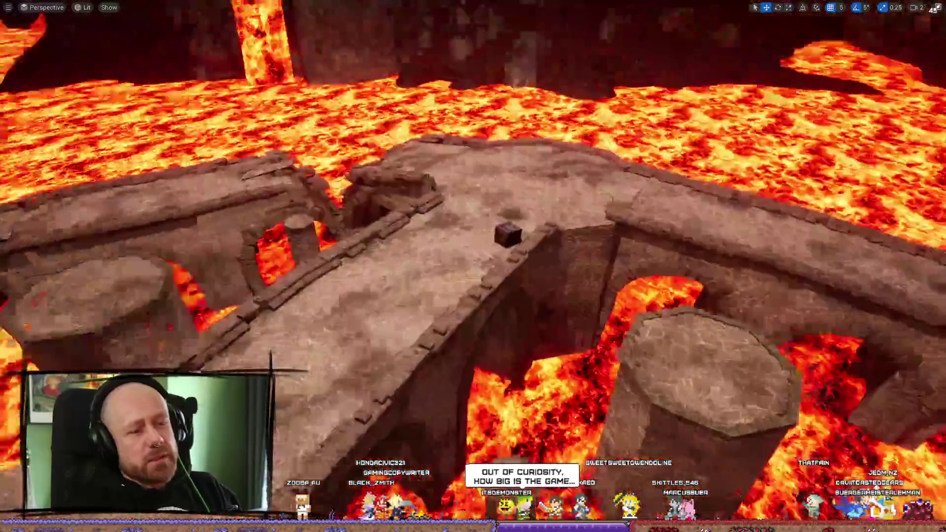
pyautogui.press('a')
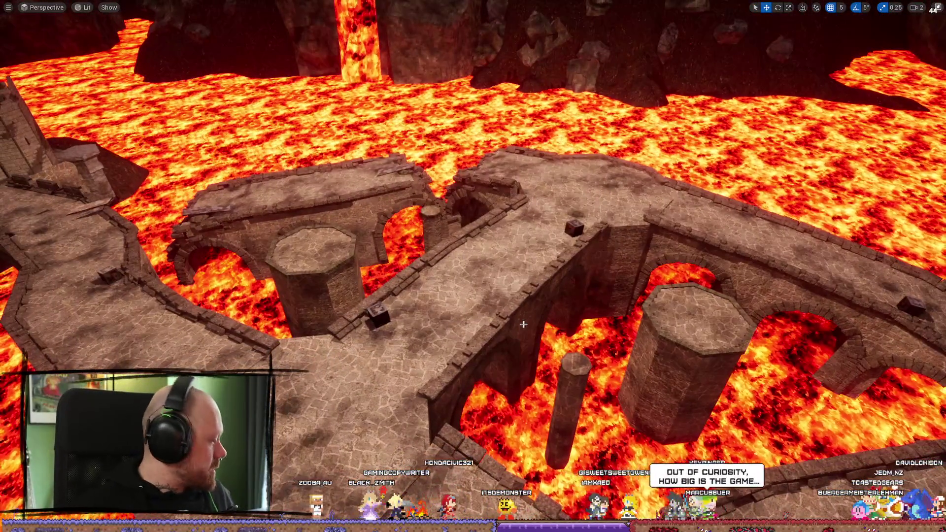
# End the play session to list its errors, then switch to the Steam library
pyautogui.press('Escape')
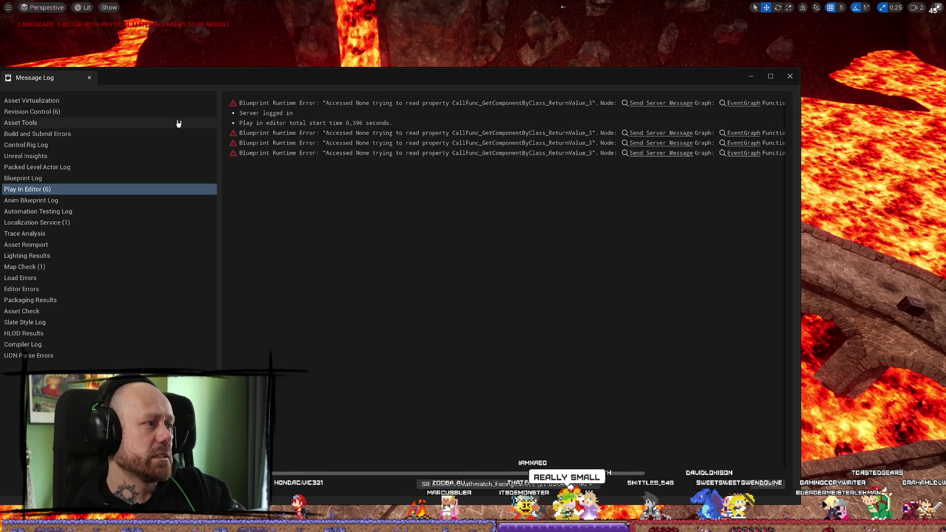
pyautogui.hotkey('alt', 'Tab')
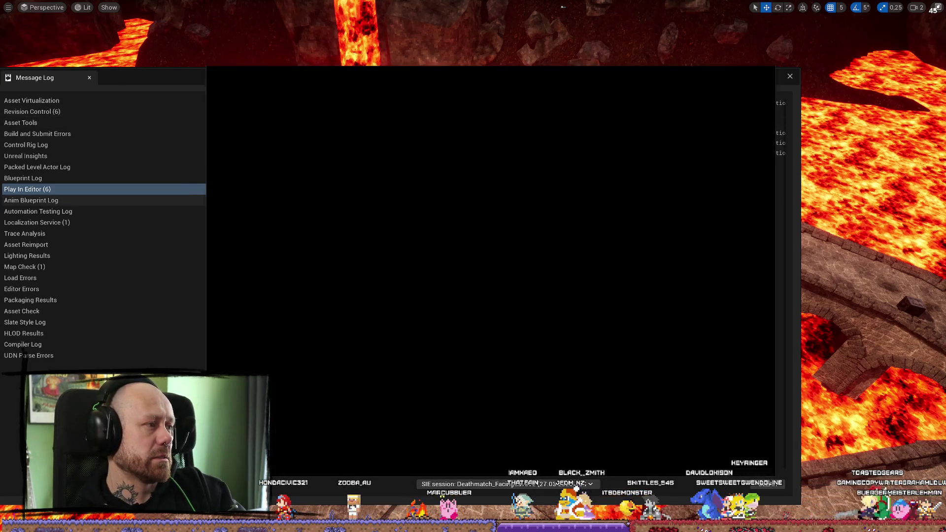
pyautogui.scroll(15, 277, 319)
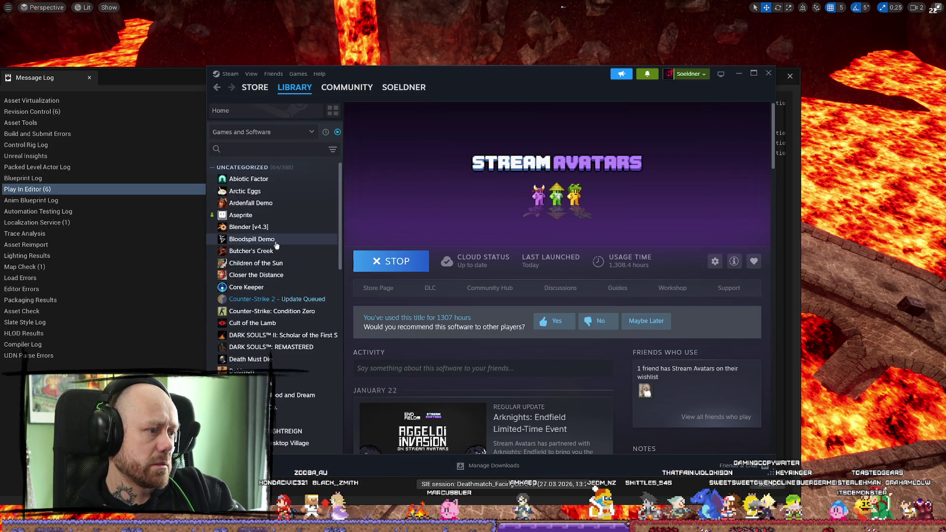
# Open Bloodspill Demo's Properties and view its Installed Files: 1.34 GB on Local Drive (E:)
pyautogui.click(251, 239)
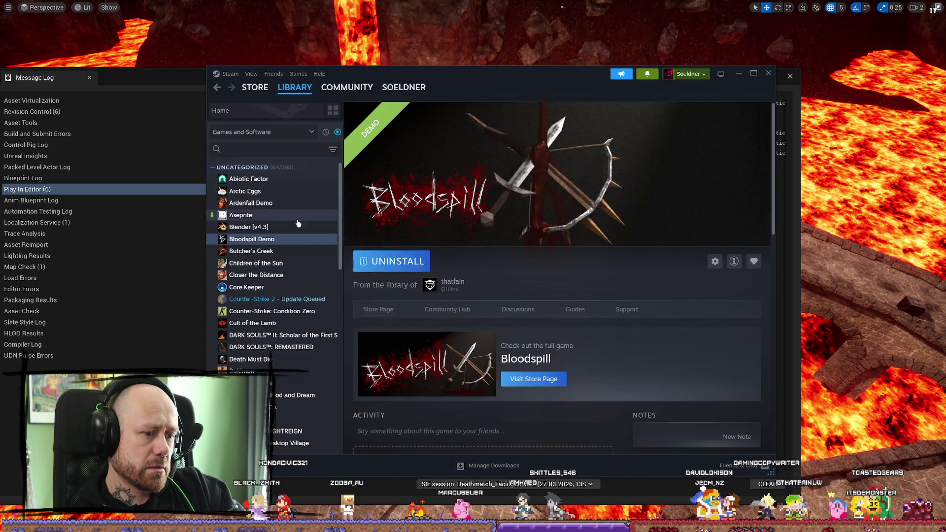
pyautogui.rightClick(284, 240)
pyautogui.moveTo(314, 296)
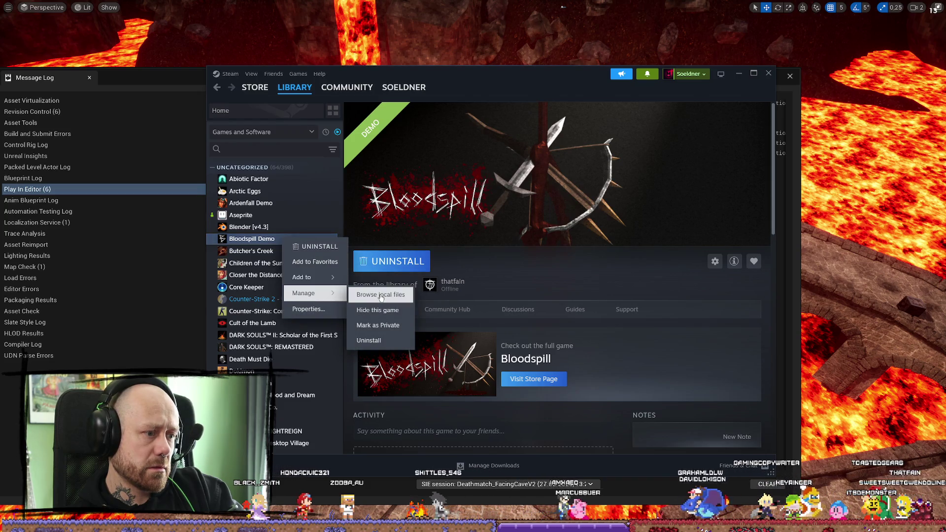
pyautogui.click(308, 309)
pyautogui.click(343, 205)
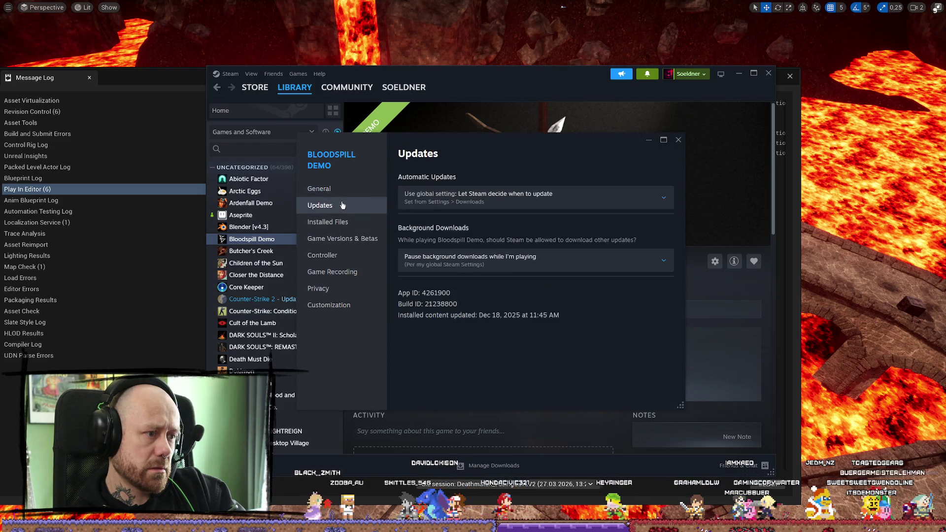
pyautogui.click(342, 222)
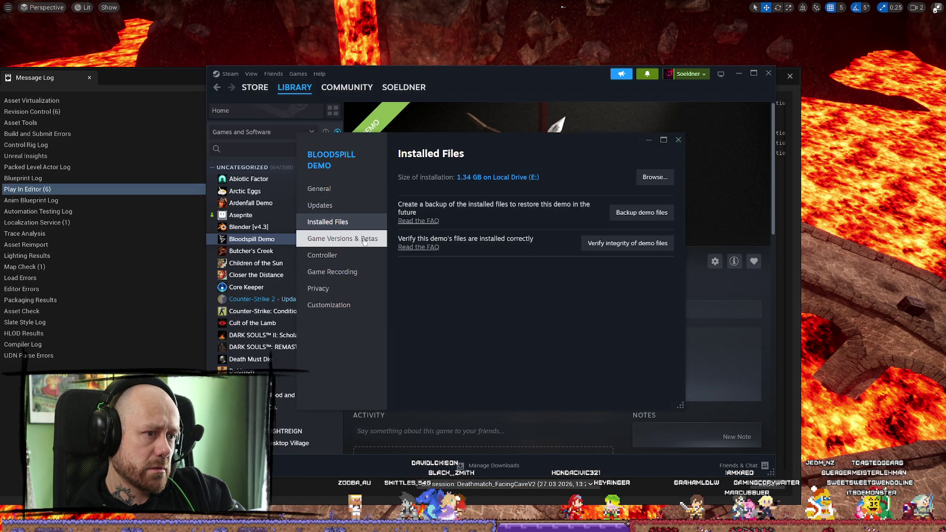
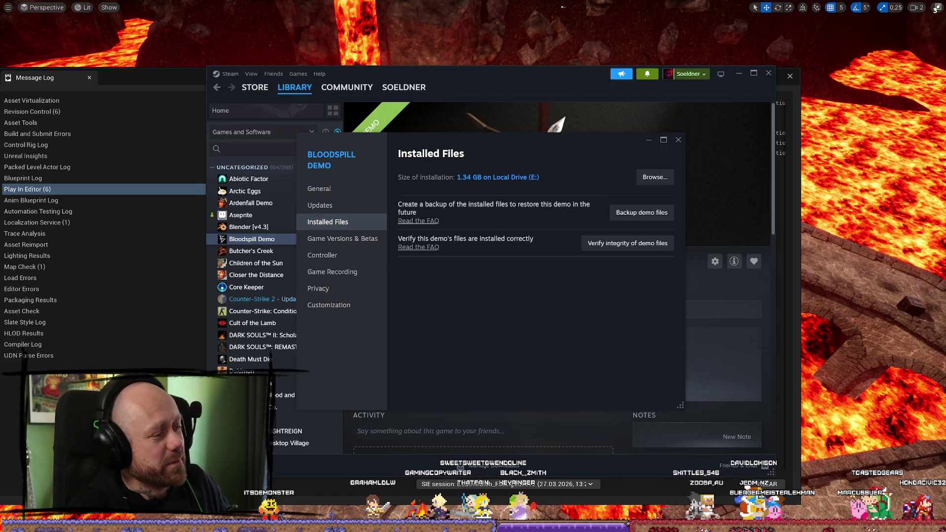
# Switch the Steam library to Tainted Grail, minimize Steam, and close the Bloodspill Demo Properties dialog
pyautogui.press('Escape')
pyautogui.scroll(-10, 288, 353)
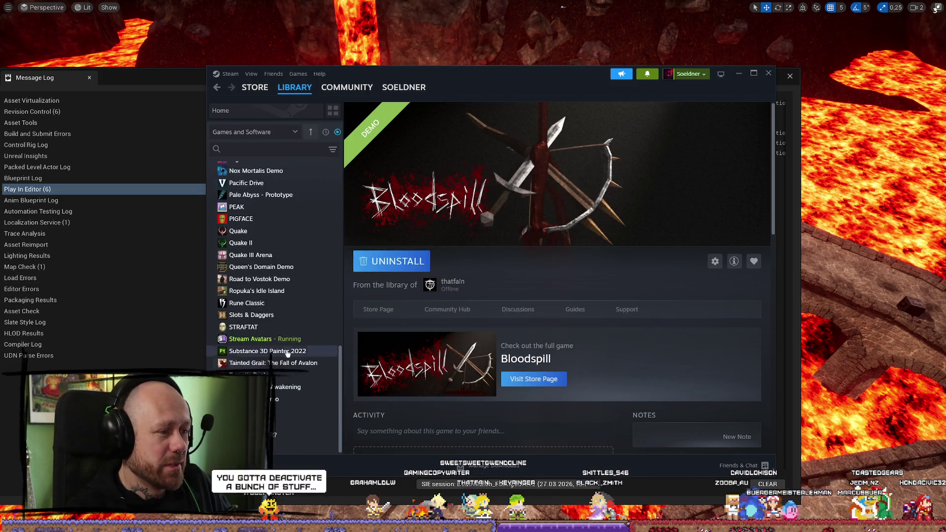
pyautogui.click(289, 363)
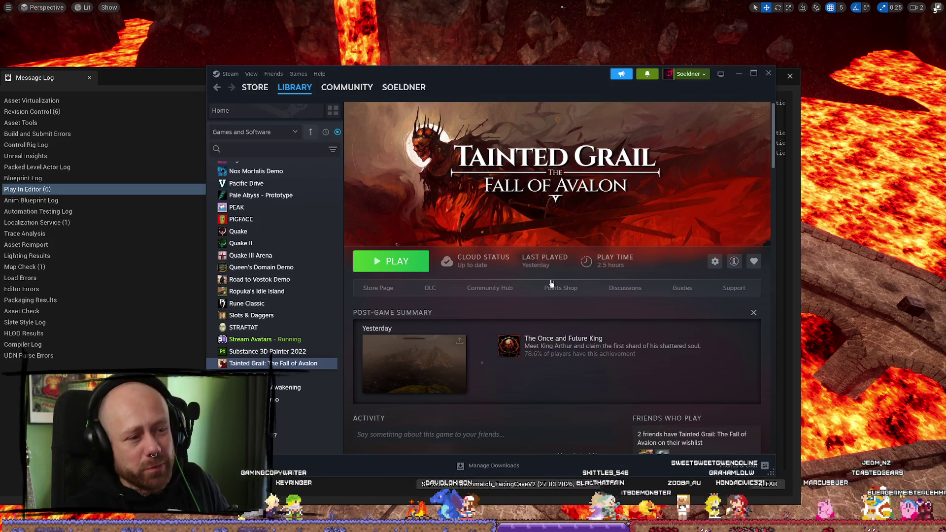
pyautogui.click(738, 74)
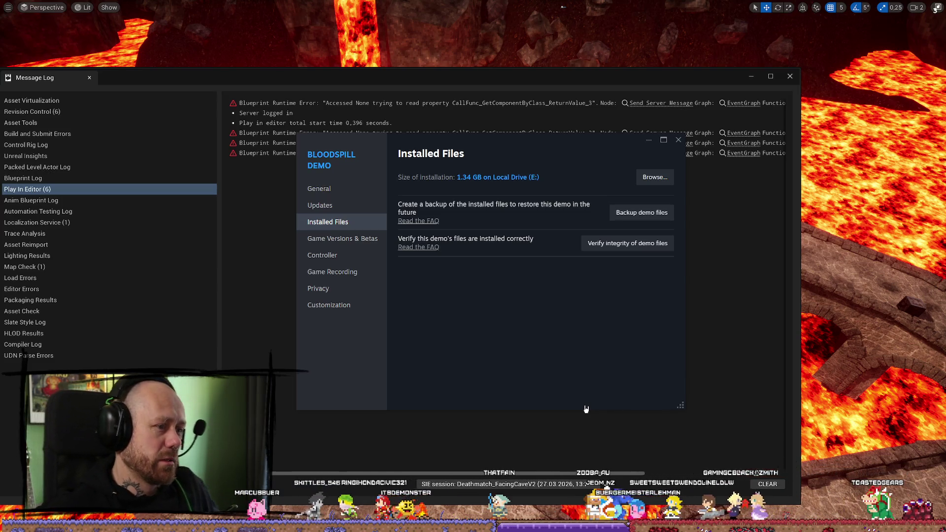
pyautogui.click(678, 141)
# Close the Message Log and fly over the lava to the castle, pillar bridge and hanging braziers
pyautogui.click(789, 77)
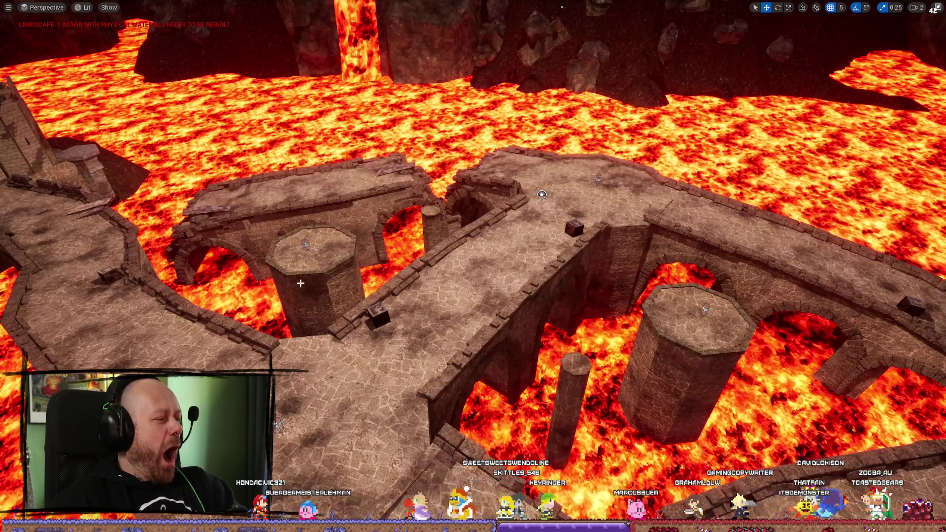
pyautogui.moveTo(557, 199)
pyautogui.mouseDown()
pyautogui.moveTo(824, 238)
pyautogui.moveTo(340, 414)
pyautogui.moveTo(22, 122)
pyautogui.moveTo(235, 366)
pyautogui.mouseUp()
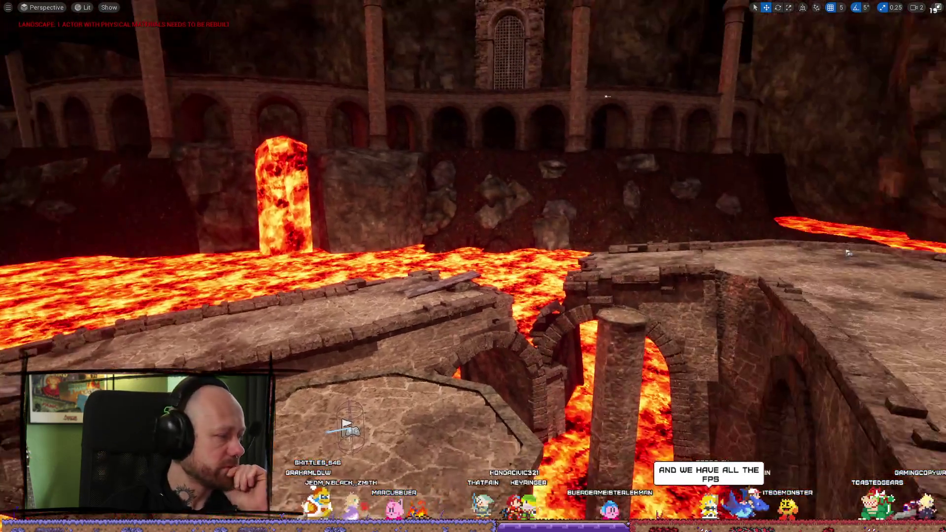
pyautogui.moveTo(325, 236)
pyautogui.mouseDown()
pyautogui.moveTo(351, 252)
pyautogui.moveTo(351, 192)
pyautogui.moveTo(340, 197)
pyautogui.moveTo(351, 172)
pyautogui.moveTo(351, 240)
pyautogui.mouseUp()
pyautogui.scroll(-2, 351, 197)
pyautogui.scroll(-1, 351, 217)
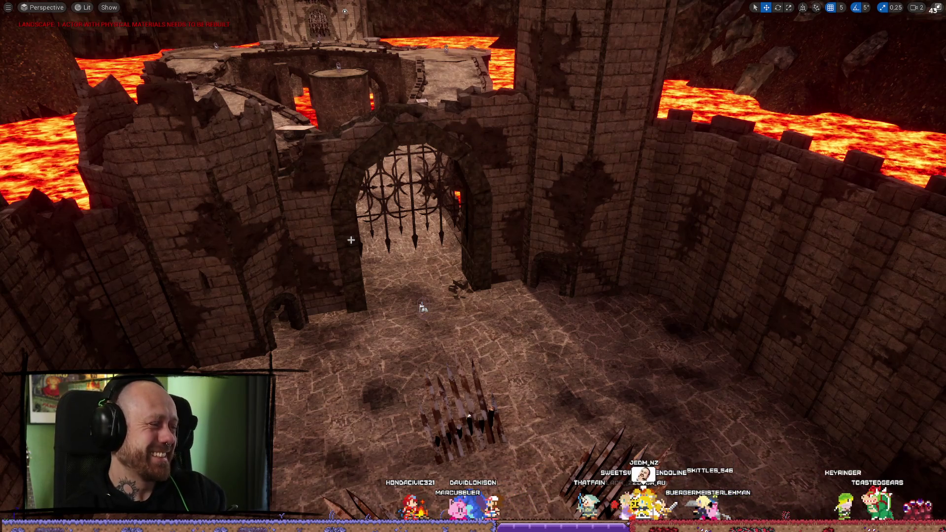
pyautogui.moveTo(548, 192)
pyautogui.mouseDown()
pyautogui.moveTo(543, 138)
pyautogui.moveTo(539, 207)
pyautogui.mouseUp()
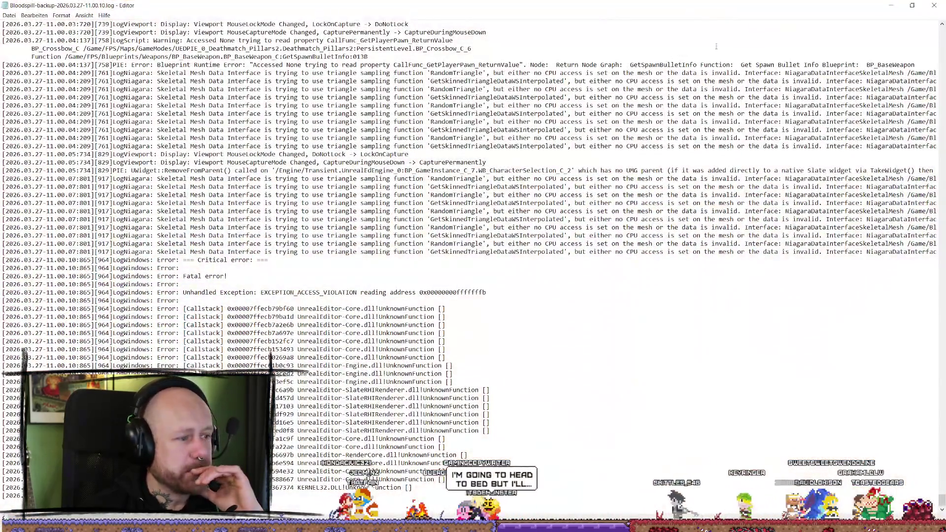
pyautogui.click(934, 5)
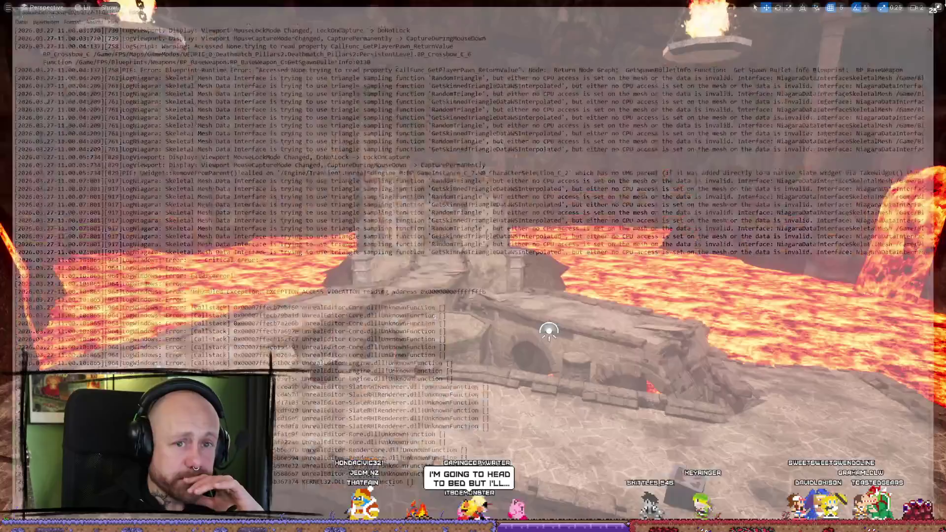
# Test-play Deathmatch_FacingCaveV2 in the Selected Viewport, then stop the play session
pyautogui.click(936, 6)
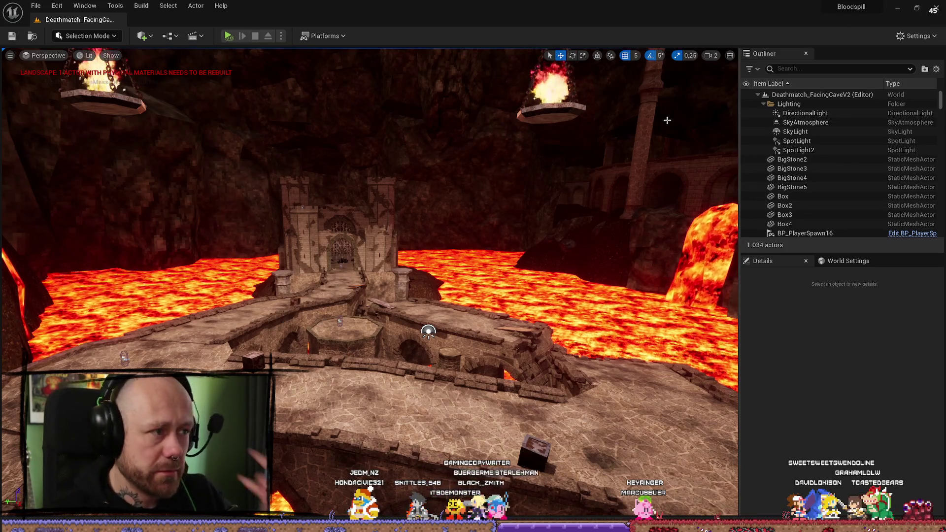
pyautogui.click(279, 36)
pyautogui.click(320, 63)
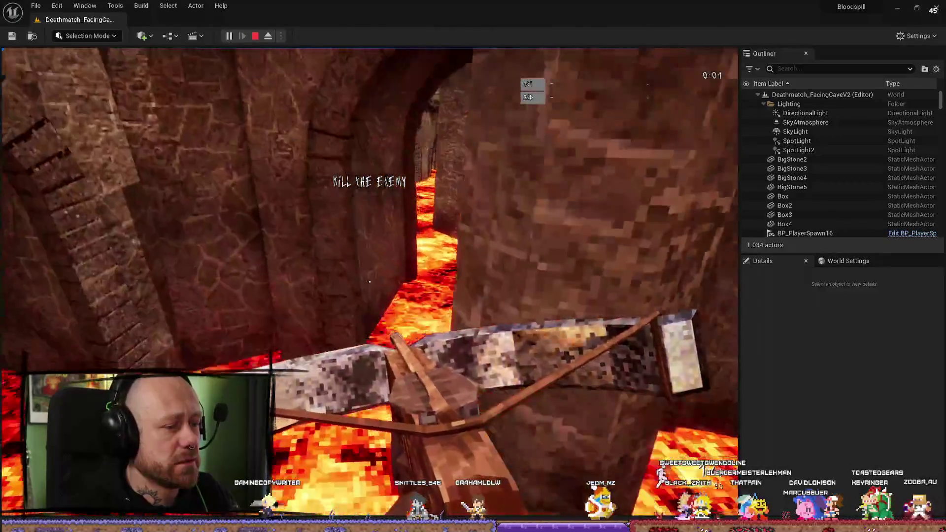
pyautogui.press('Escape')
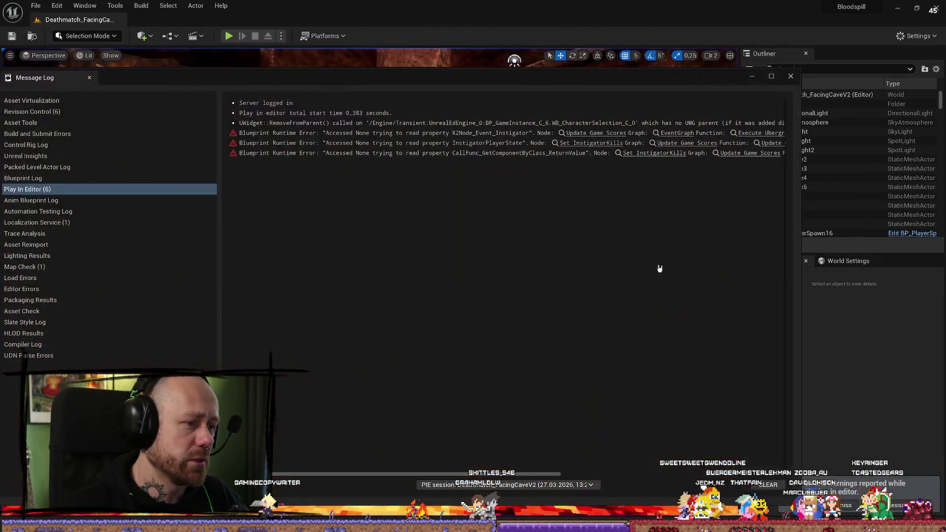
# Close the Message Log, look up at the cave ceiling, and show the GameModes maps in the Content Drawer
pyautogui.click(790, 77)
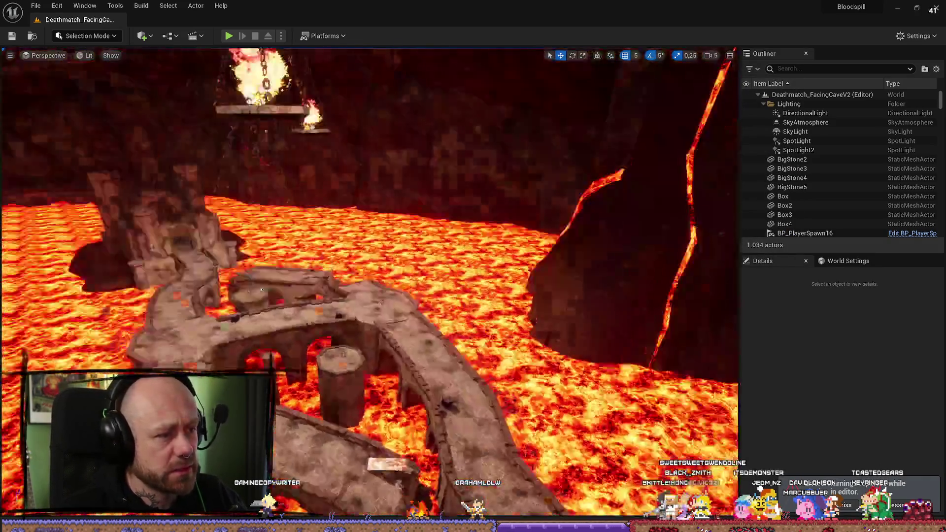
pyautogui.moveTo(262, 289)
pyautogui.mouseDown()
pyautogui.moveTo(407, 139)
pyautogui.moveTo(568, 256)
pyautogui.moveTo(715, 256)
pyautogui.mouseUp()
pyautogui.hotkey('ctrl', 'space')
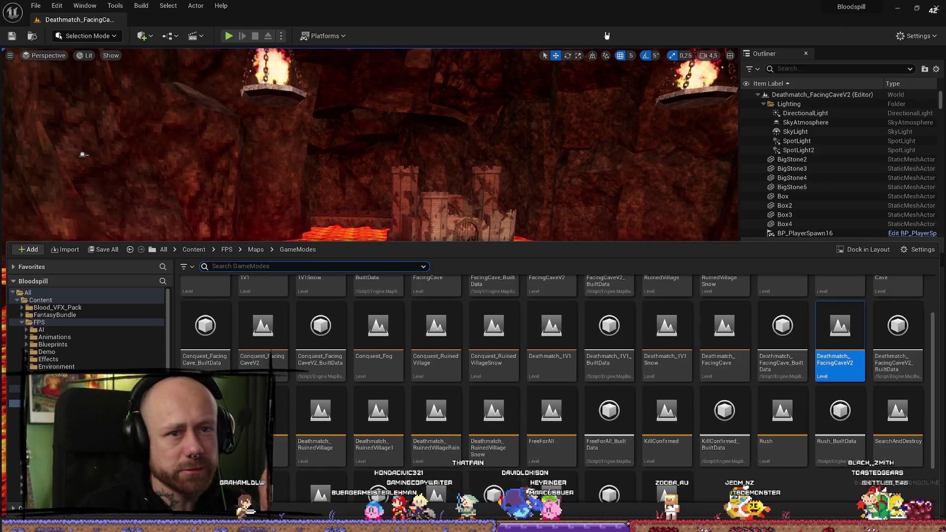
# Save all levels and assets with File > Save All, then close the Unreal Editor
pyautogui.click(36, 6)
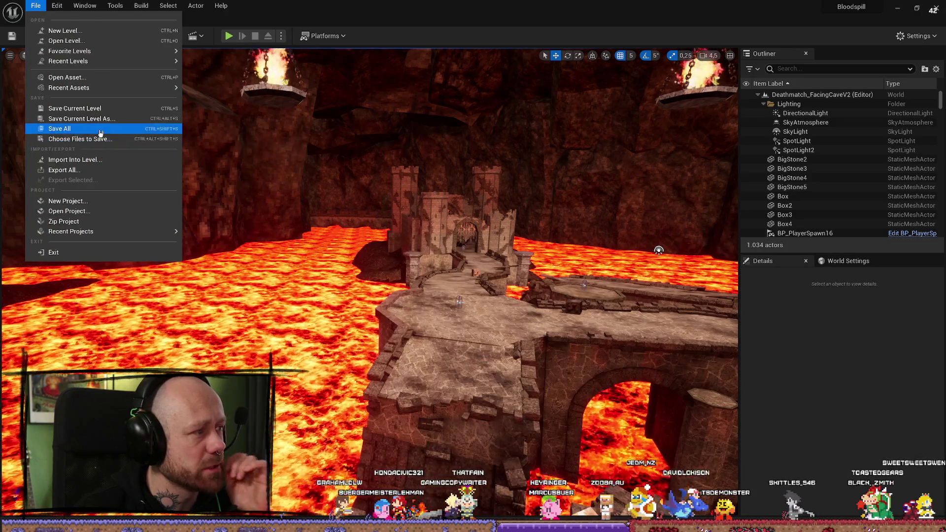
pyautogui.click(99, 129)
pyautogui.hotkey('alt', 'F4')
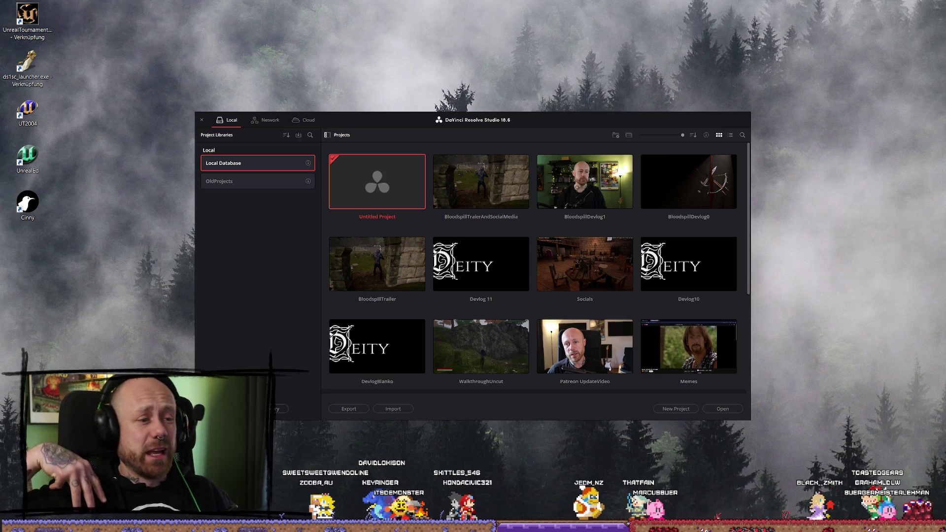
# Load the BloodspillTraierAndSocialMedia project and go to the Edit page on the SocialMedia11 timeline
pyautogui.doubleClick(495, 187)
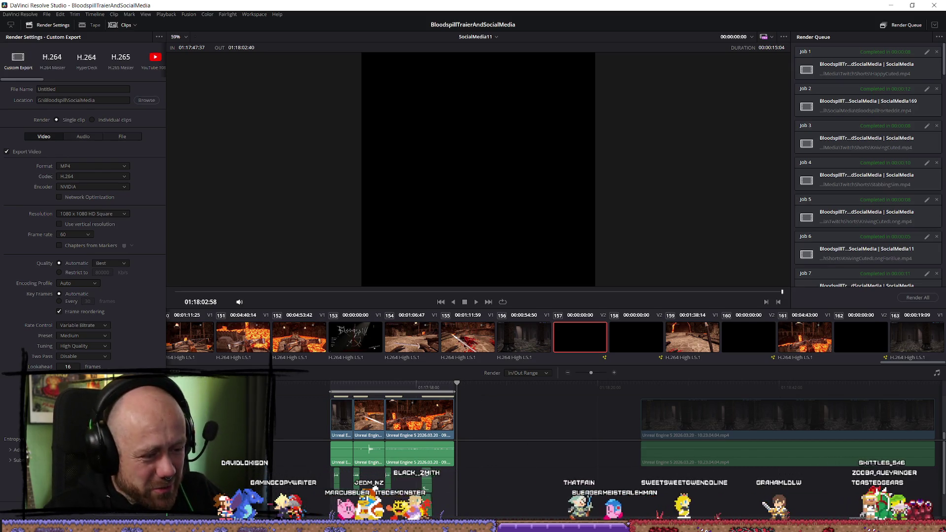
pyautogui.hotkey('shift', '4')
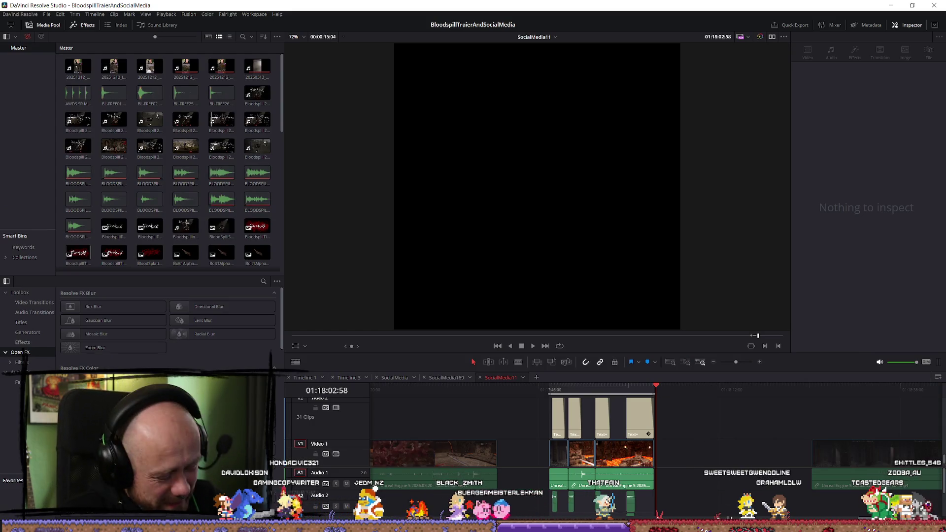
pyautogui.click(572, 393)
pyautogui.press('space')
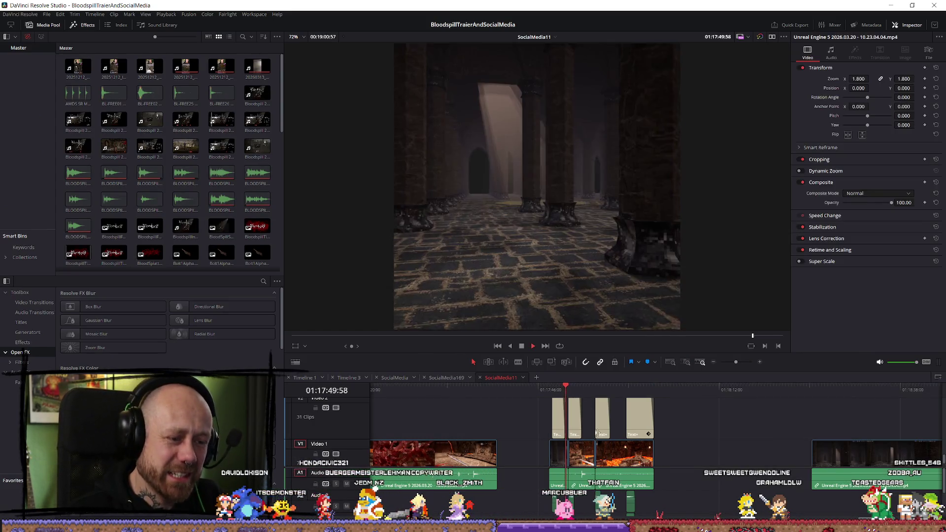
pyautogui.scroll(2, 679, 454)
pyautogui.scroll(3, 679, 454)
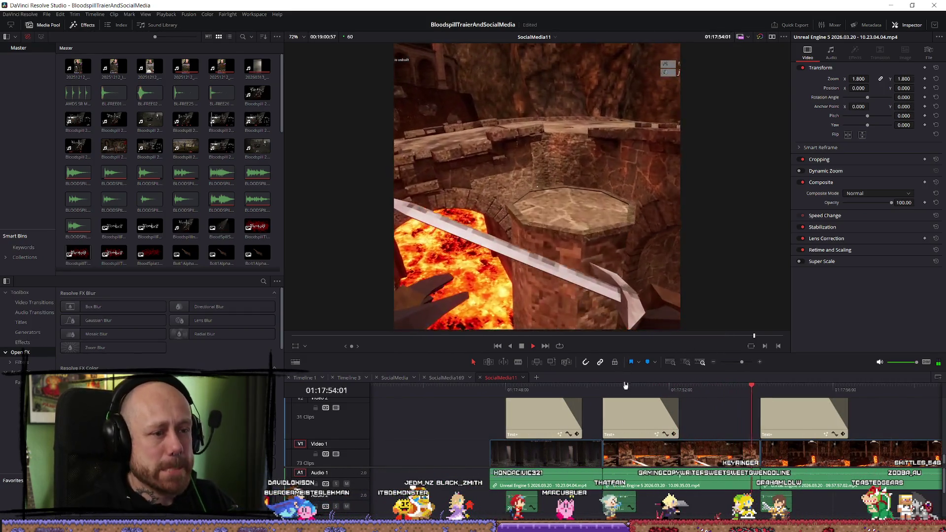
pyautogui.click(781, 399)
pyautogui.scroll(-4, 769, 432)
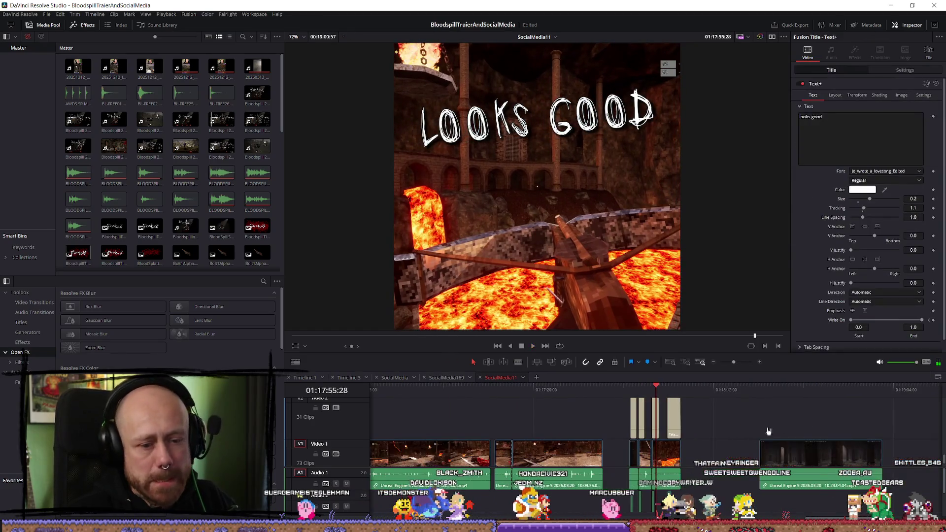
pyautogui.click(535, 407)
pyautogui.press('space')
pyautogui.scroll(-2, 606, 433)
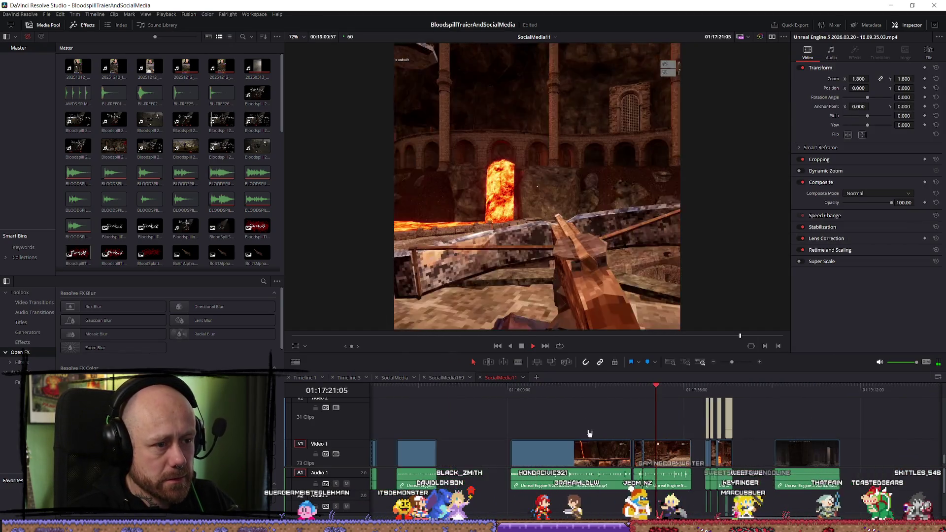
pyautogui.moveTo(563, 401)
pyautogui.mouseDown()
pyautogui.moveTo(608, 394)
pyautogui.moveTo(529, 395)
pyautogui.mouseUp()
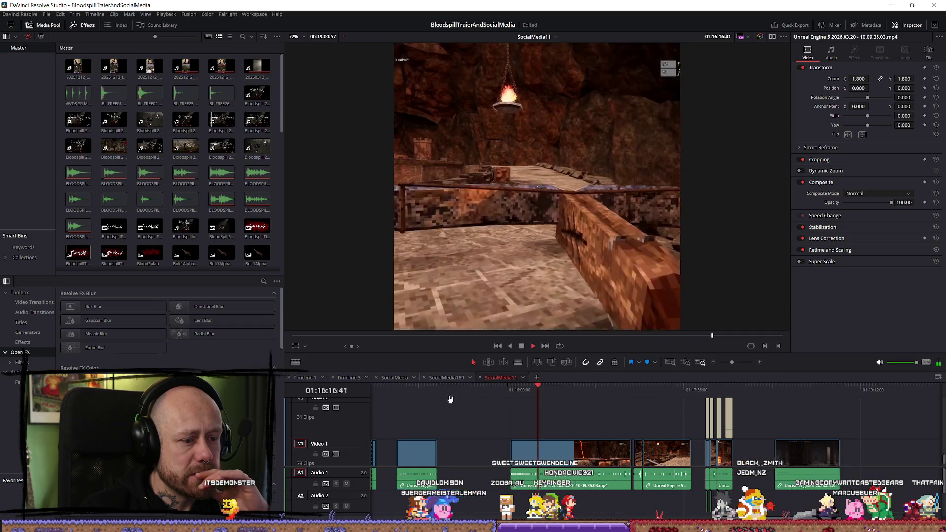
pyautogui.click(424, 390)
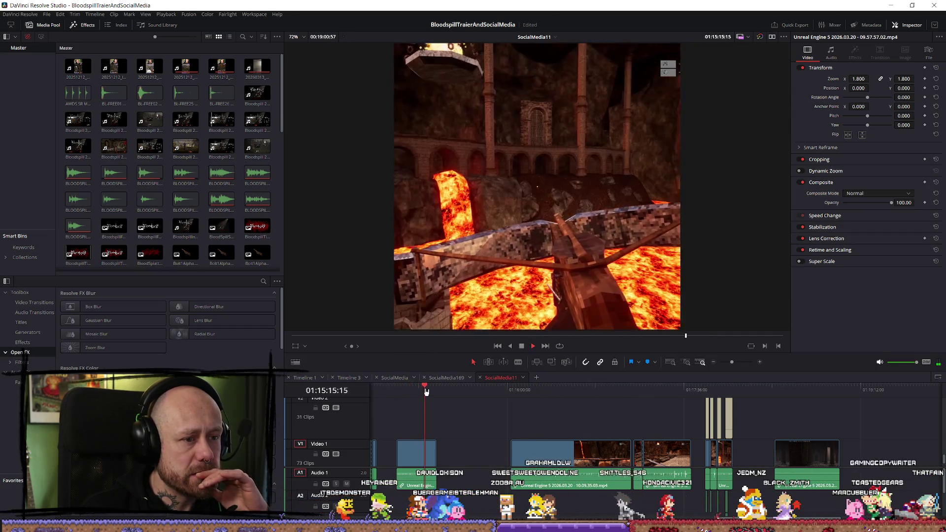
pyautogui.scroll(2, 427, 448)
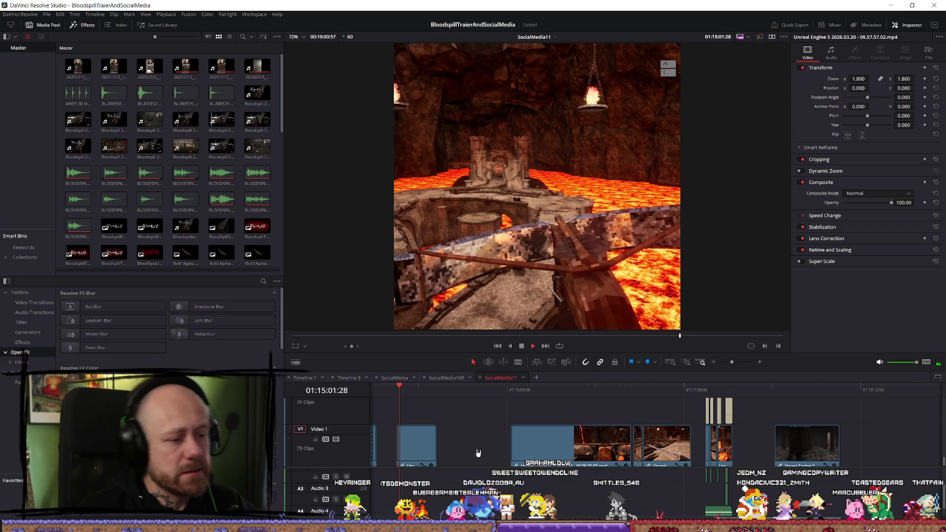
pyautogui.scroll(-3, 478, 453)
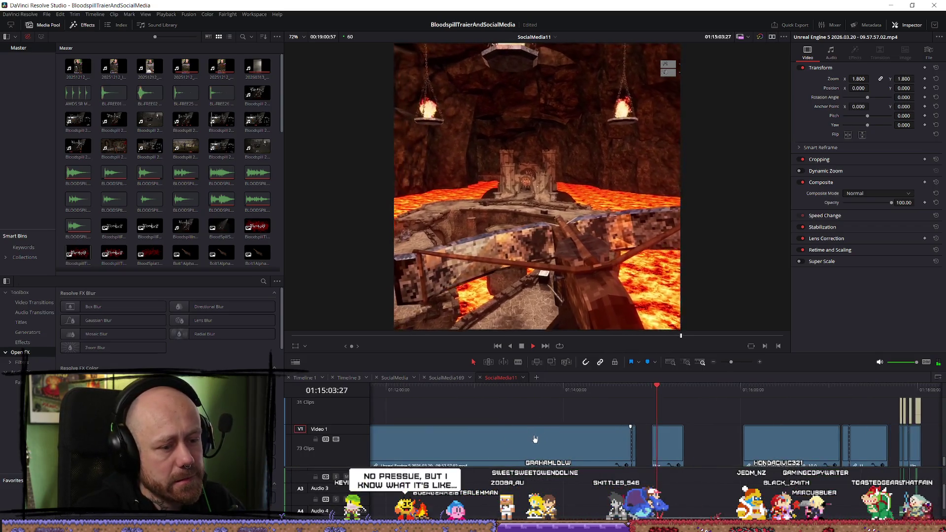
pyautogui.scroll(1, 535, 438)
pyautogui.scroll(-2, 486, 425)
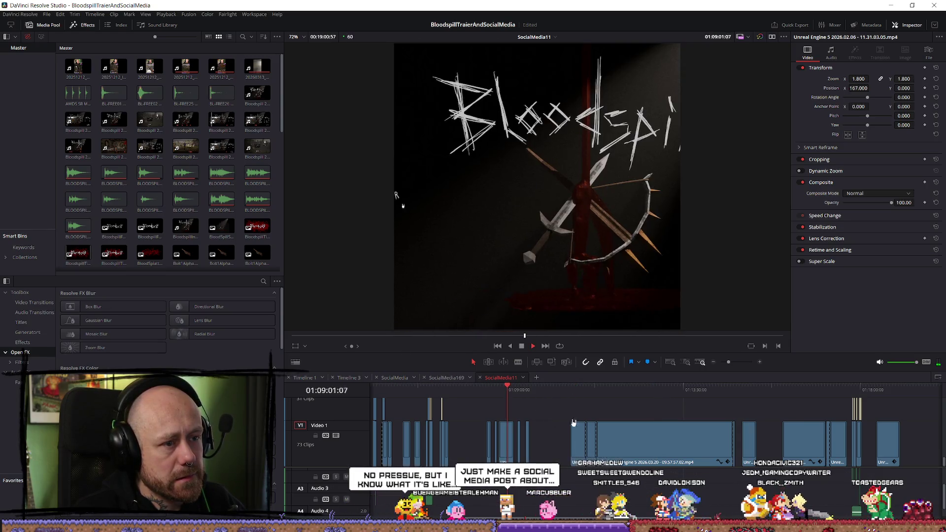
pyautogui.scroll(1, 542, 411)
pyautogui.click(636, 394)
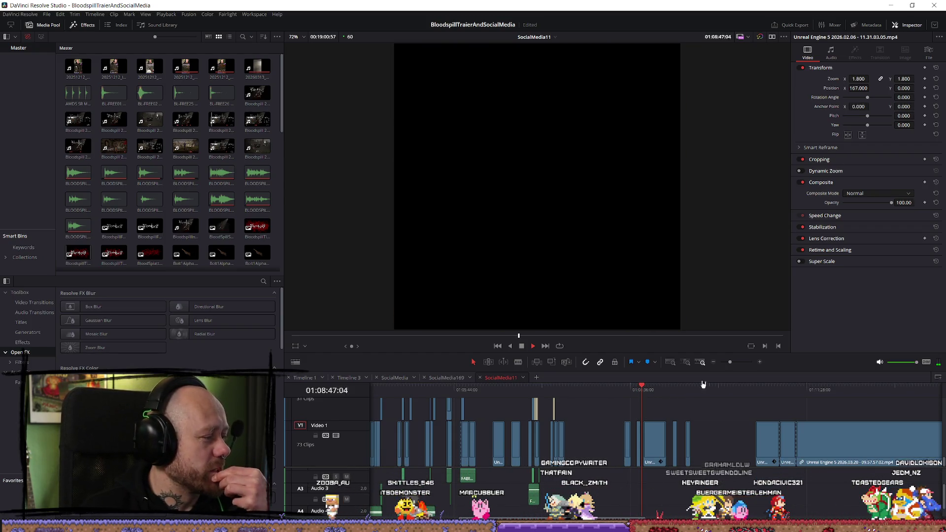
pyautogui.click(532, 389)
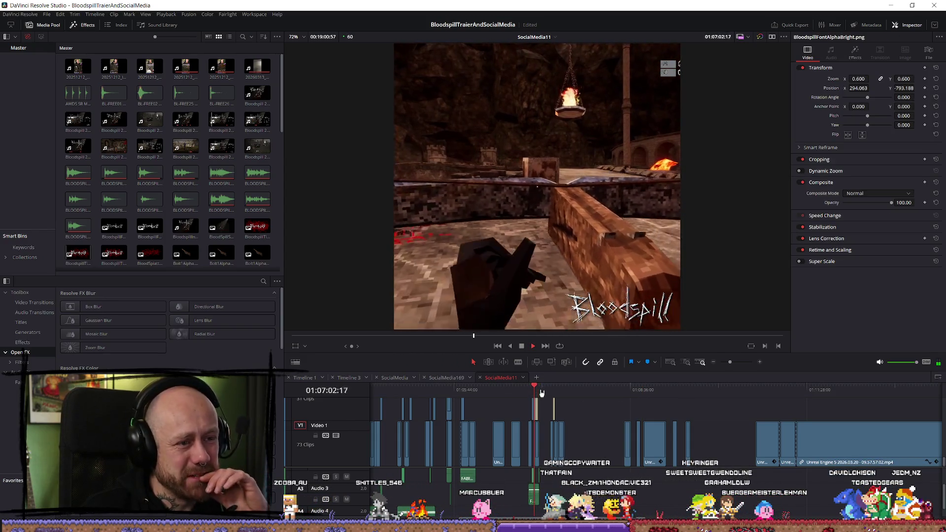
pyautogui.press('Up')
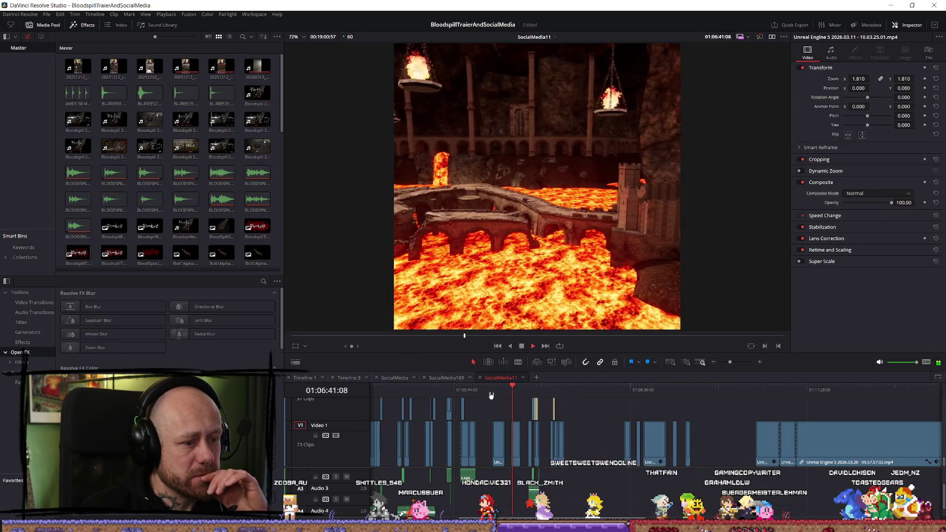
pyautogui.scroll(2, 530, 472)
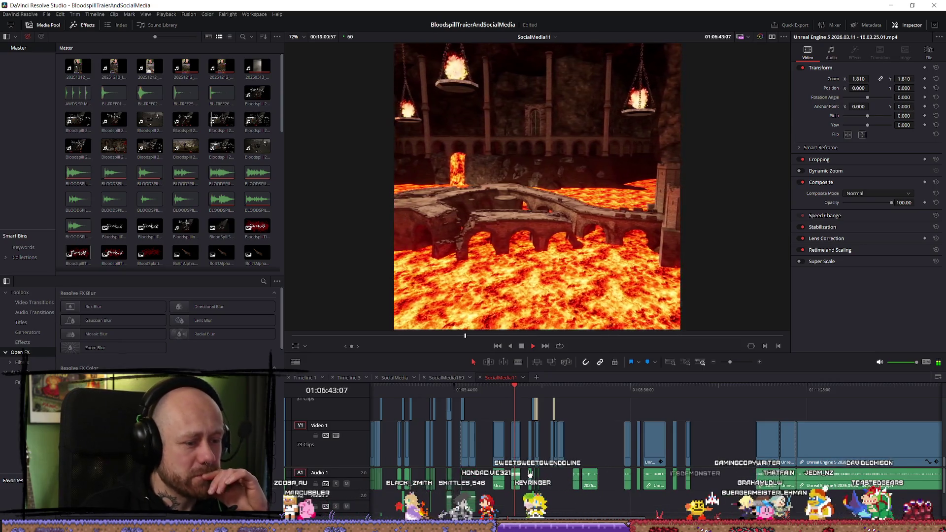
pyautogui.press('Up')
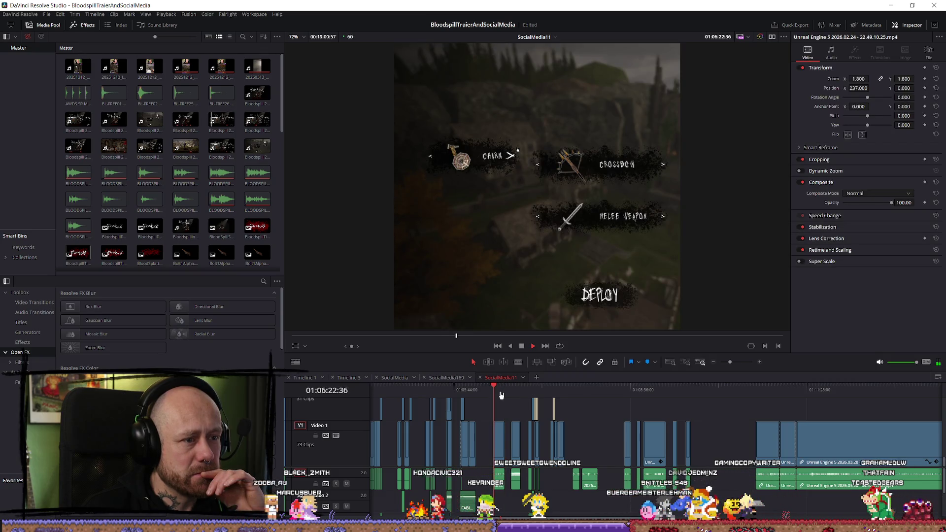
# Scrub the fitted SocialMedia11 cut from the crossbow footage forward to the later lava arena clips
pyautogui.moveTo(501, 395); pyautogui.dragTo(420, 397)
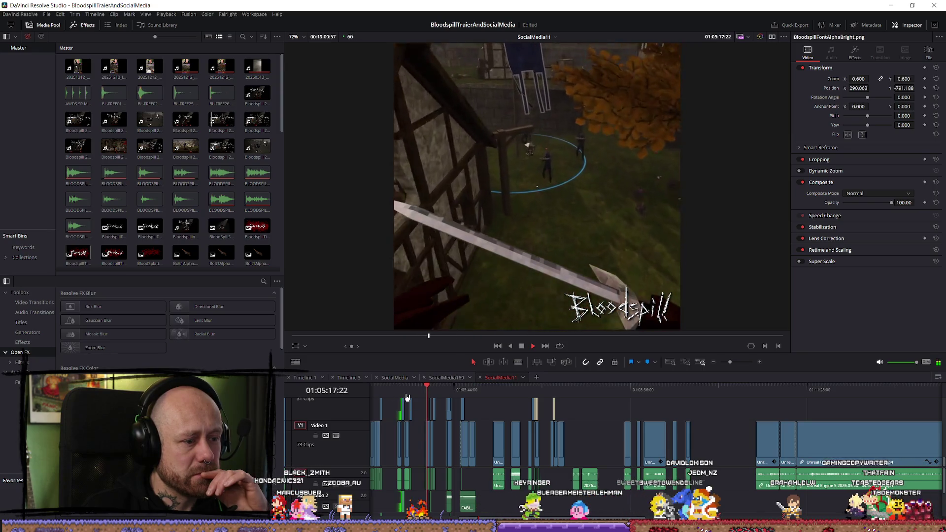
pyautogui.hotkey('shift', 'z')
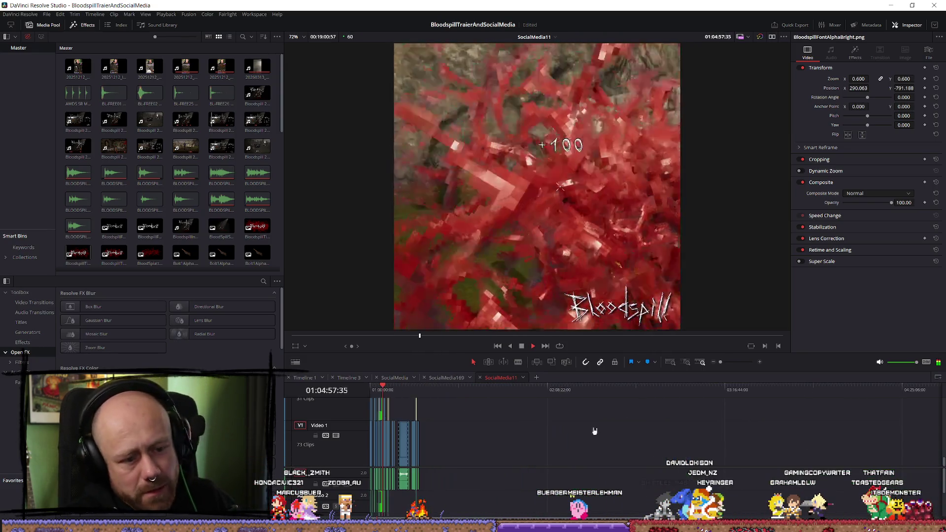
pyautogui.click(848, 388)
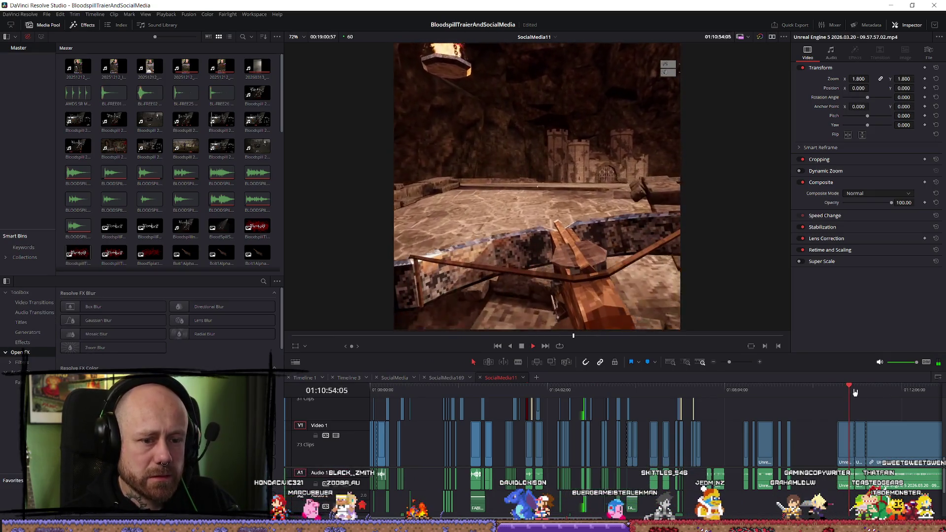
pyautogui.click(884, 389)
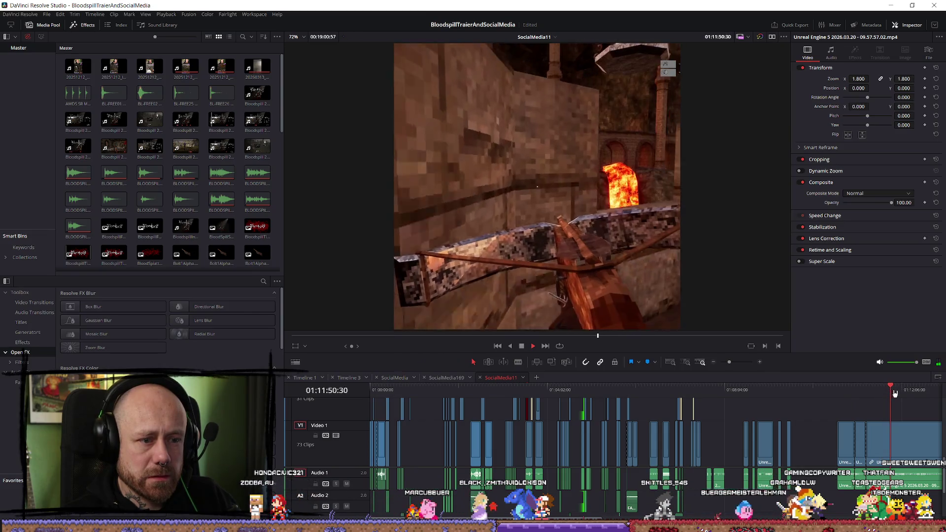
pyautogui.click(912, 389)
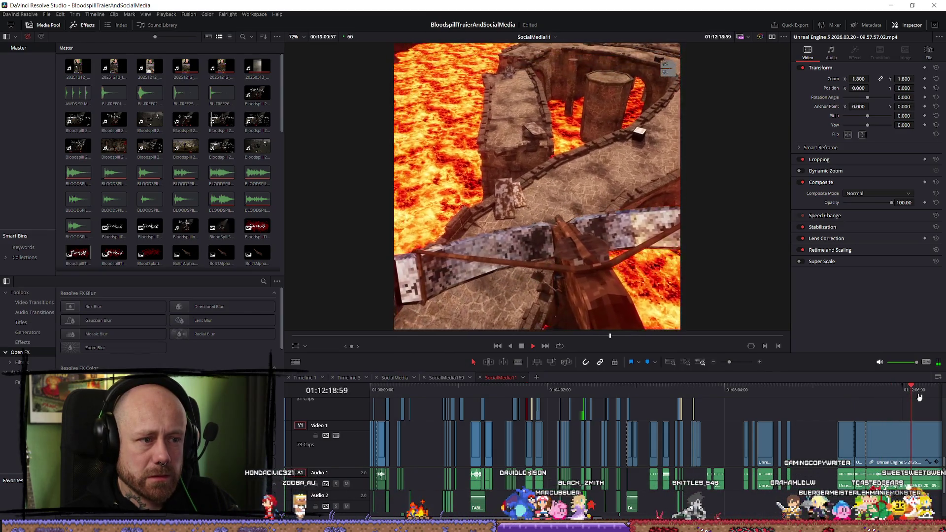
pyautogui.click(918, 389)
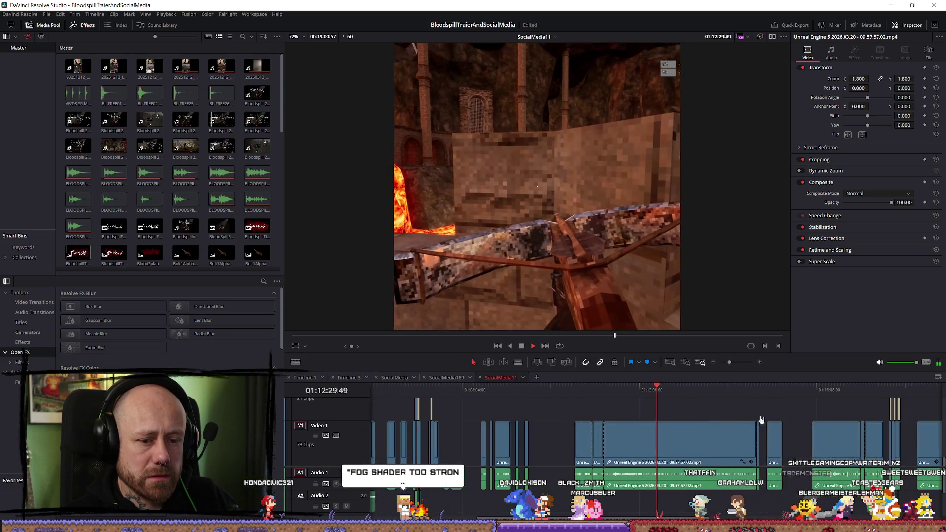
pyautogui.moveTo(727, 398)
pyautogui.mouseDown()
pyautogui.moveTo(867, 395)
pyautogui.moveTo(852, 397)
pyautogui.mouseUp()
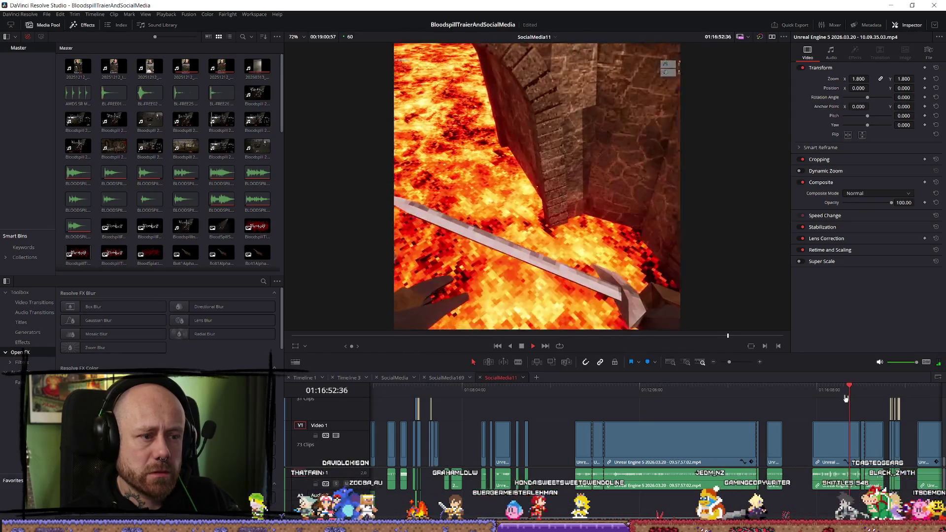
pyautogui.scroll(3, 852, 409)
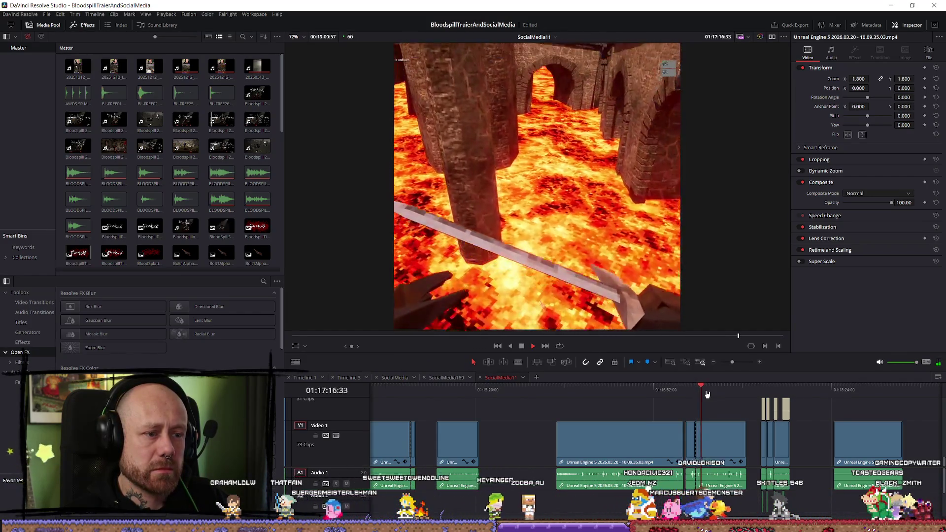
pyautogui.scroll(2, 707, 394)
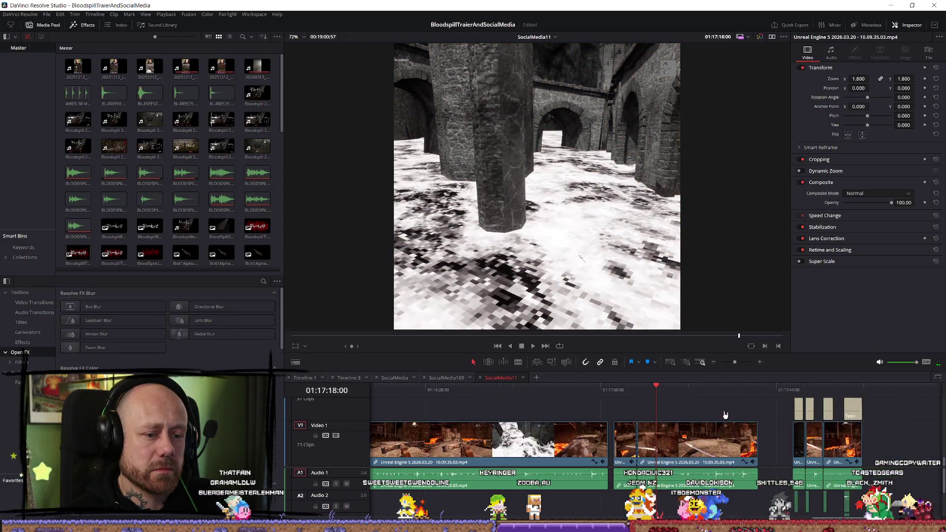
# Review the lava clip near 01:17:14 in reverse and check the empty end of the timeline
pyautogui.click(628, 389)
pyautogui.press('j')
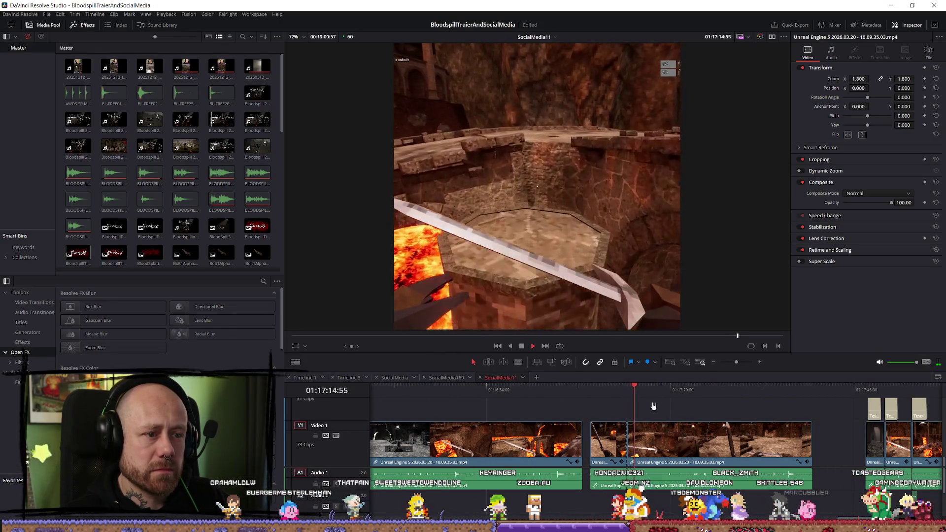
pyautogui.press('k')
pyautogui.scroll(-4, 676, 446)
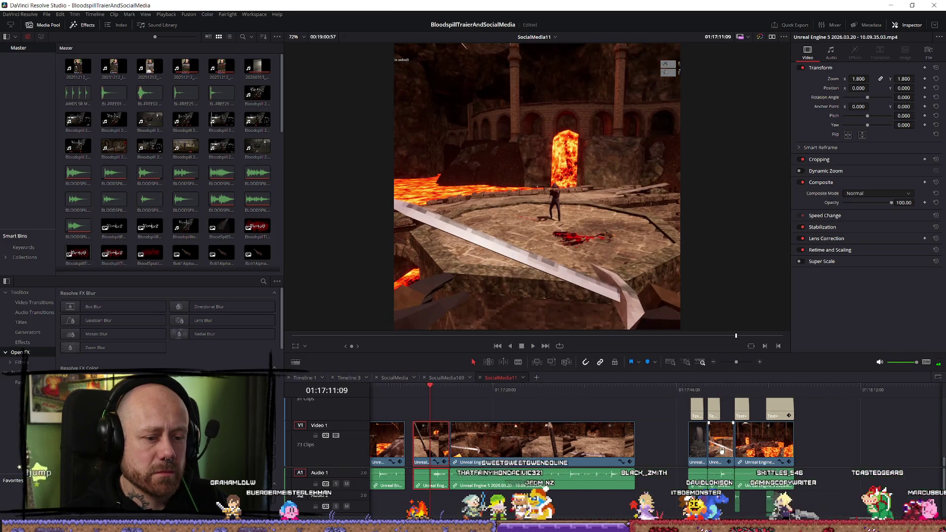
pyautogui.scroll(-3, 825, 447)
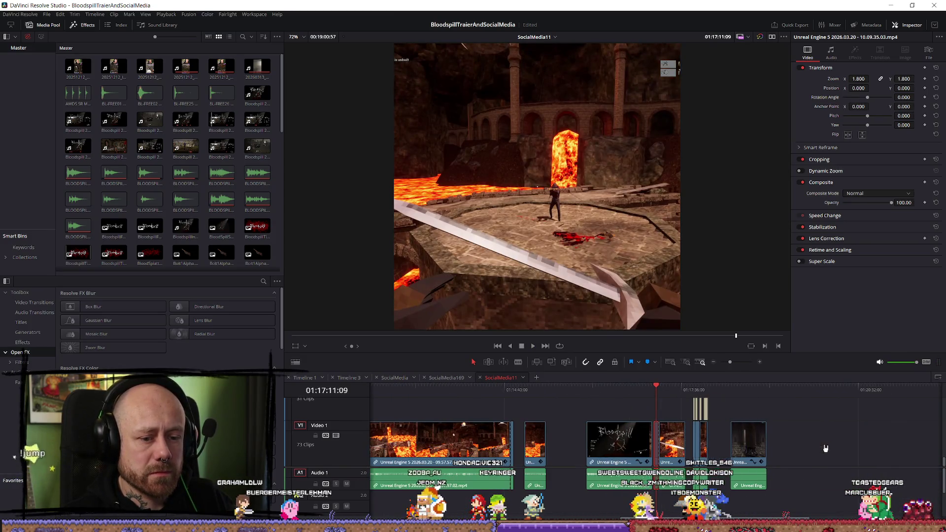
pyautogui.click(806, 390)
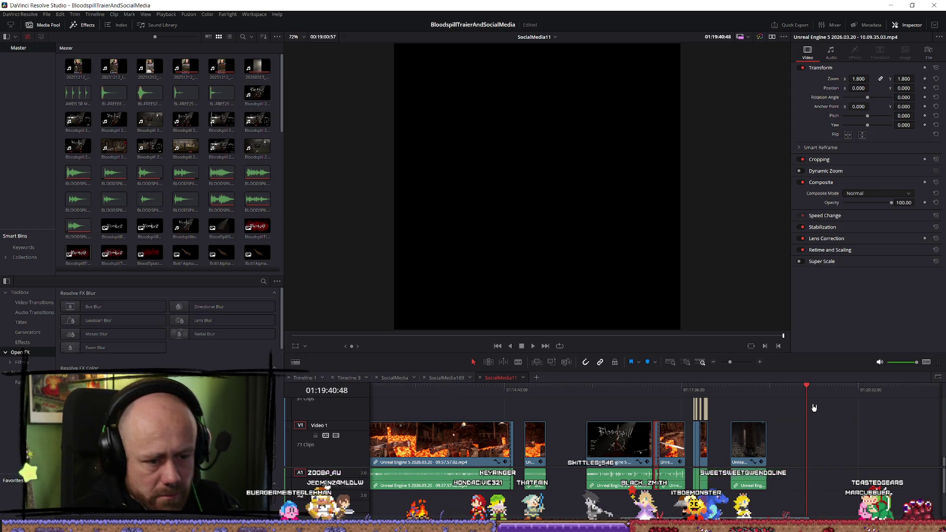
pyautogui.scroll(4, 400, 430)
pyautogui.scroll(-2, 536, 437)
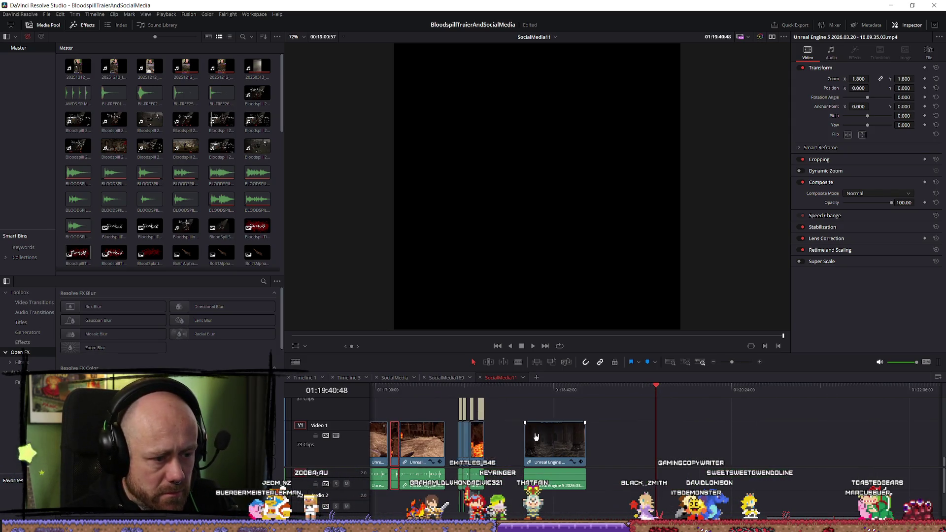
pyautogui.click(399, 405)
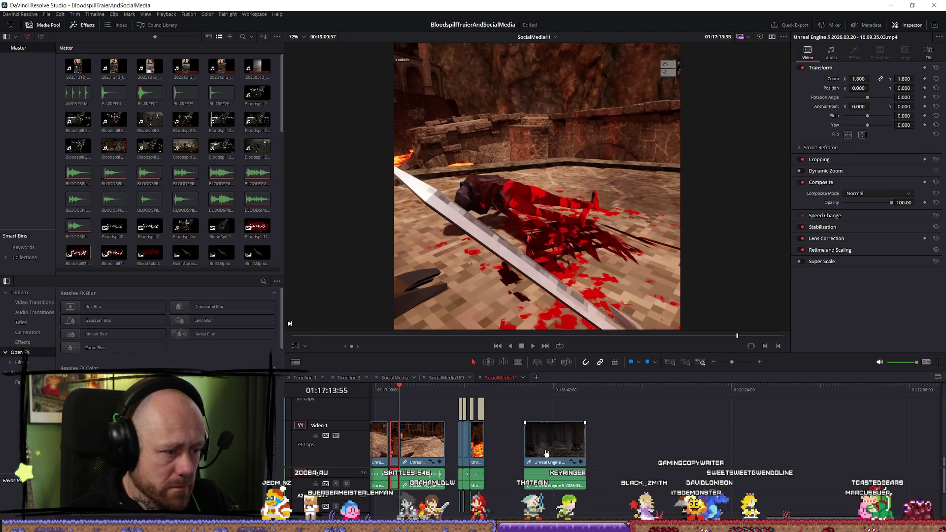
# Insert a short clip on V1 at the playhead and play back the new section
pyautogui.click(626, 436)
pyautogui.press('F10')
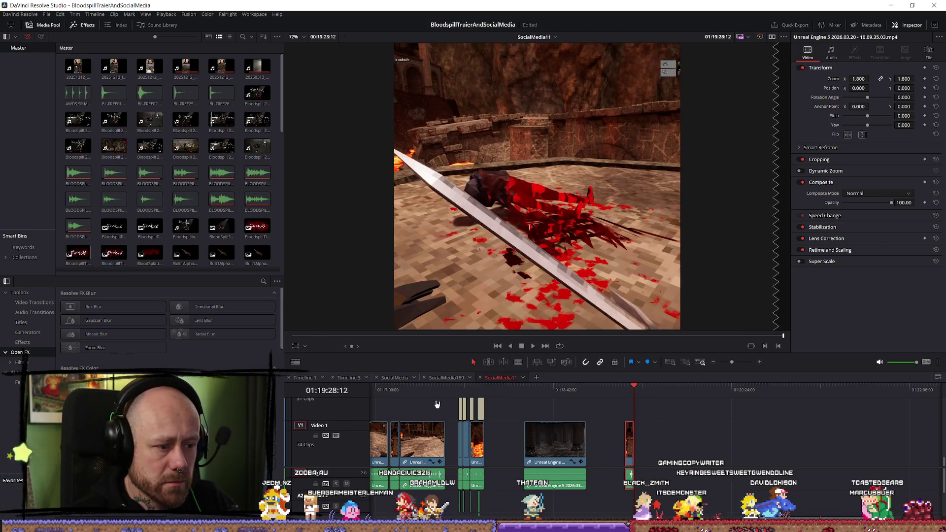
pyautogui.click(401, 404)
pyautogui.press('space')
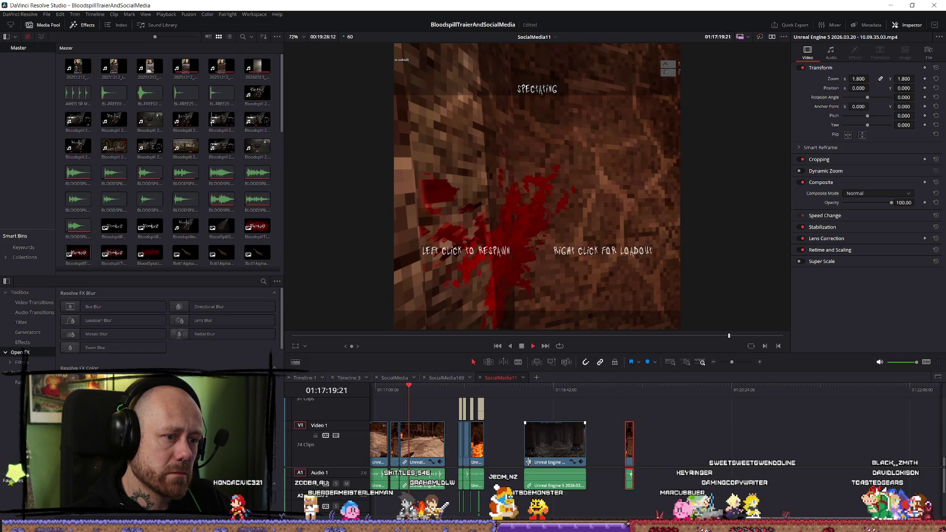
pyautogui.click(402, 398)
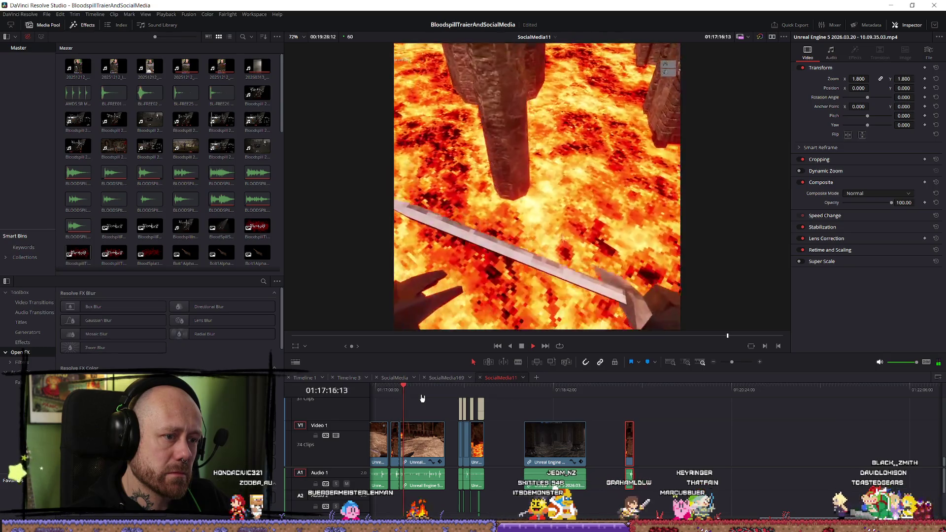
pyautogui.press('space')
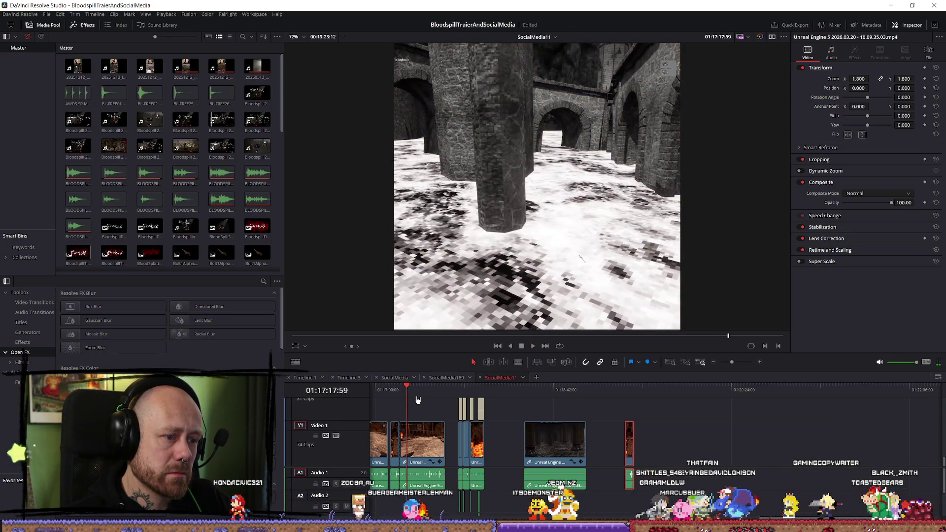
# Zoom in on the new clip, trim one frame off its start and lengthen its end, previewing each
pyautogui.hotkey('ctrl', '=')
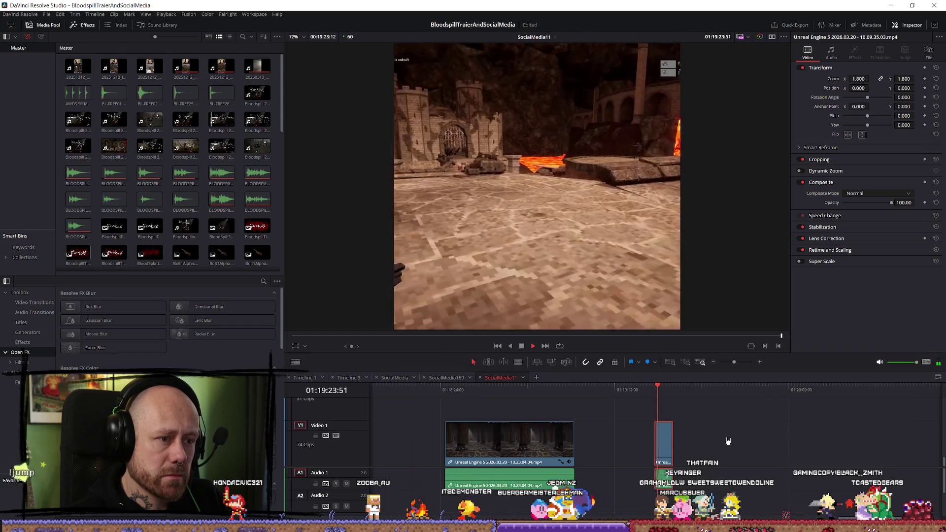
pyautogui.hotkey('ctrl', '=')
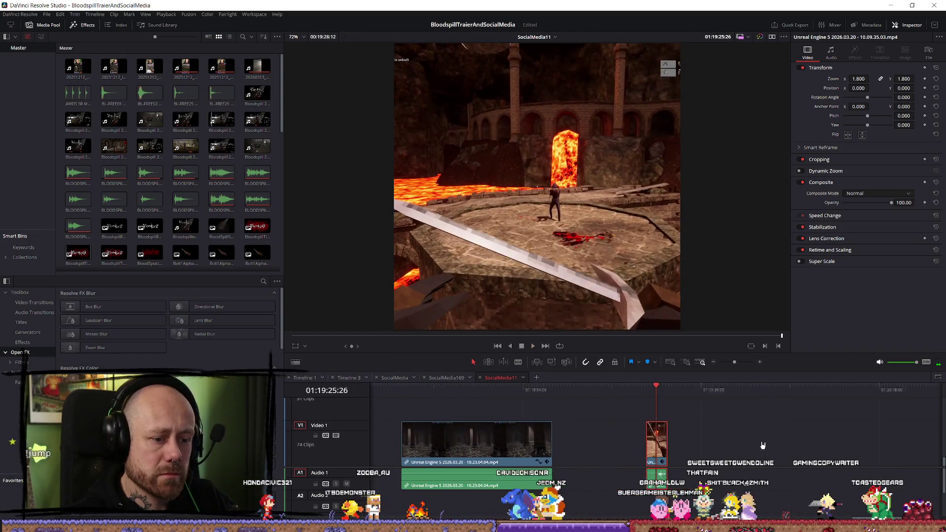
pyautogui.click(643, 388)
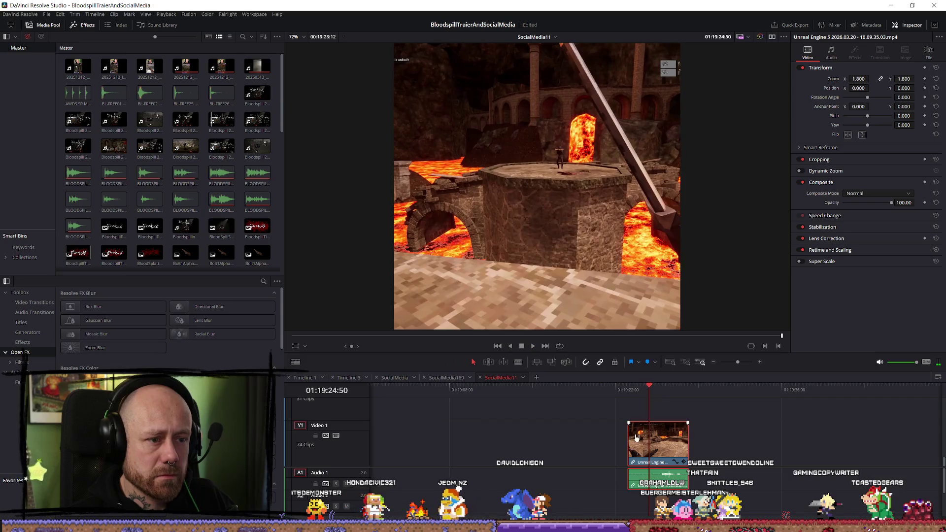
pyautogui.moveTo(631, 440); pyautogui.dragTo(645, 440)
pyautogui.press('space')
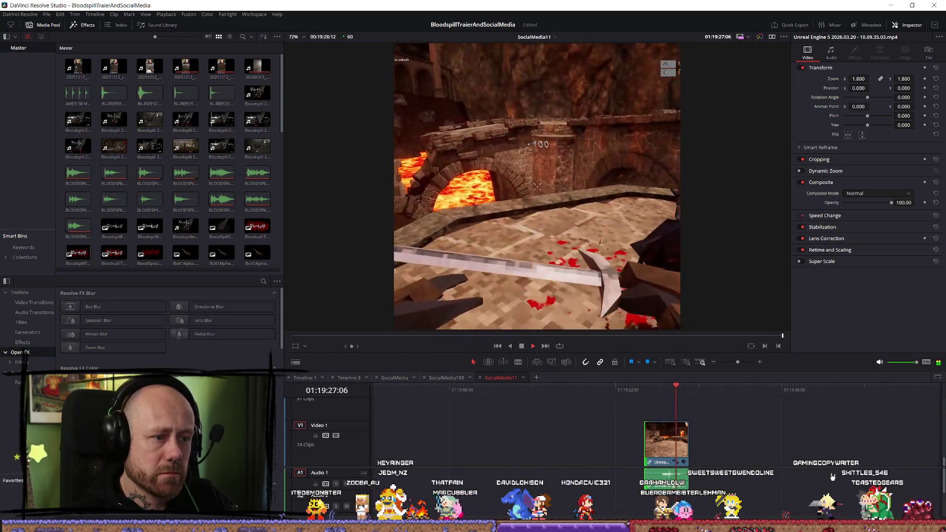
pyautogui.click(688, 444)
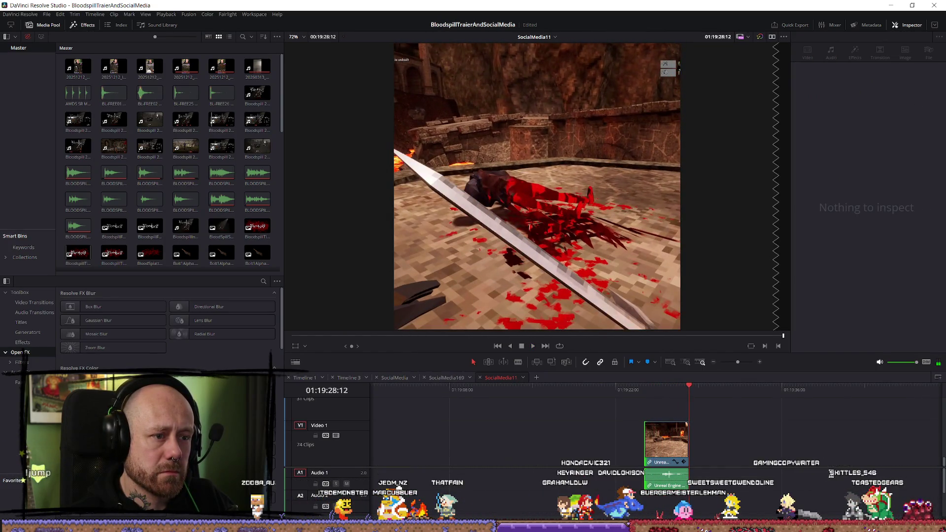
pyautogui.moveTo(687, 444)
pyautogui.mouseDown()
pyautogui.moveTo(792, 451)
pyautogui.moveTo(742, 453)
pyautogui.mouseUp()
pyautogui.press('space')
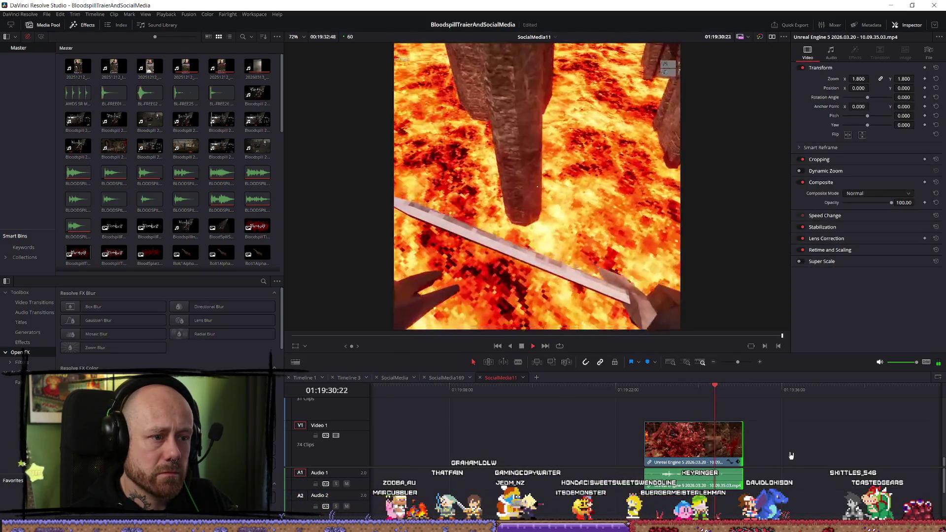
pyautogui.scroll(-6, 572, 435)
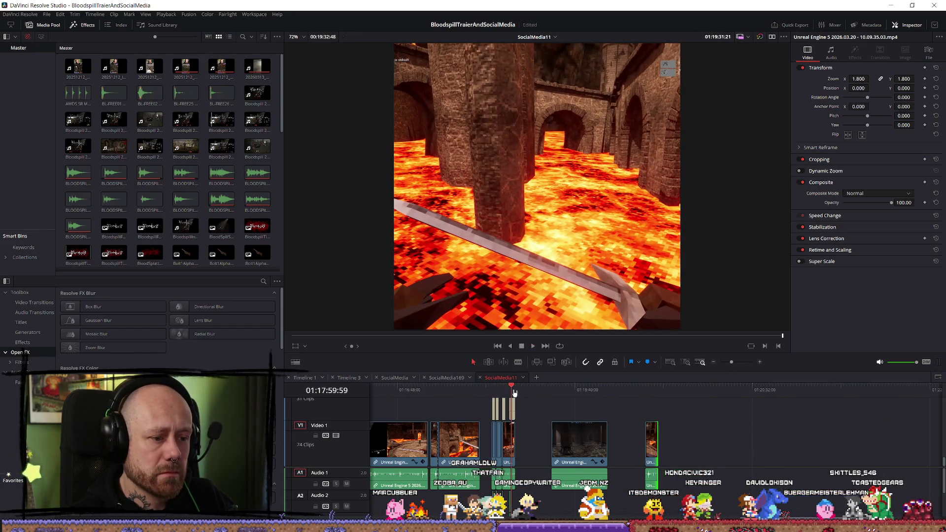
# Drag the LOOKS GOOD title clip later along the timeline and preview its timing
pyautogui.scroll(2, 619, 436)
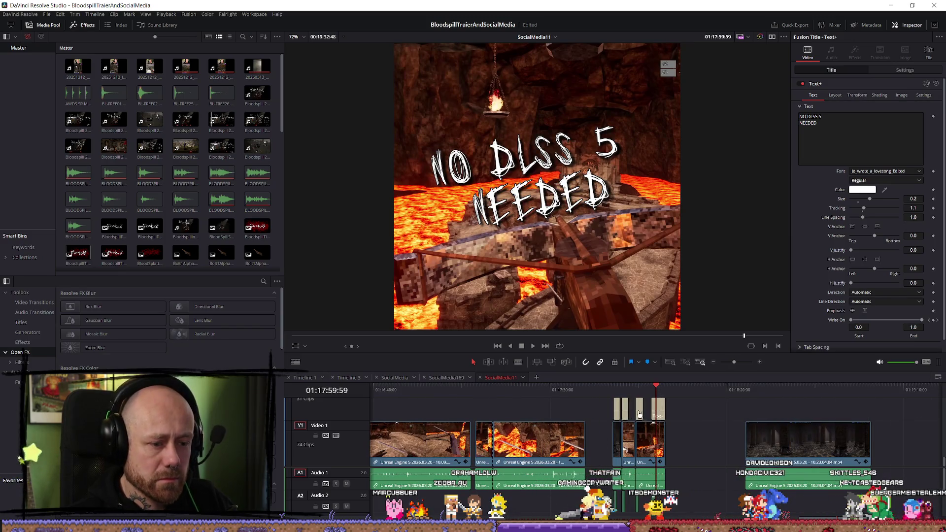
pyautogui.scroll(-3, 810, 396)
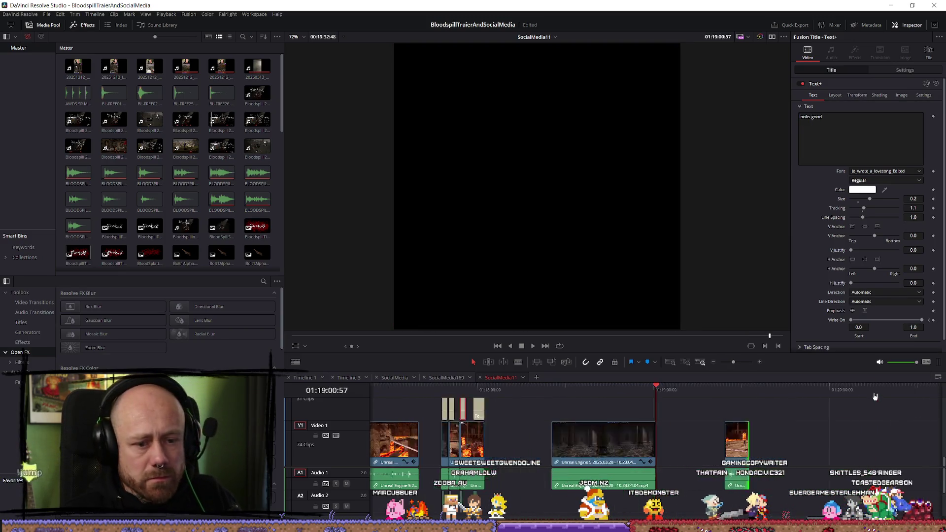
pyautogui.click(717, 395)
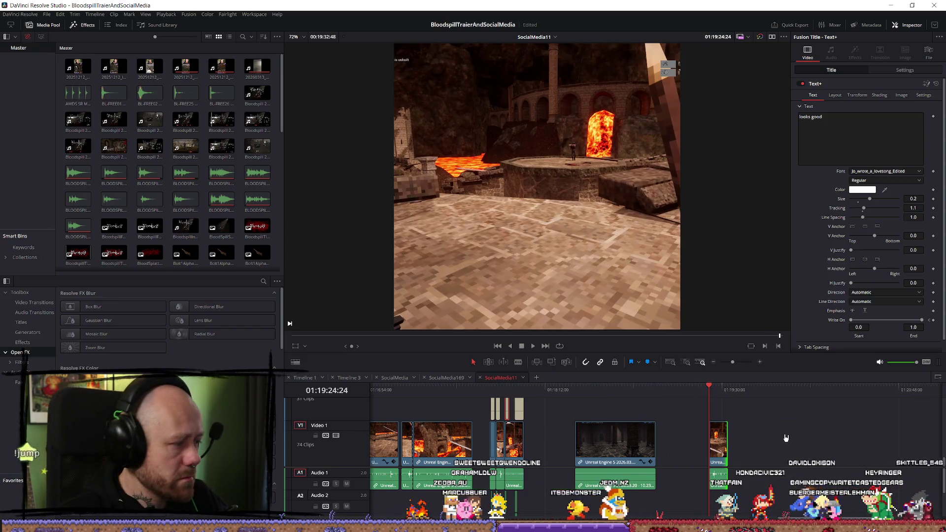
pyautogui.scroll(3, 738, 425)
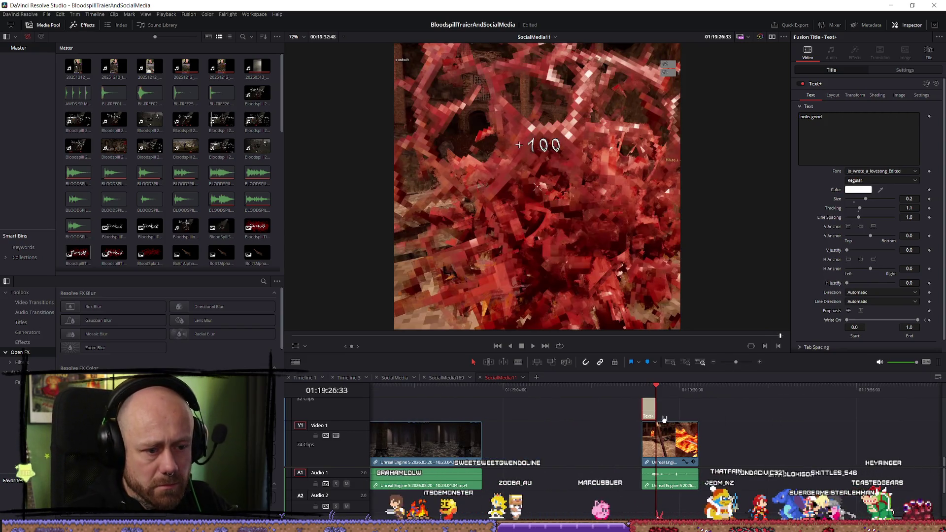
pyautogui.moveTo(649, 408); pyautogui.dragTo(685, 418)
pyautogui.press('space')
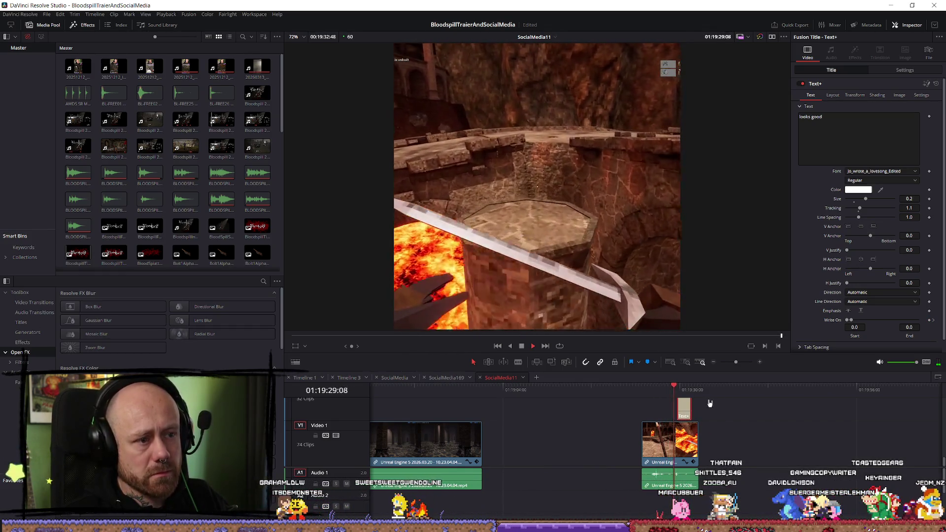
pyautogui.press('space')
# Nudge the title slightly further later and preview the retimed section
pyautogui.scroll(2, 758, 427)
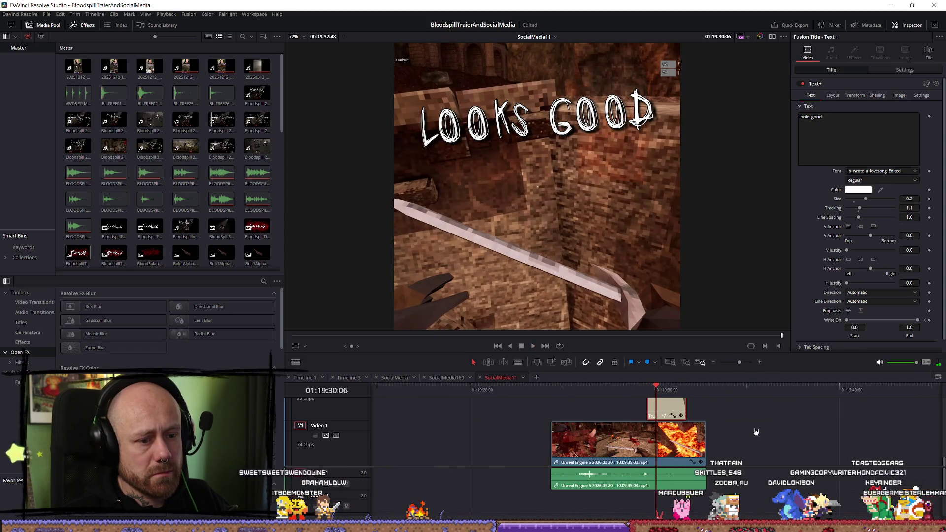
pyautogui.press('Up')
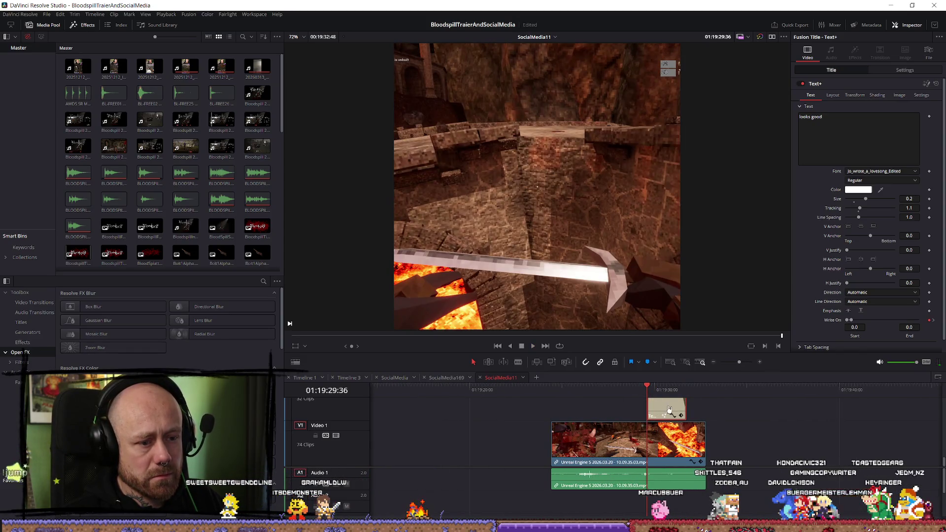
pyautogui.moveTo(674, 409); pyautogui.dragTo(674, 410)
pyautogui.press('Down')
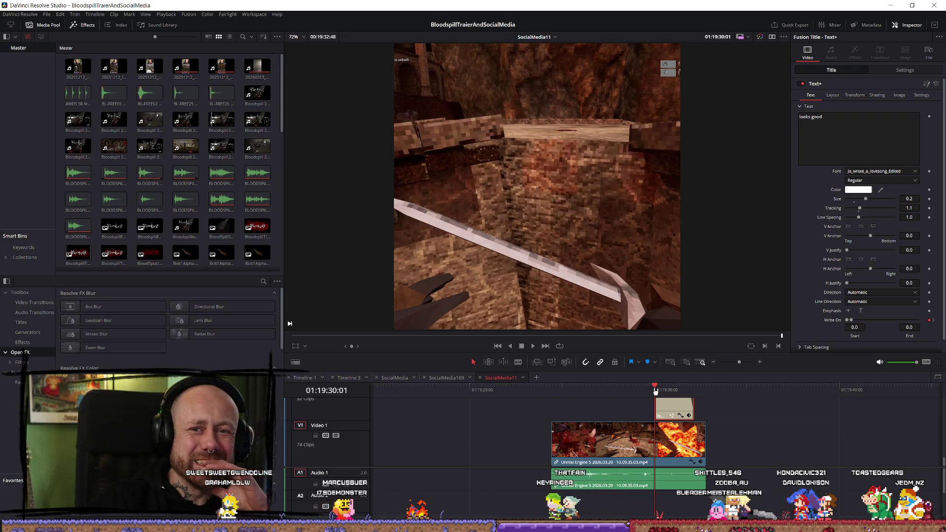
pyautogui.press('space')
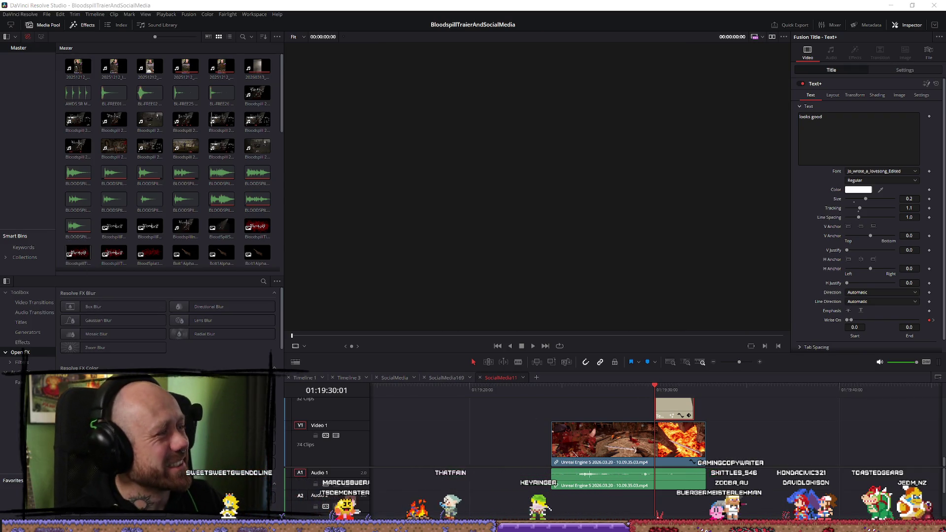
pyautogui.hotkey('alt', 'Tab')
pyautogui.hotkey('alt', 'Tab')
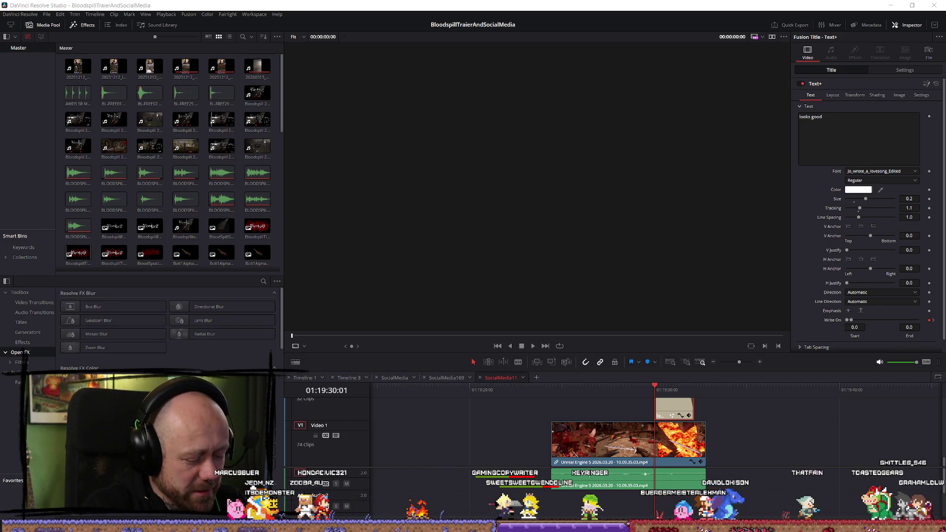
pyautogui.press('XF86AudioPlay')
pyautogui.press('XF86AudioNext')
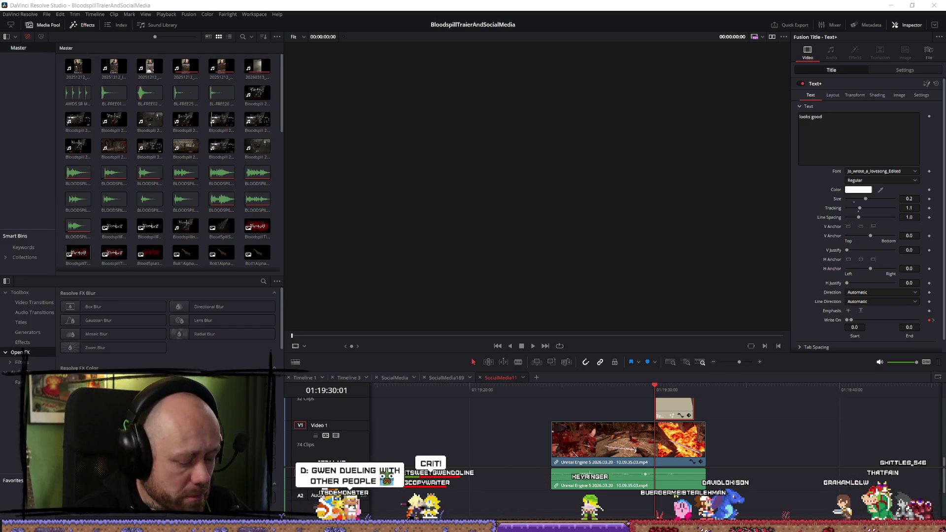
pyautogui.hotkey('alt', 'F9')
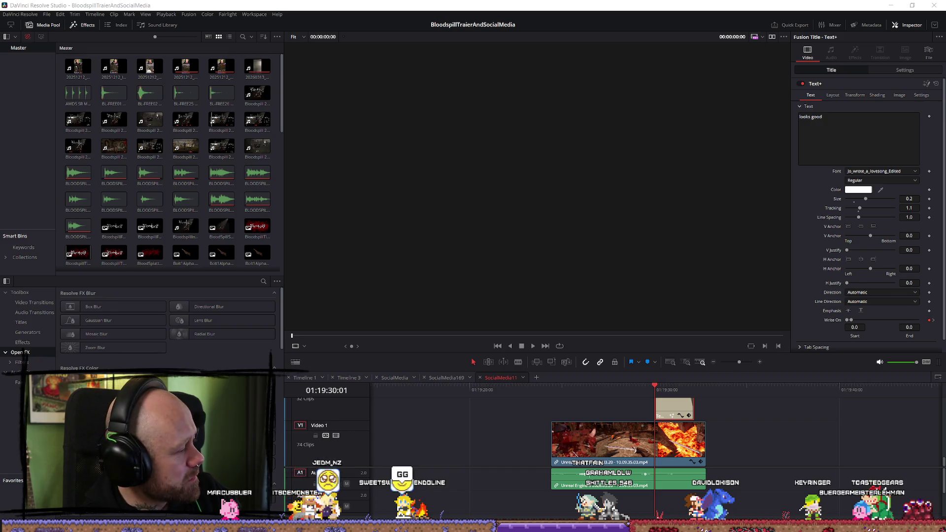
pyautogui.hotkey('alt', 'F9')
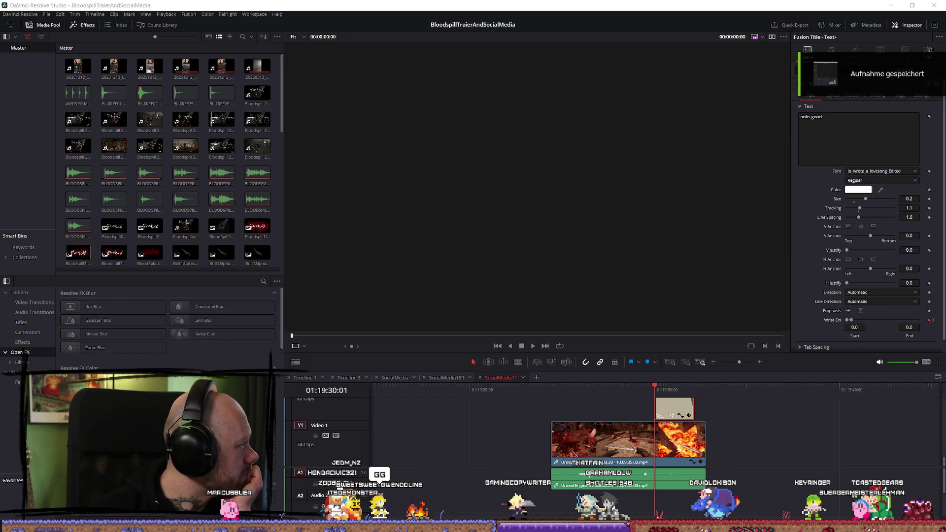
pyautogui.press('XF86AudioPlay')
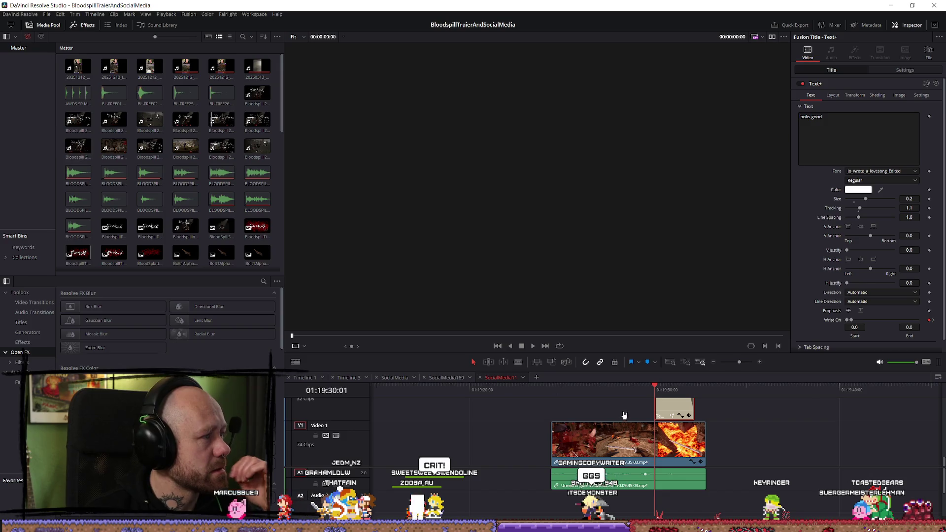
# Locate the title's start point and blade the gameplay clip there
pyautogui.click(624, 415)
pyautogui.press('space')
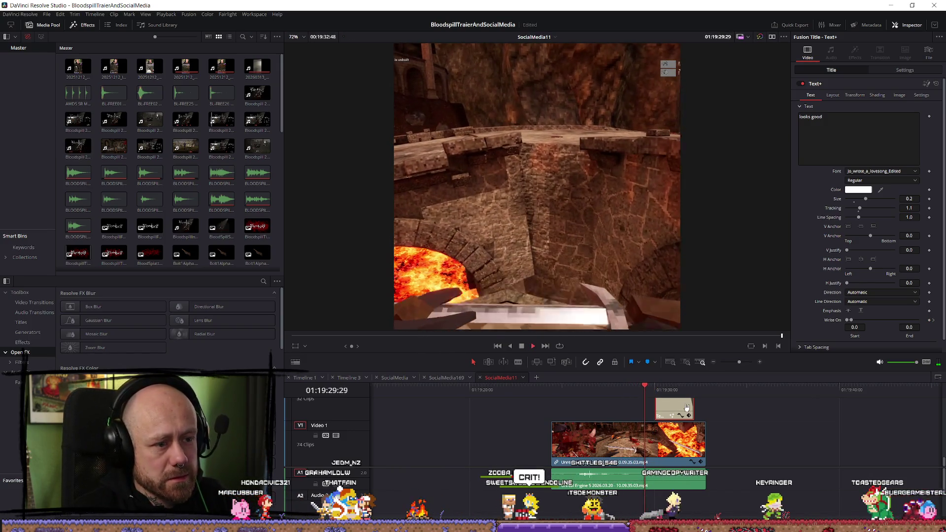
pyautogui.click(653, 390)
pyautogui.moveTo(653, 392)
pyautogui.mouseDown()
pyautogui.moveTo(641, 394)
pyautogui.moveTo(653, 390)
pyautogui.mouseUp()
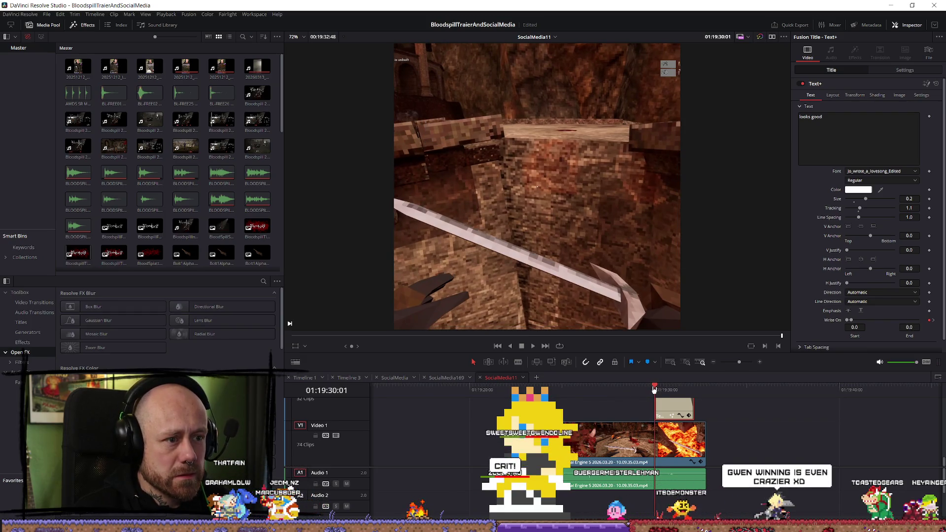
pyautogui.press('b')
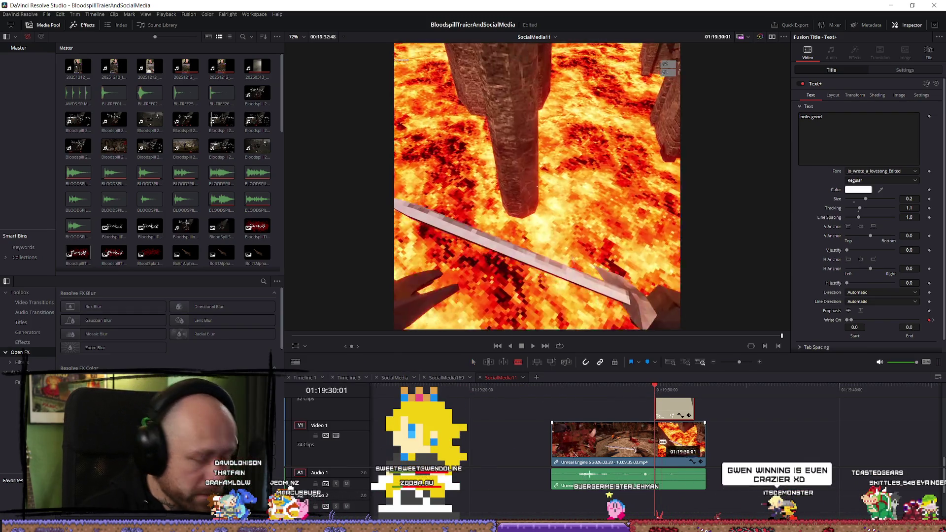
pyautogui.click(662, 442)
# Preview the title write-on, delete the gameplay piece between the cuts, and select the gap's edit point
pyautogui.scroll(3, 663, 442)
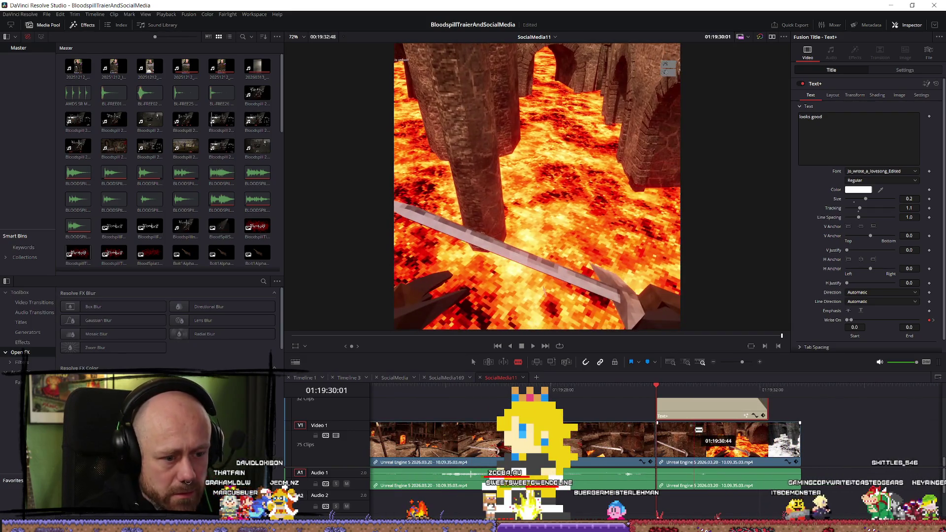
pyautogui.moveTo(656, 389); pyautogui.dragTo(661, 391)
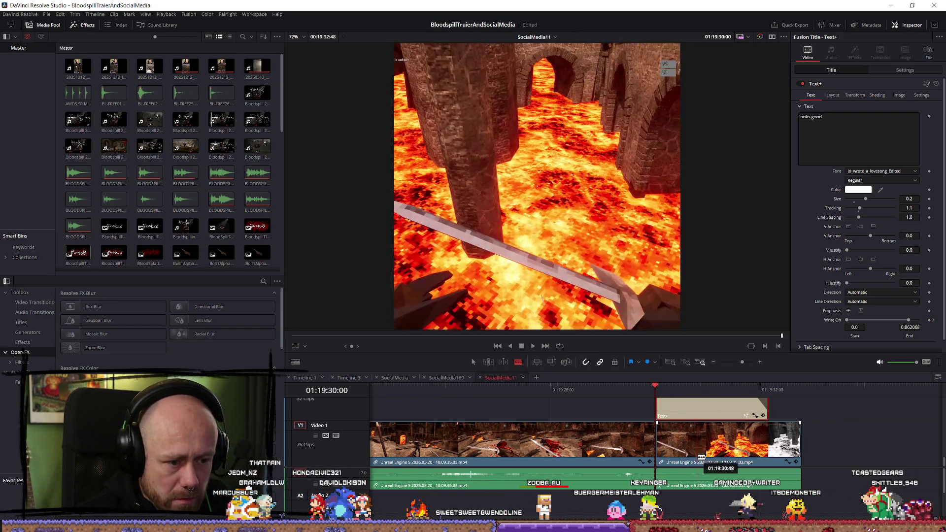
pyautogui.scroll(3, 711, 446)
pyautogui.scroll(2, 711, 447)
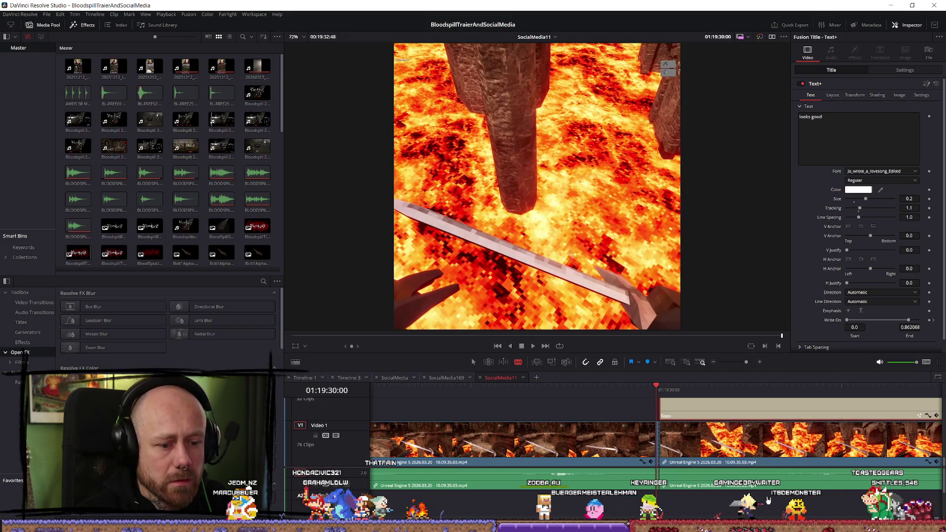
pyautogui.click(779, 464)
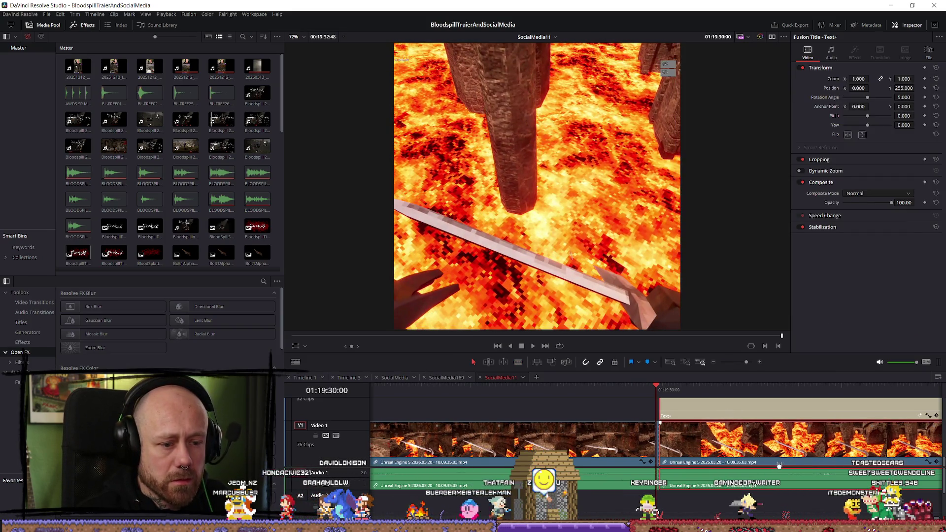
pyautogui.click(660, 452)
pyautogui.press('Delete')
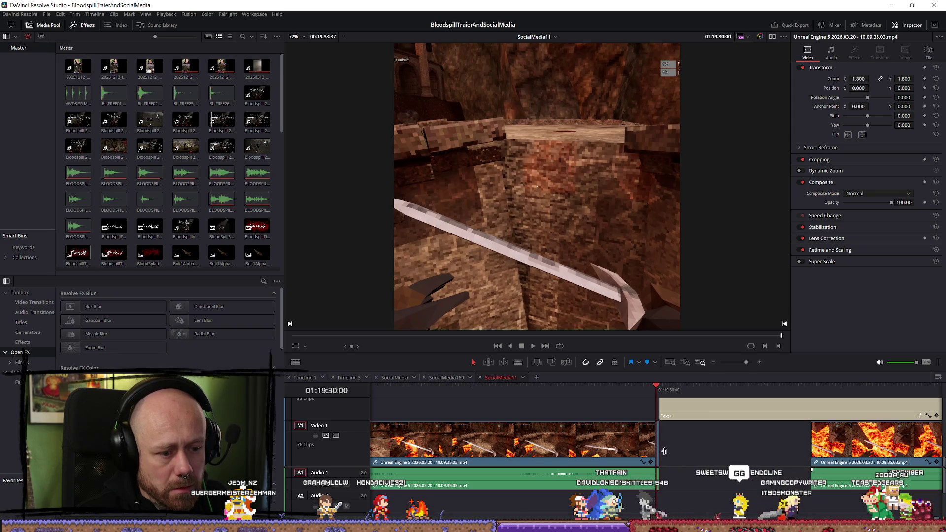
pyautogui.click(661, 452)
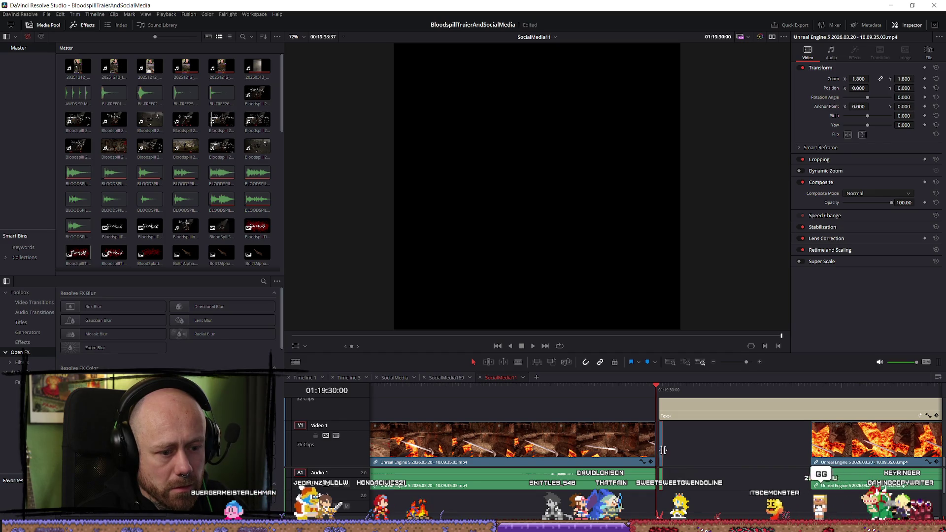
pyautogui.click(715, 450)
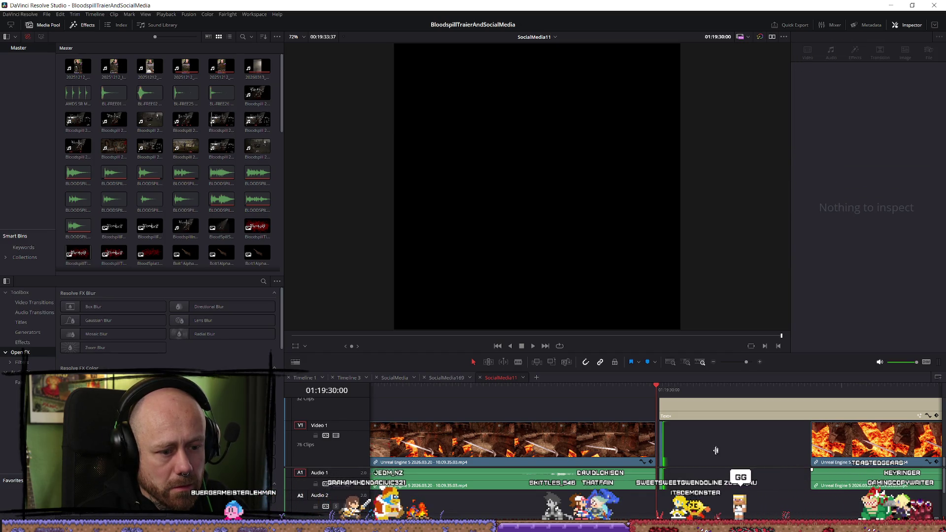
pyautogui.rightClick(663, 451)
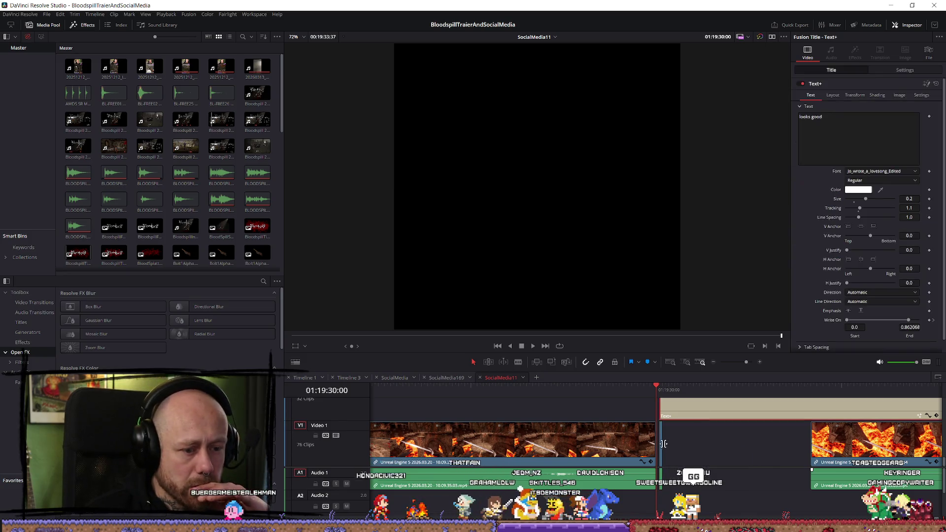
# Turn the gameplay clip into a freeze frame via clip speed settings and shift it slightly later
pyautogui.rightClick(664, 442)
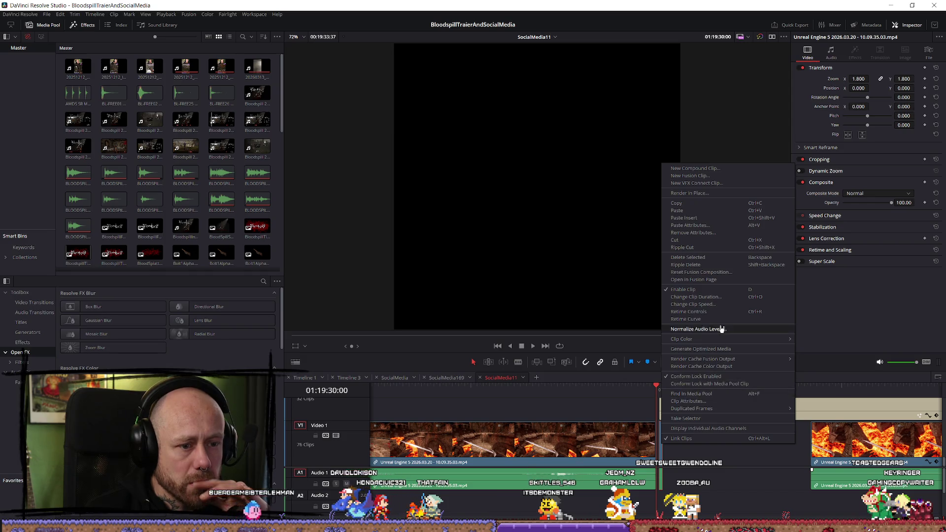
pyautogui.click(713, 305)
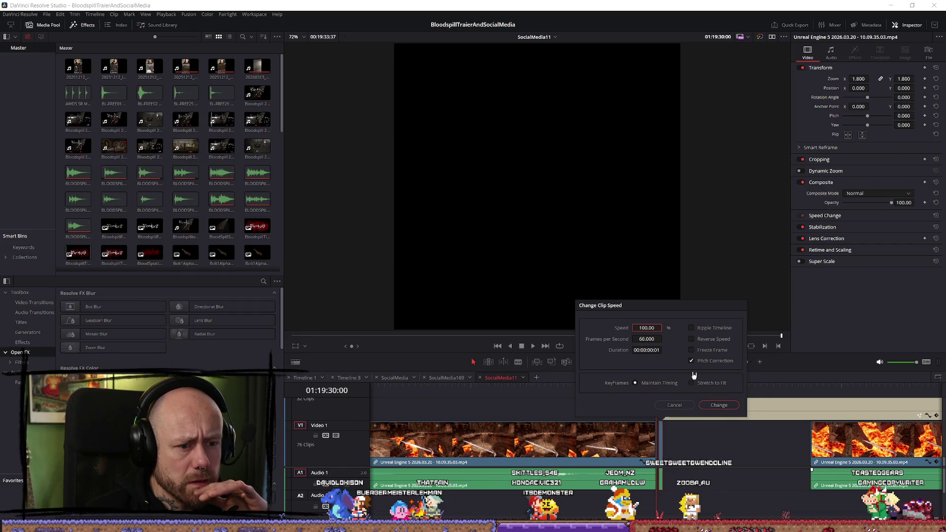
pyautogui.click(691, 350)
pyautogui.click(712, 406)
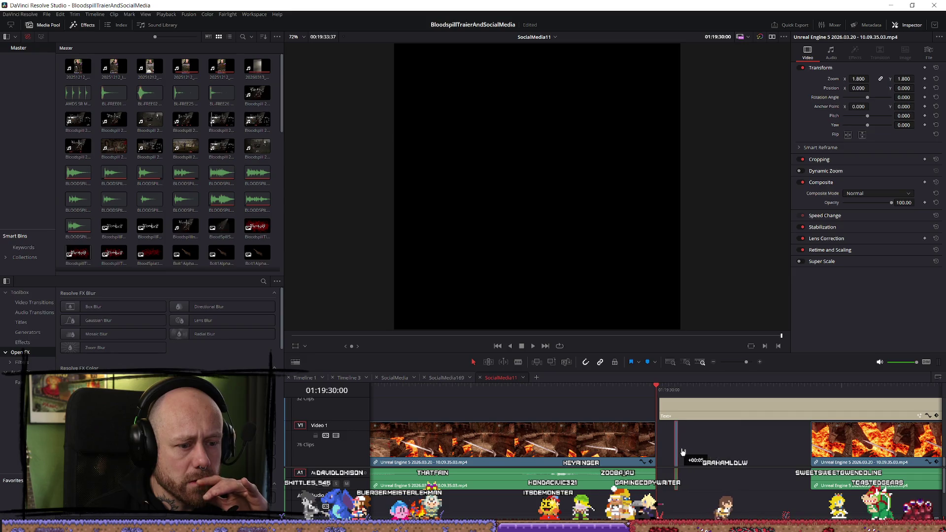
pyautogui.moveTo(683, 451); pyautogui.dragTo(692, 452)
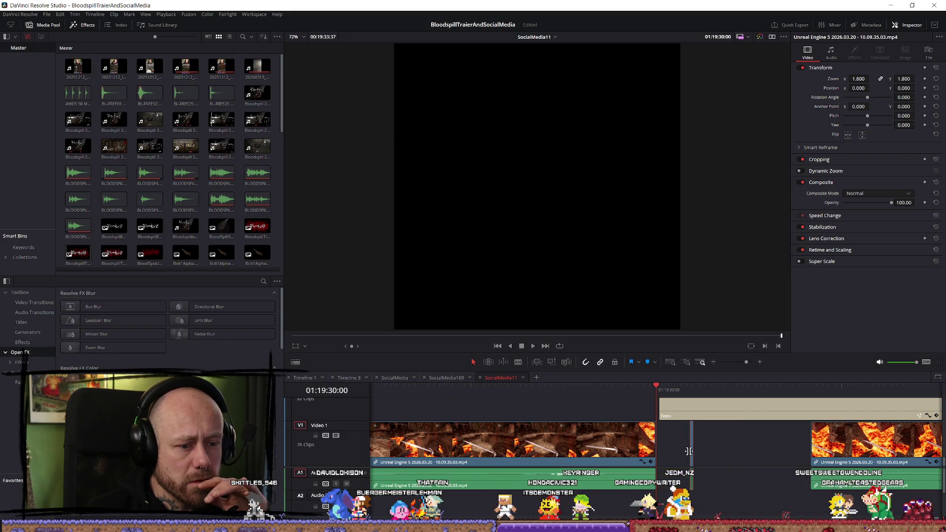
pyautogui.click(695, 450)
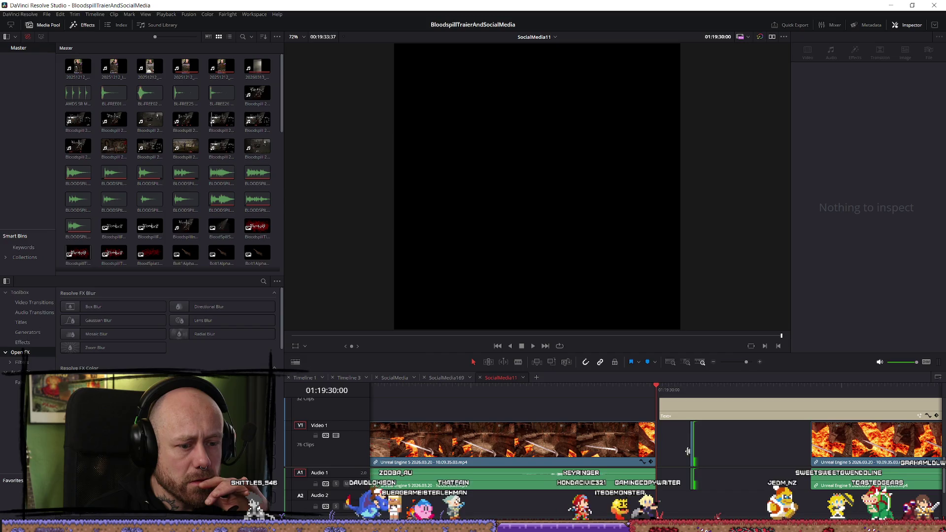
pyautogui.click(699, 452)
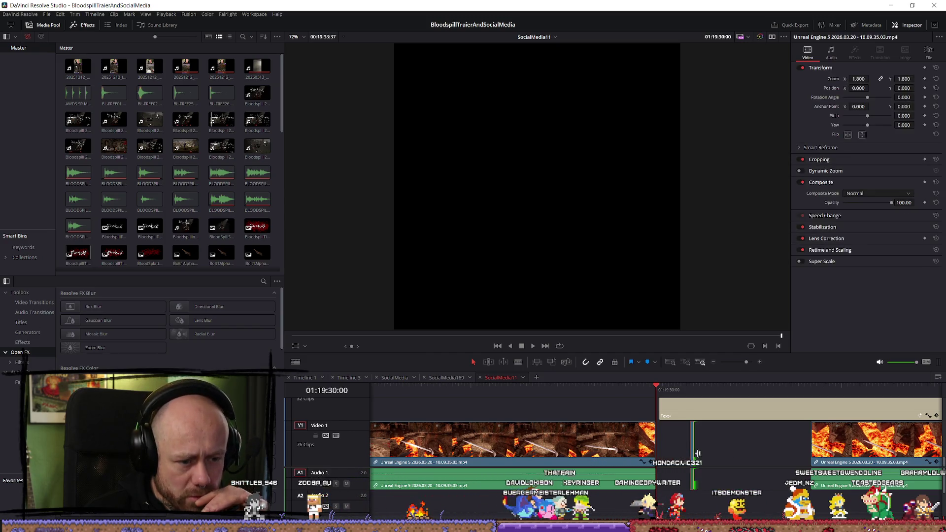
# Extend the short Video 1 clip's start and slide it left against the previous footage
pyautogui.scroll(2, 736, 463)
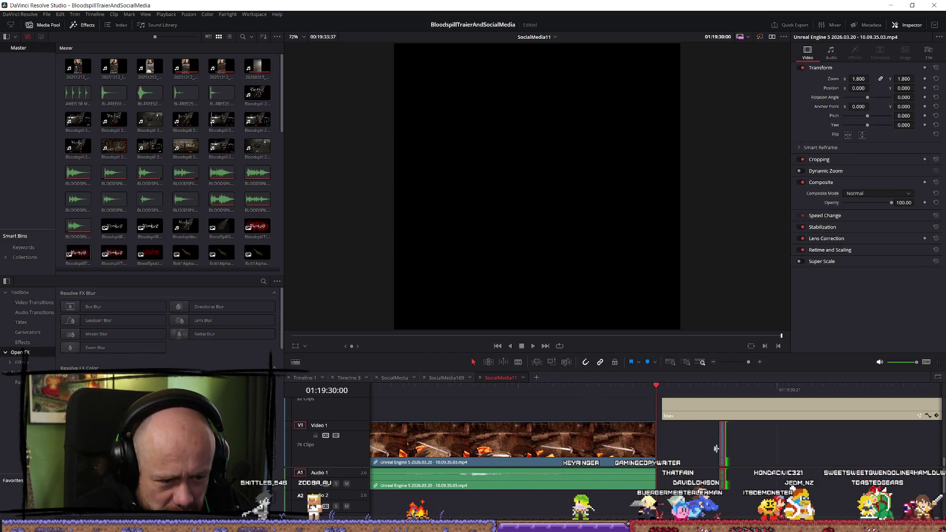
pyautogui.doubleClick(724, 454)
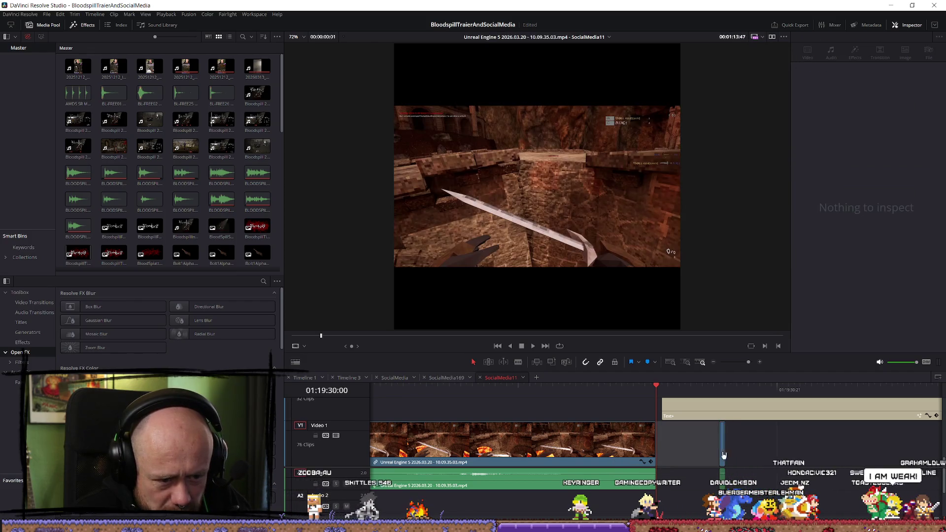
pyautogui.click(724, 454)
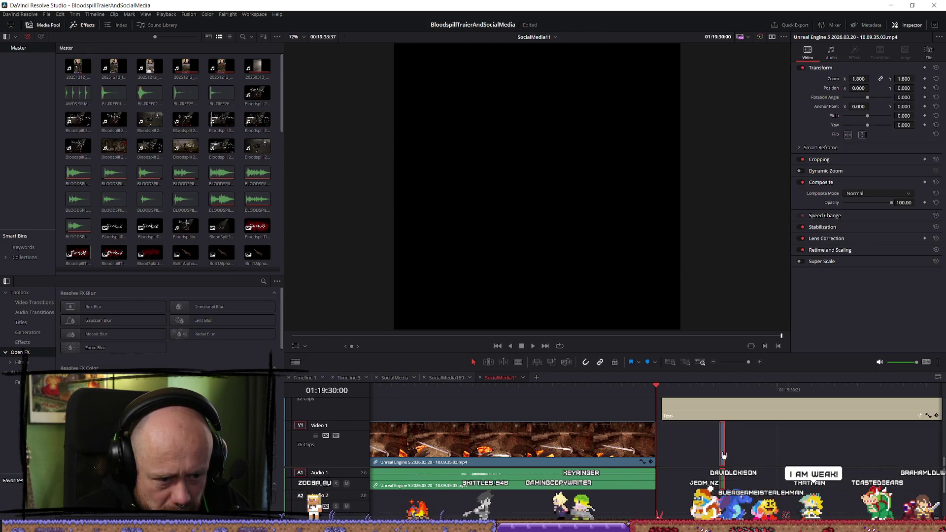
pyautogui.click(726, 454)
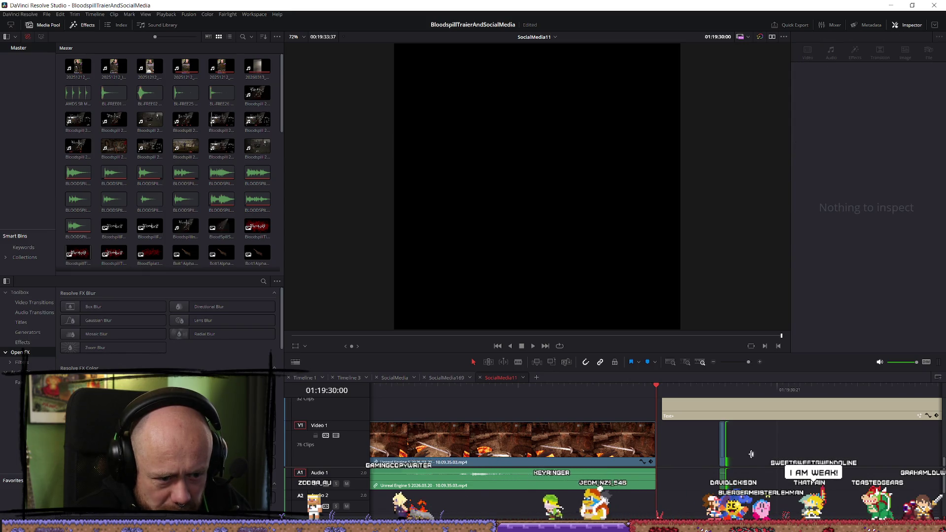
pyautogui.click(723, 453)
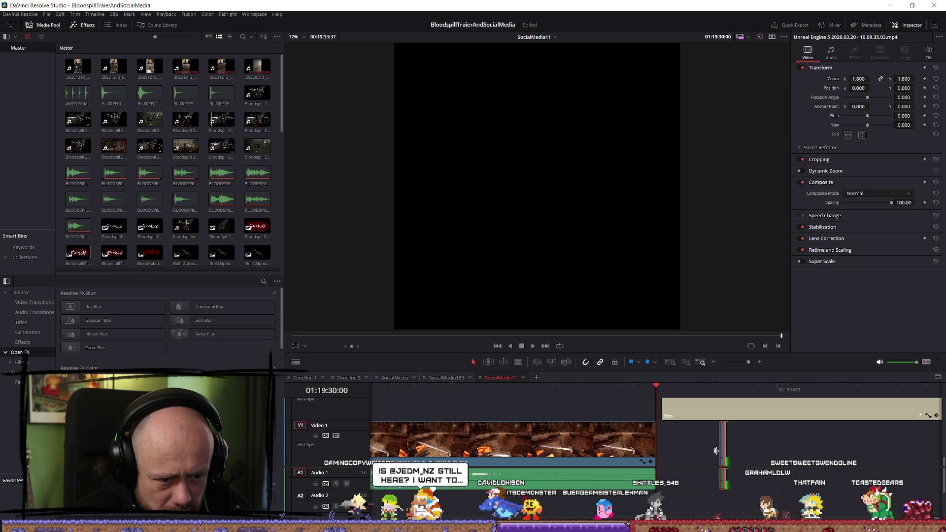
pyautogui.moveTo(722, 454)
pyautogui.mouseDown()
pyautogui.moveTo(675, 454)
pyautogui.moveTo(786, 443)
pyautogui.mouseUp()
pyautogui.click(719, 446)
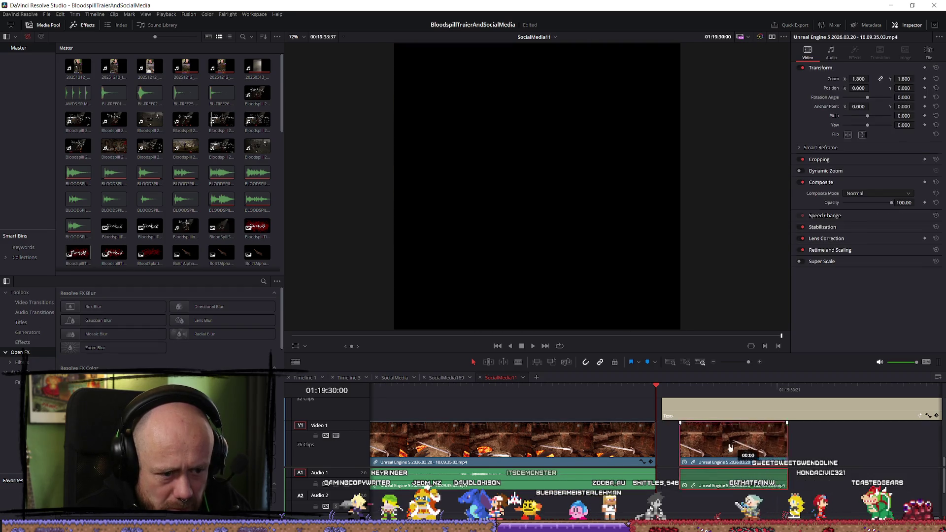
pyautogui.moveTo(718, 447); pyautogui.dragTo(719, 447)
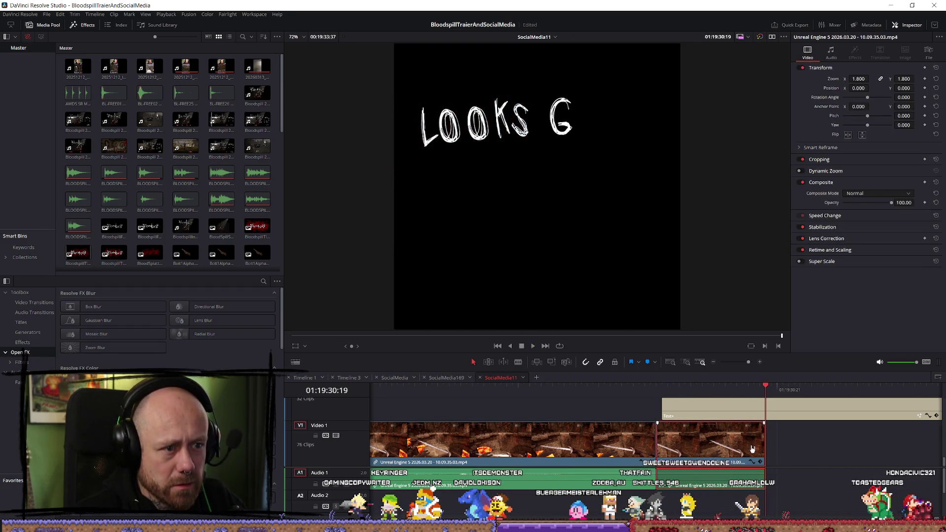
pyautogui.press('Down')
# Move the looks good title right to start at the gameplay cut and play back around the edit
pyautogui.scroll(2, 764, 462)
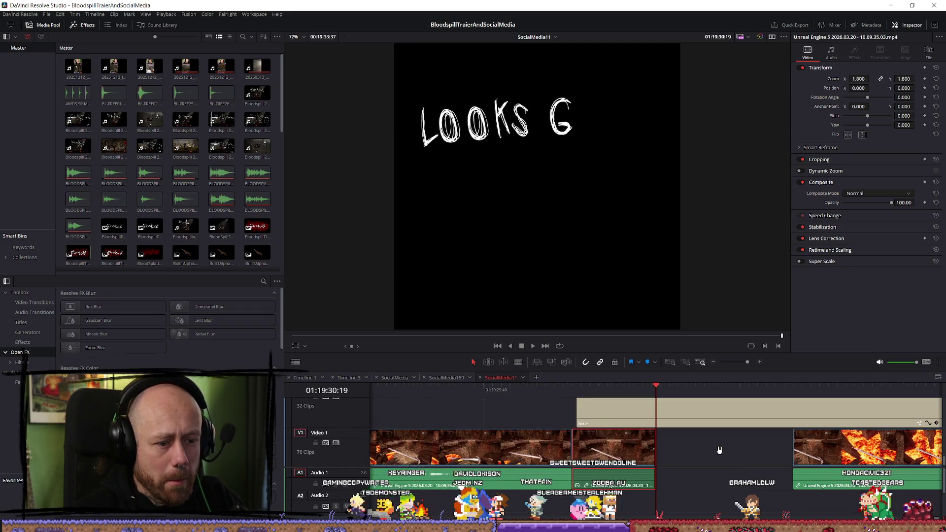
pyautogui.click(738, 412)
pyautogui.moveTo(737, 412); pyautogui.dragTo(857, 413)
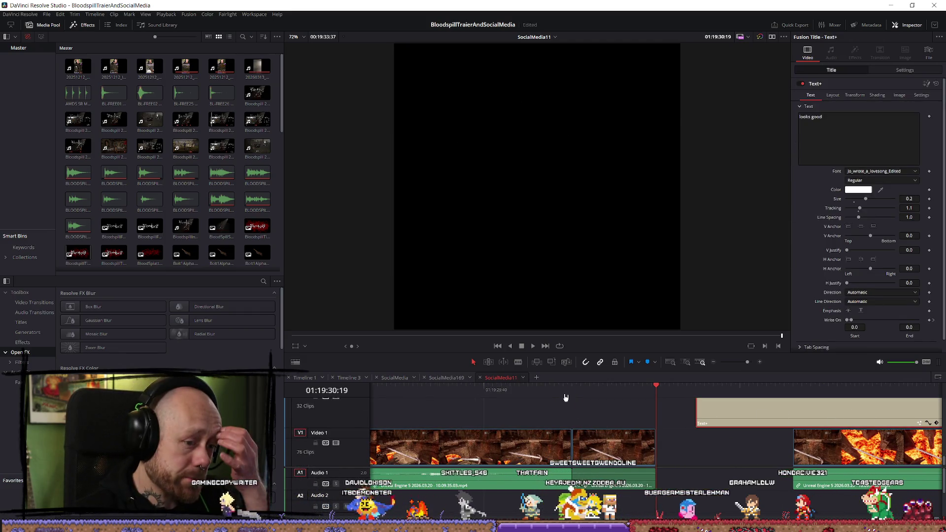
pyautogui.press('Up')
pyautogui.scroll(-1, 598, 401)
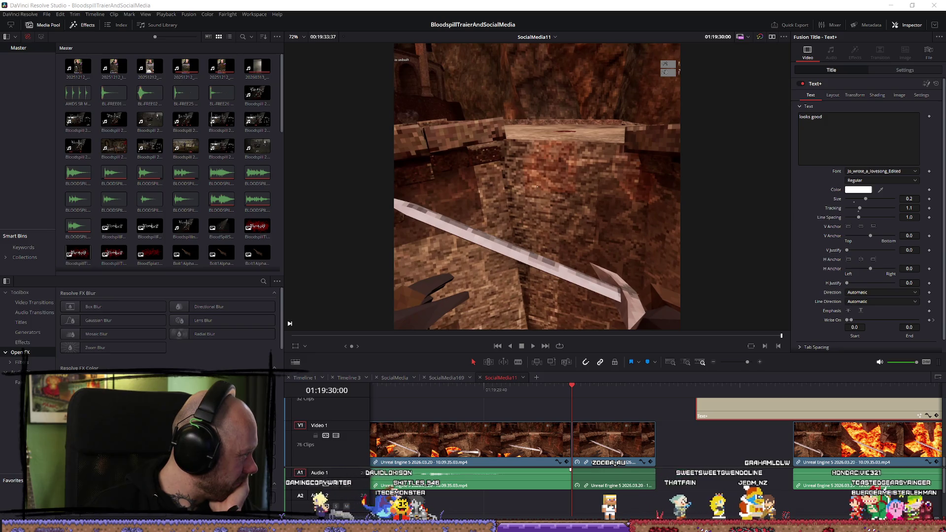
pyautogui.scroll(-2, 420, 410)
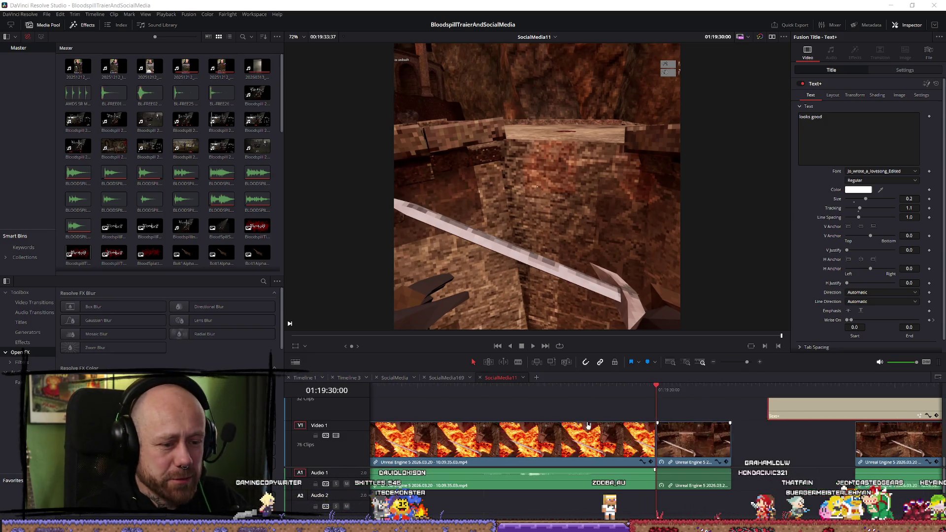
pyautogui.click(537, 400)
pyautogui.press('space')
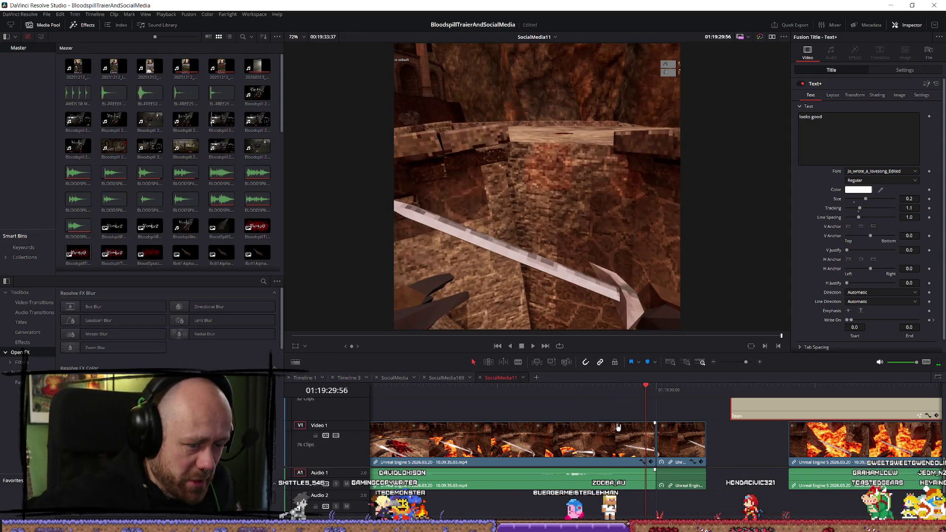
pyautogui.click(669, 402)
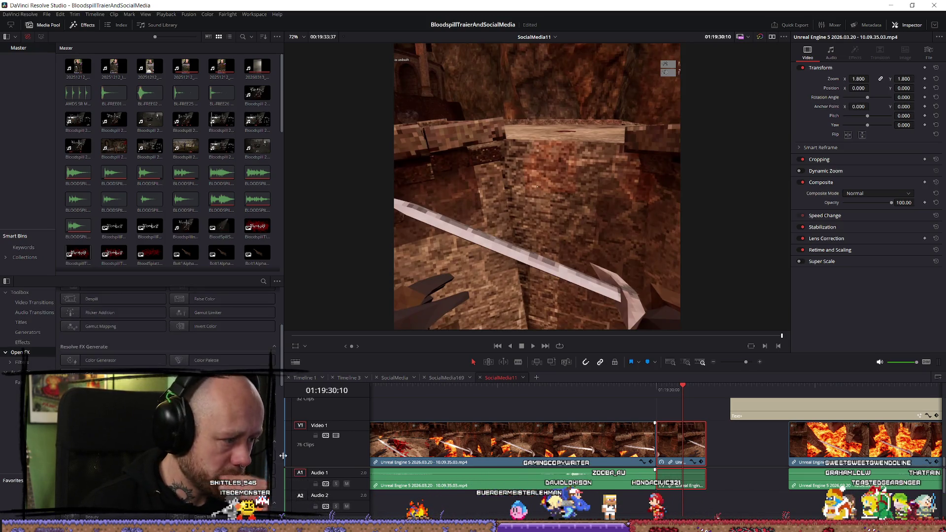
pyautogui.click(274, 306)
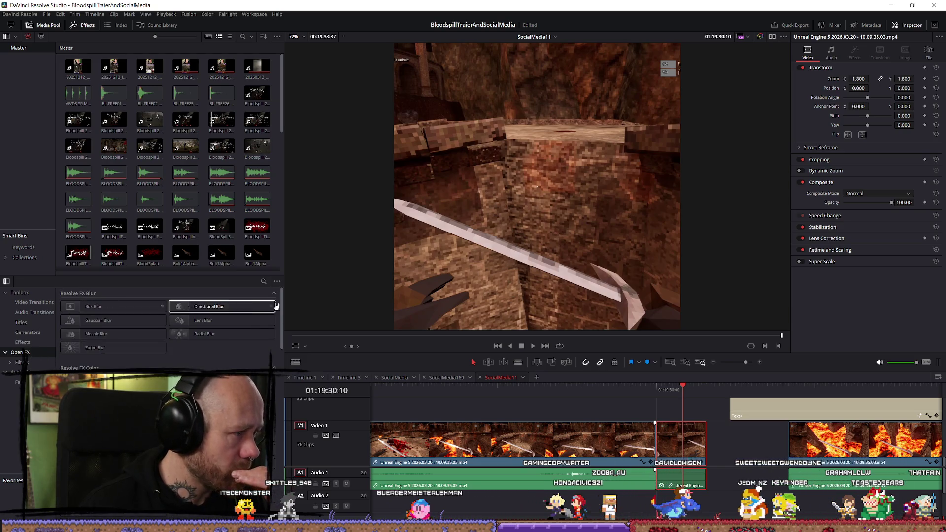
pyautogui.click(263, 280)
pyautogui.write('old')
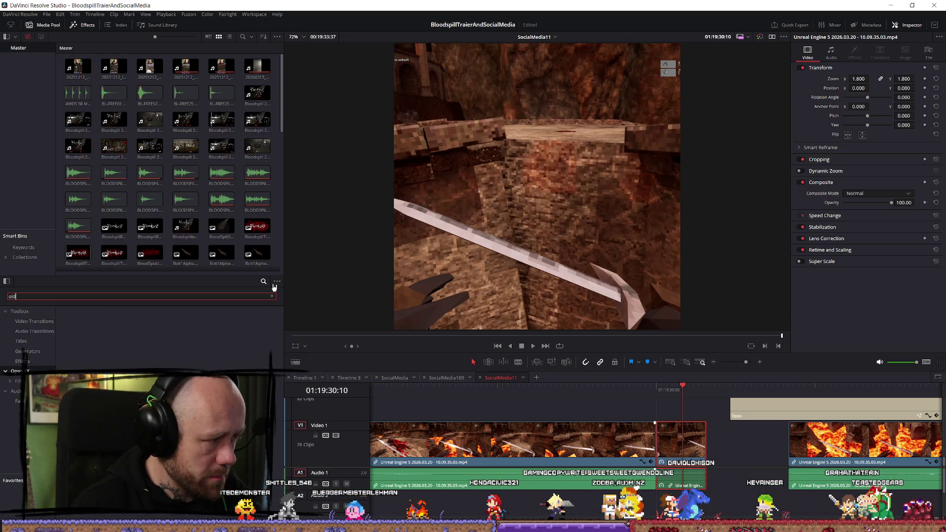
pyautogui.click(41, 323)
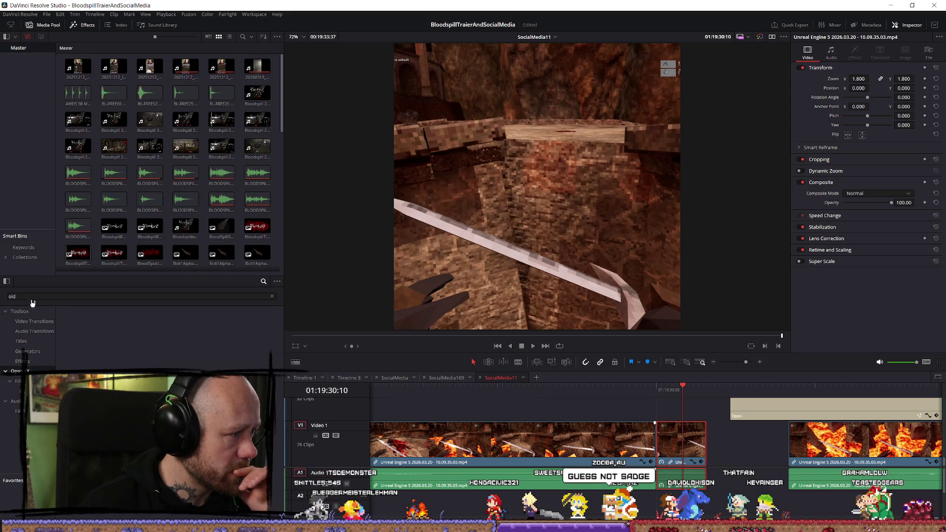
pyautogui.click(272, 296)
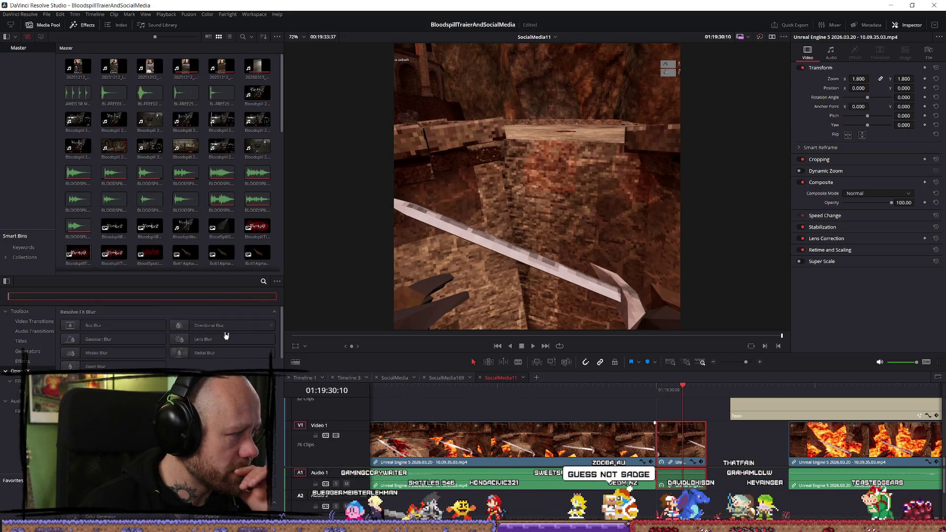
pyautogui.click(142, 350)
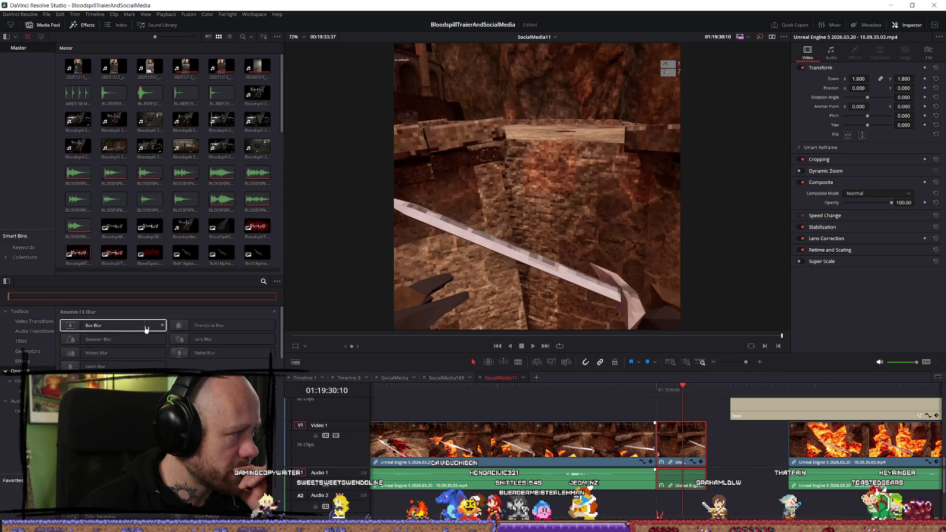
pyautogui.scroll(-2, 114, 325)
pyautogui.scroll(-10, 167, 330)
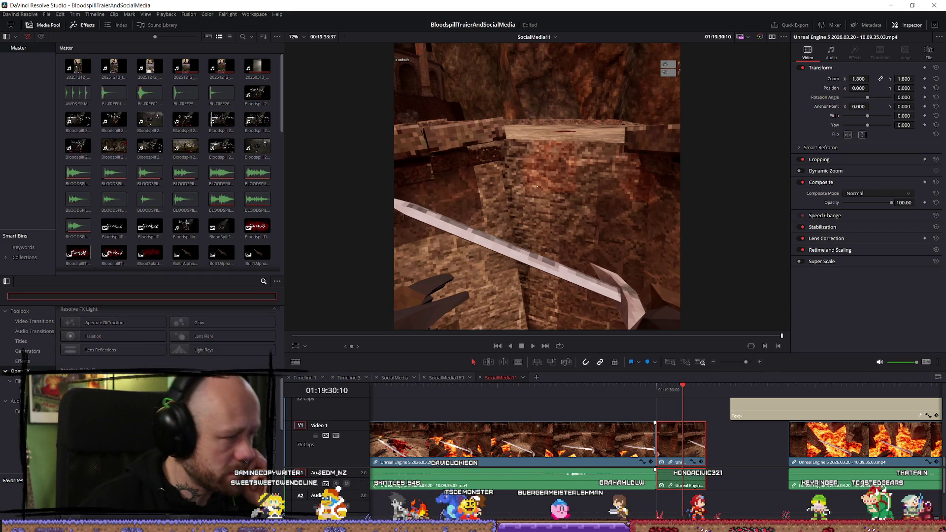
pyautogui.scroll(-3, 187, 323)
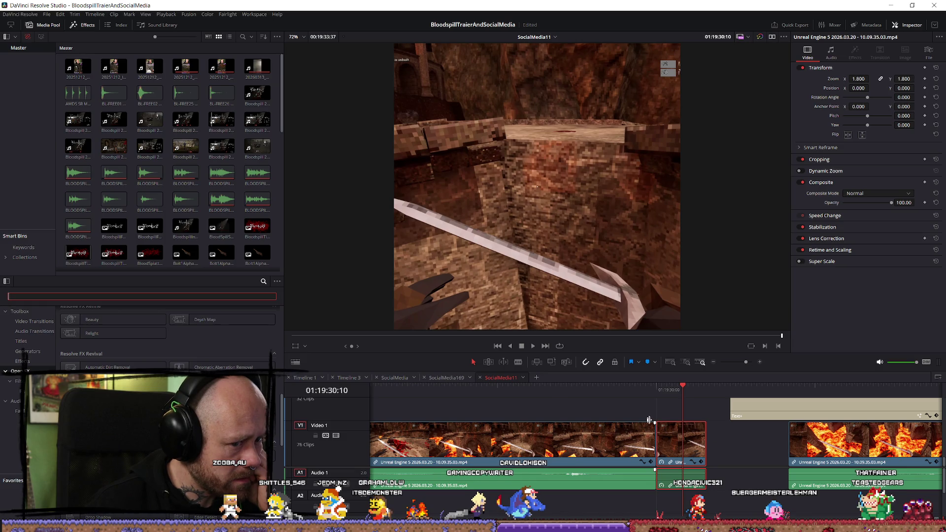
pyautogui.click(669, 389)
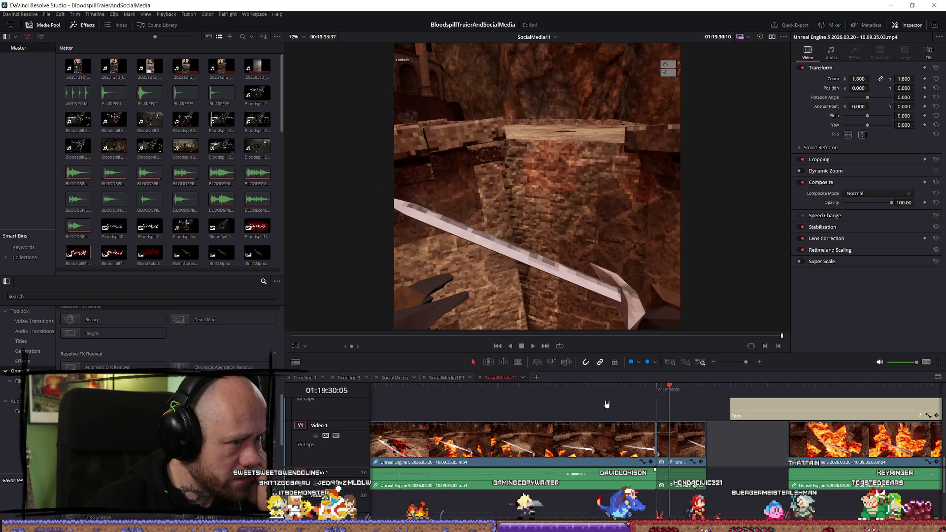
pyautogui.moveTo(668, 389); pyautogui.dragTo(537, 389)
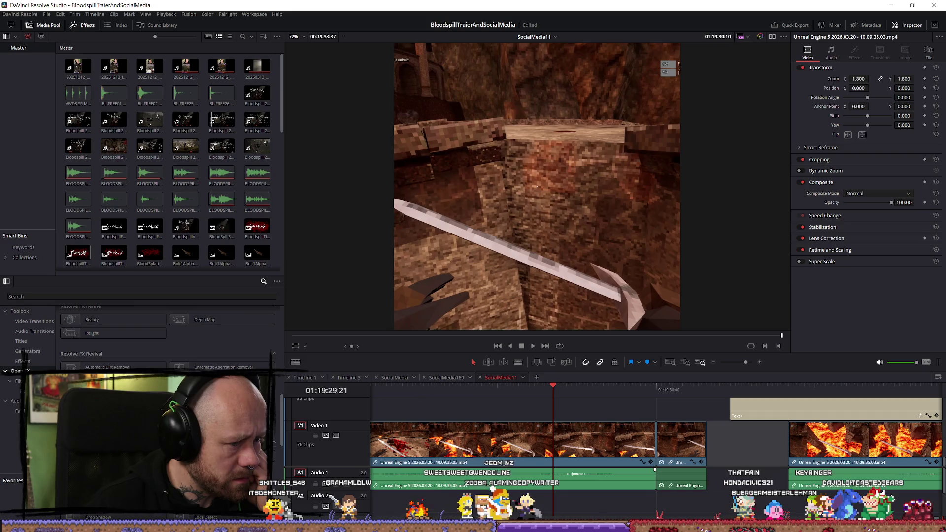
pyautogui.hotkey('shift', '3')
pyautogui.hotkey('shift', '4')
pyautogui.moveTo(551, 390); pyautogui.dragTo(490, 396)
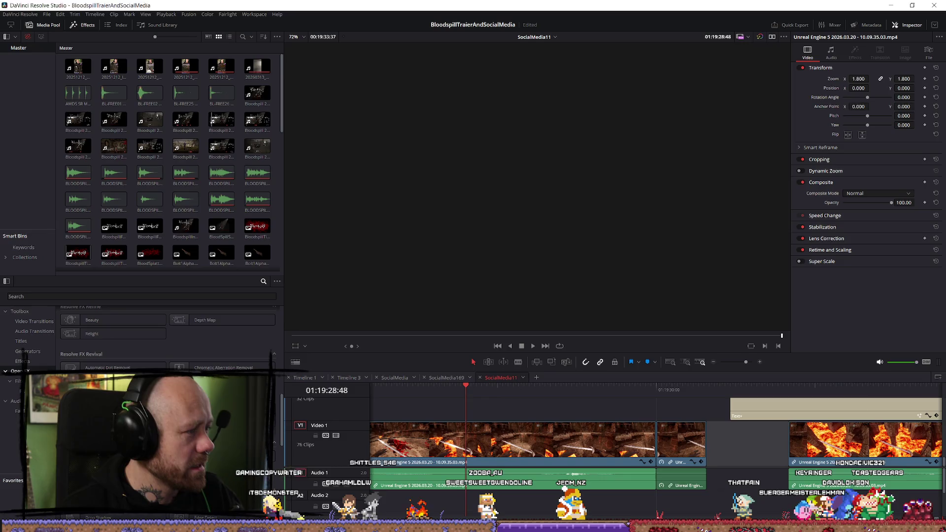
pyautogui.hotkey('alt', 'Tab')
pyautogui.click(36, 5)
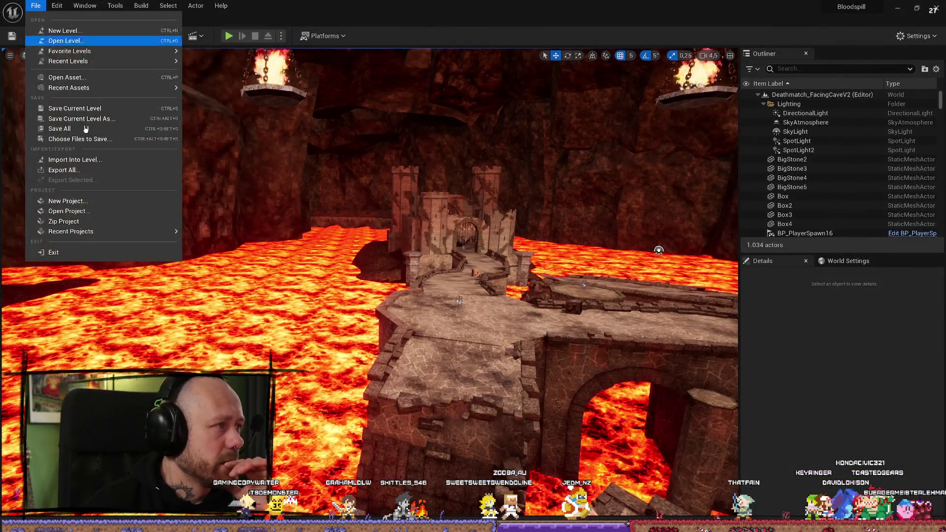
pyautogui.press('Escape')
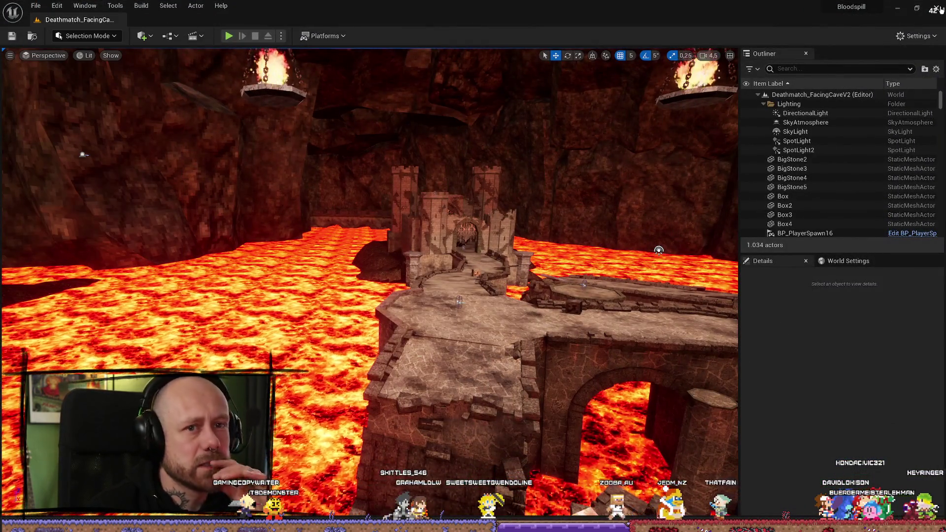
pyautogui.hotkey('alt', 'Tab')
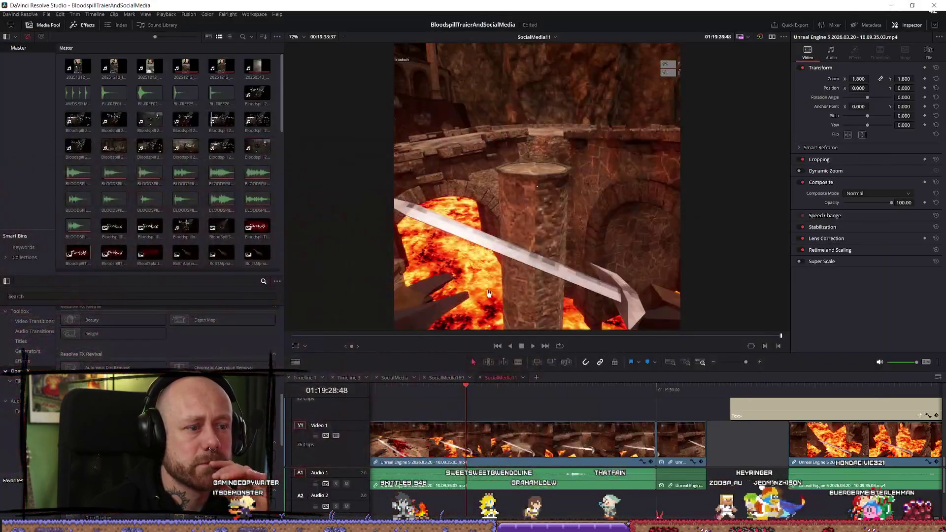
# Play back from 01:19:05:42 and park the playhead at 01:19:29:34
pyautogui.moveTo(757, 387); pyautogui.dragTo(508, 390)
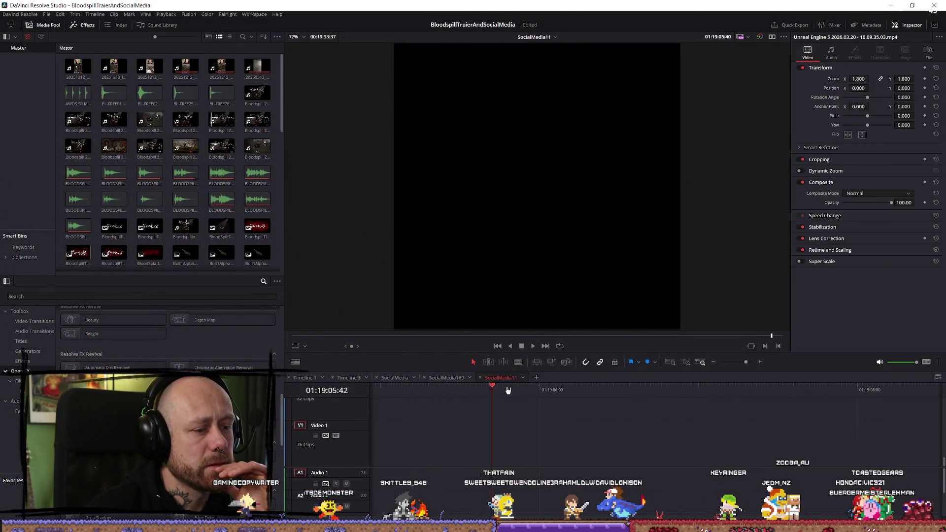
pyautogui.scroll(-10, 601, 414)
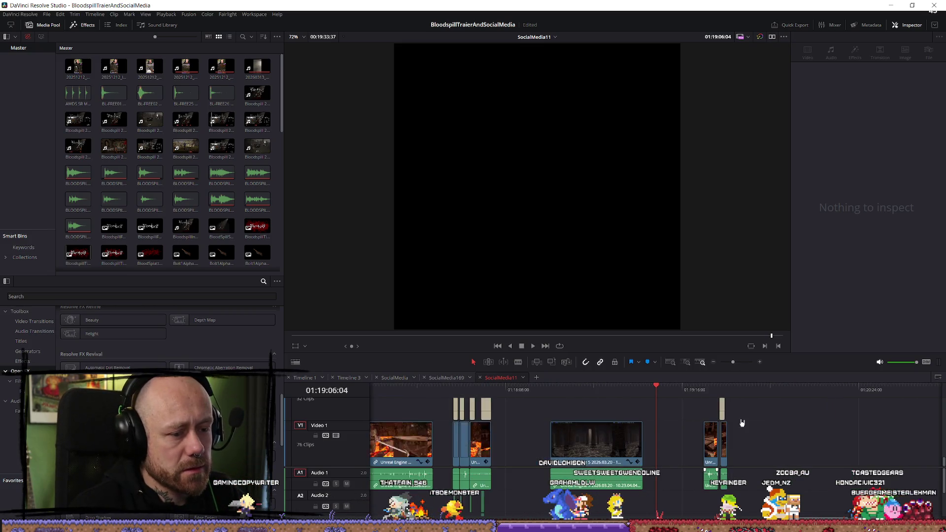
pyautogui.press('Down')
pyautogui.press('space')
pyautogui.scroll(3, 818, 403)
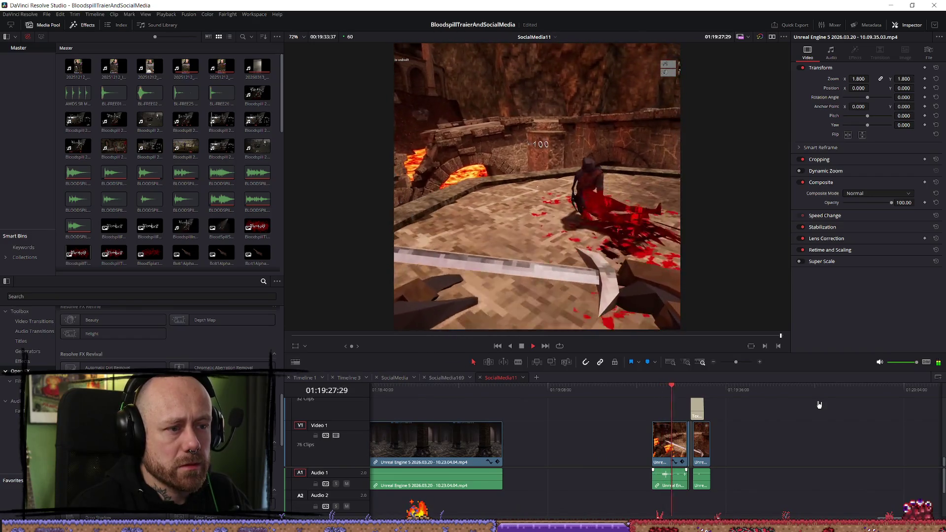
pyautogui.scroll(4, 820, 407)
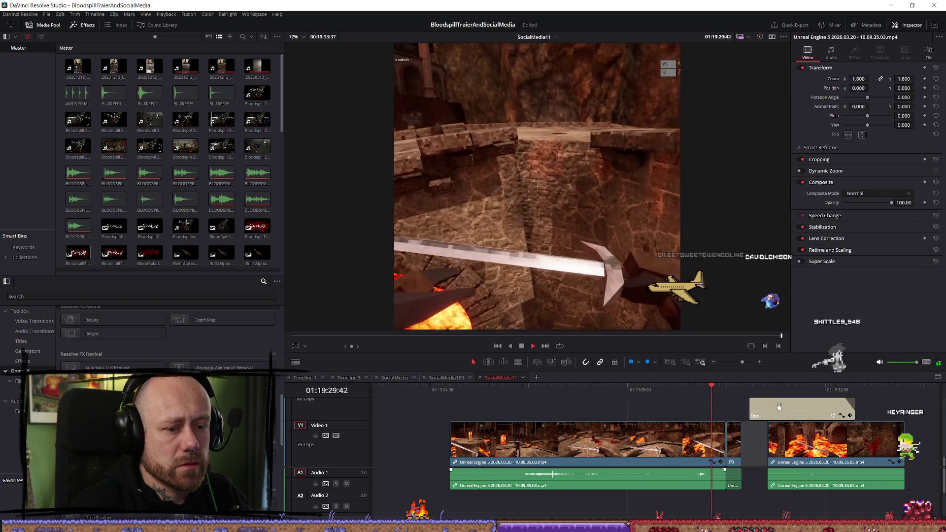
pyautogui.click(704, 390)
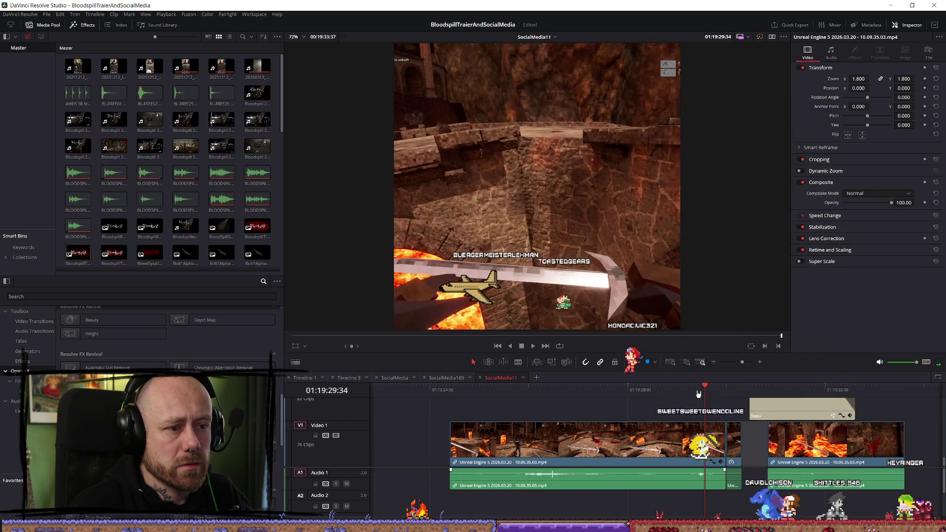
pyautogui.scroll(1, 697, 419)
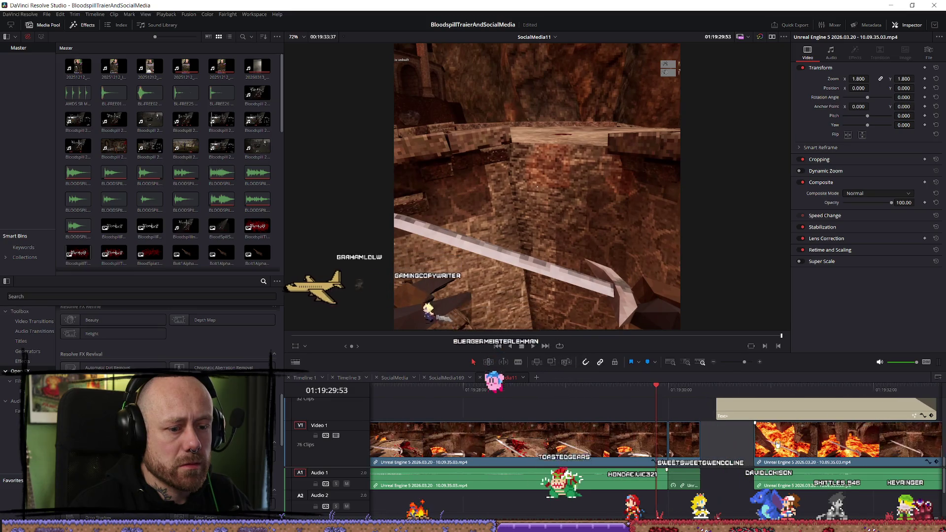
# Delete the short clip near the playhead and blade the Video 1 clip at two points
pyautogui.click(696, 441)
pyautogui.press('BackSpace')
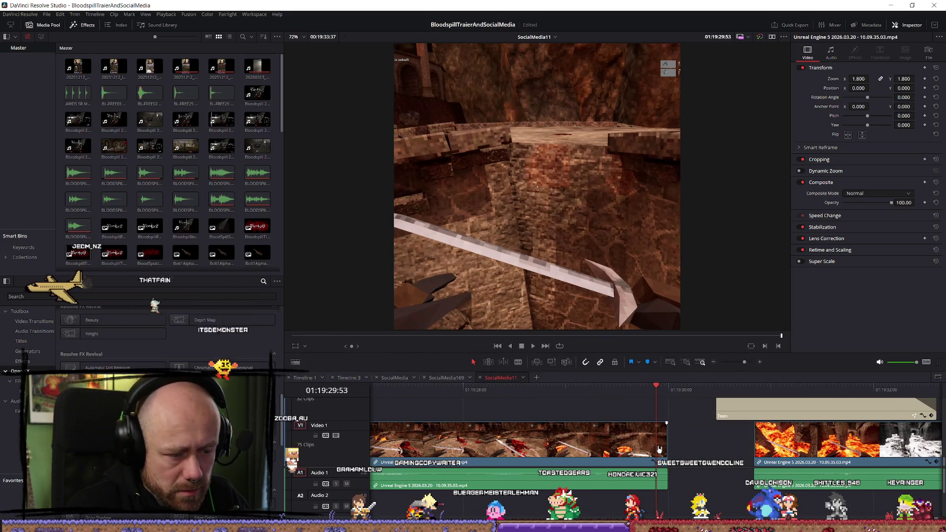
pyautogui.press('b')
pyautogui.click(658, 443)
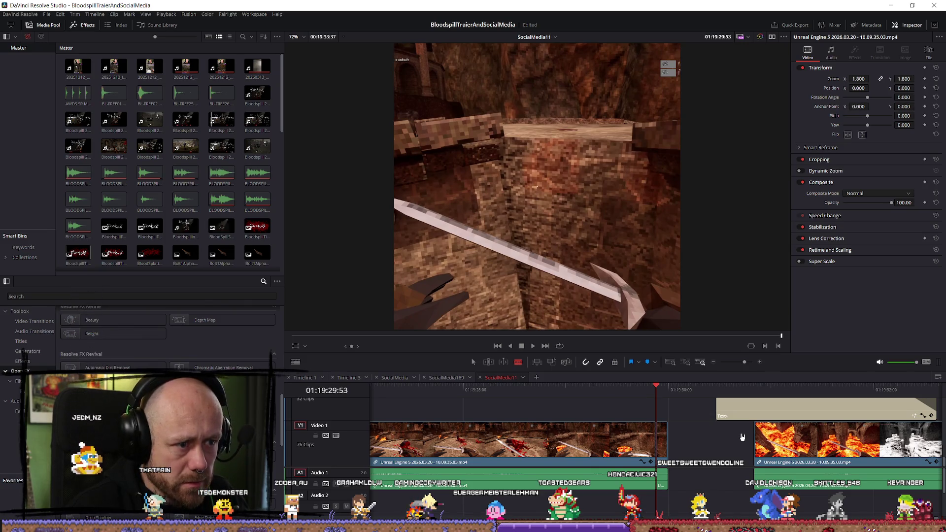
pyautogui.scroll(1, 705, 447)
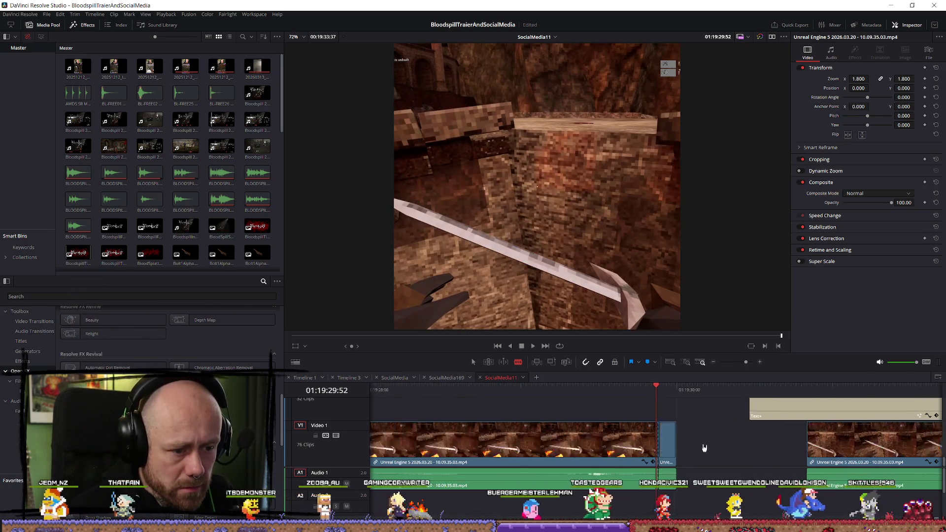
pyautogui.scroll(2, 705, 447)
pyautogui.click(689, 450)
pyautogui.press('a')
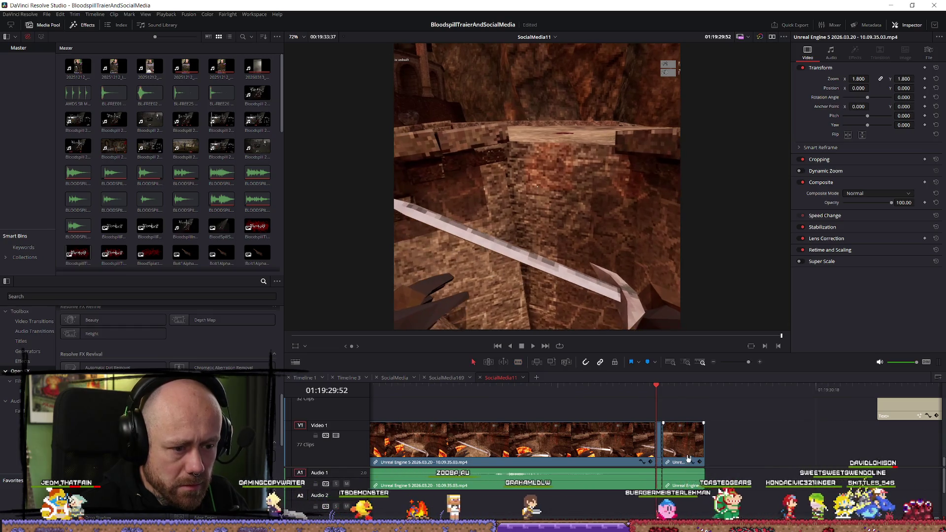
# Shift the short split piece nine frames right and slide the right clip left into its place
pyautogui.moveTo(688, 458); pyautogui.dragTo(764, 453)
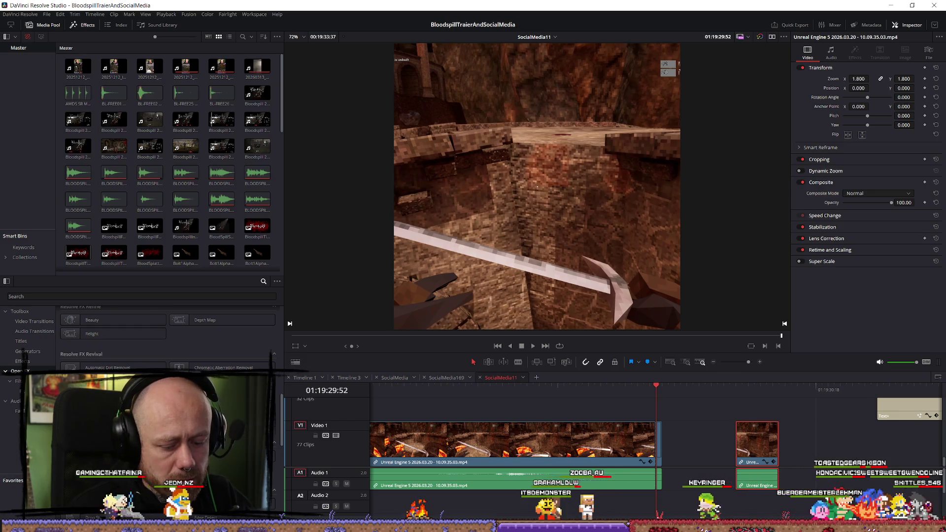
pyautogui.scroll(-3, 806, 452)
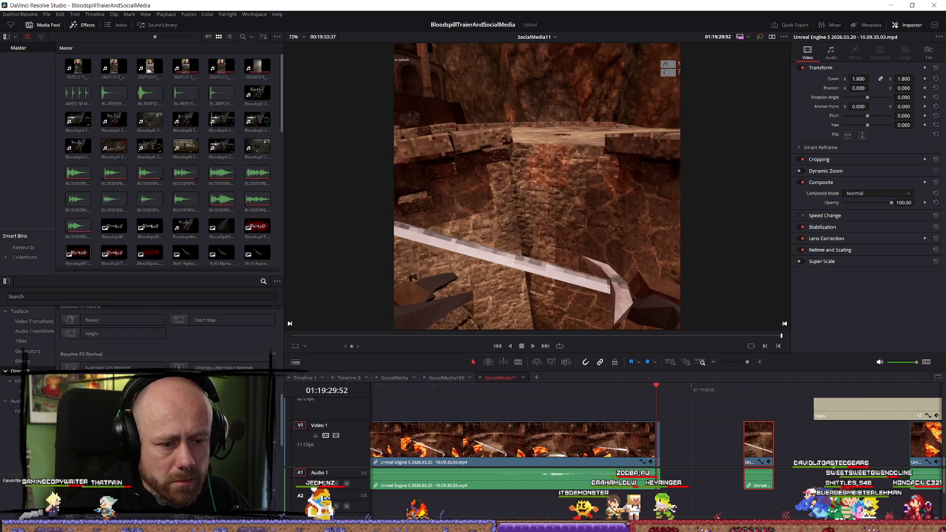
pyautogui.moveTo(744, 453); pyautogui.dragTo(780, 454)
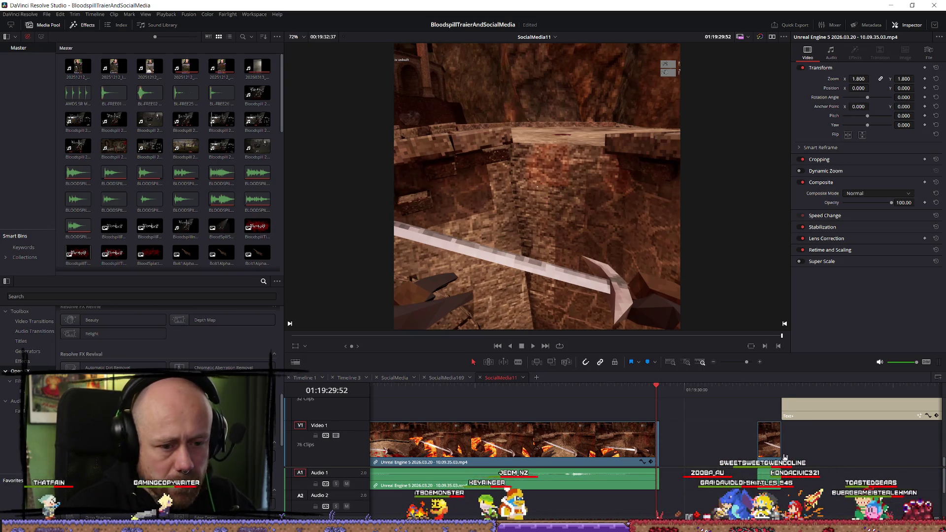
pyautogui.moveTo(893, 457); pyautogui.dragTo(769, 460)
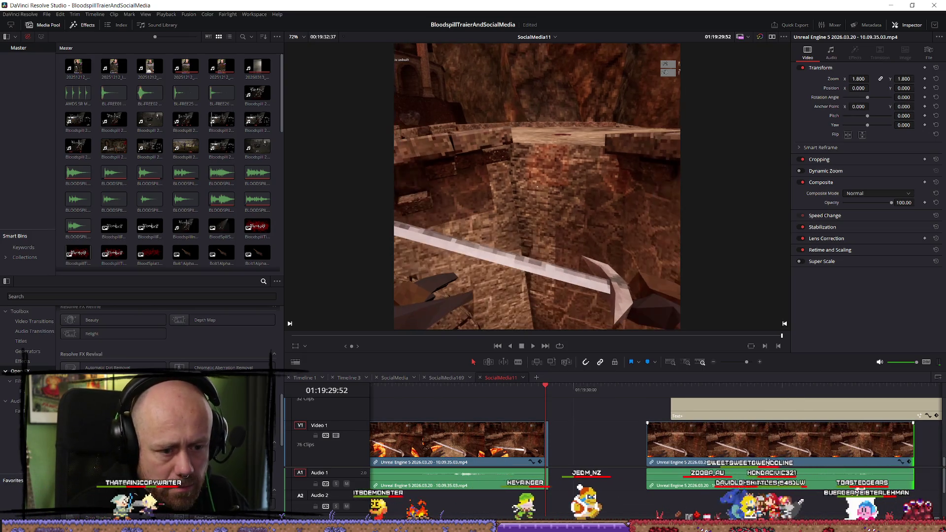
pyautogui.rightClick(548, 450)
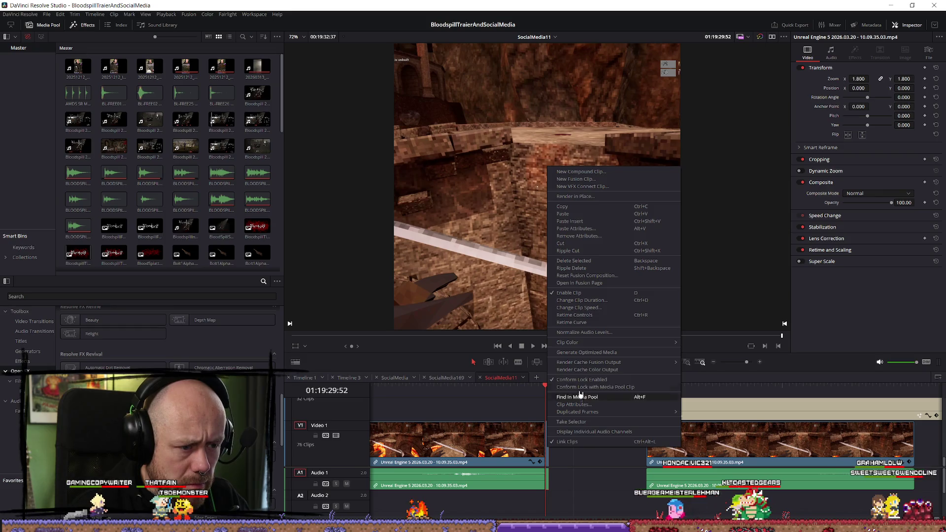
# Apply a clip speed change to the gameplay clip and trim the tiny clip after the playhead
pyautogui.click(597, 308)
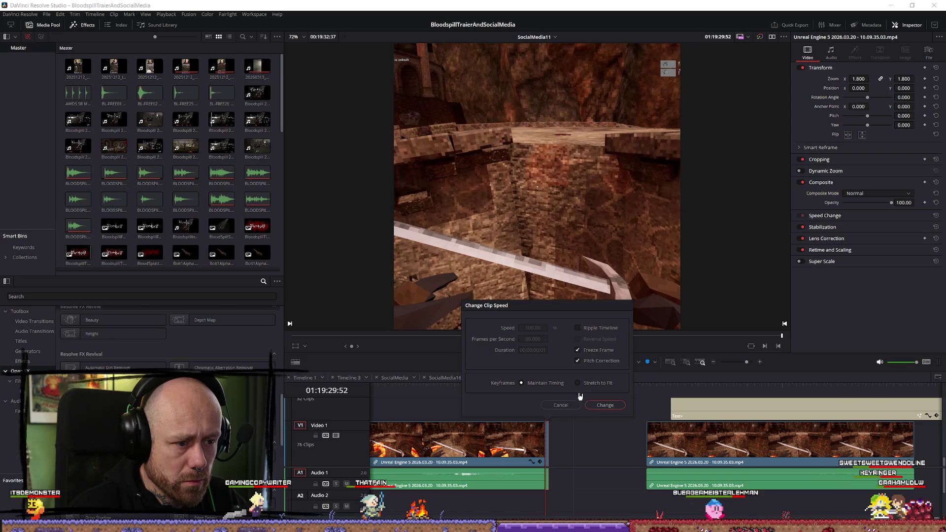
pyautogui.click(605, 404)
pyautogui.keyDown('ctrl'); pyautogui.scroll(3, 608, 467); pyautogui.keyUp('ctrl')
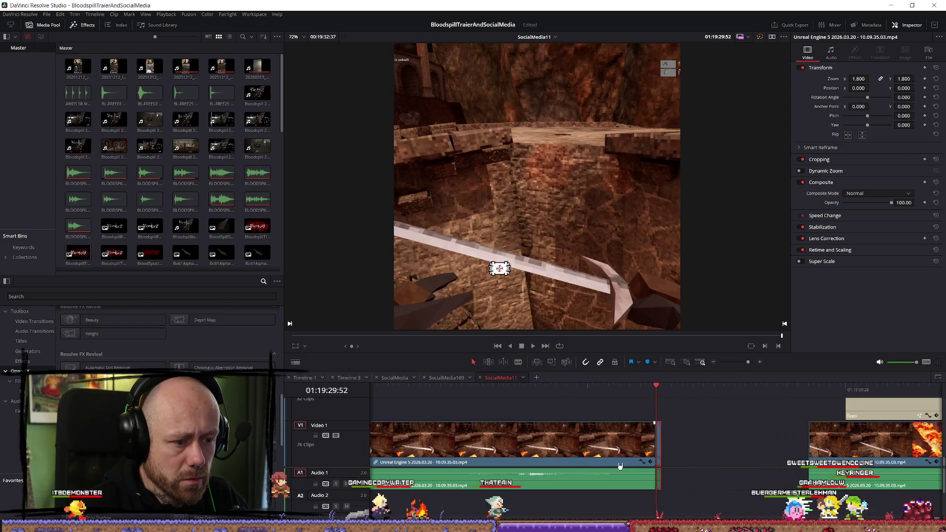
pyautogui.moveTo(667, 448); pyautogui.dragTo(828, 460)
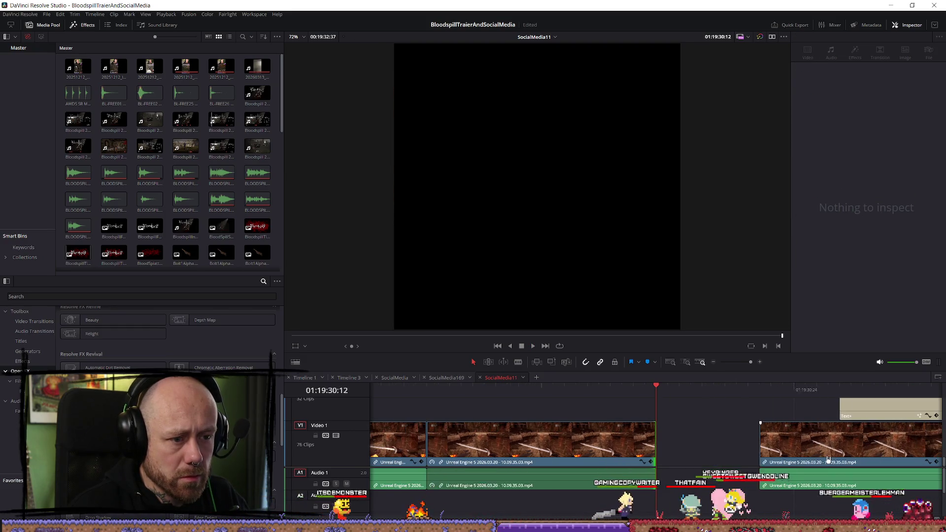
# Extend the V1 clip's end to close the gap, then bring the Logs folder window forward
pyautogui.keyDown('ctrl'); pyautogui.scroll(-1, 651, 447); pyautogui.keyUp('ctrl')
pyautogui.press('space')
pyautogui.moveTo(651, 446); pyautogui.dragTo(734, 446)
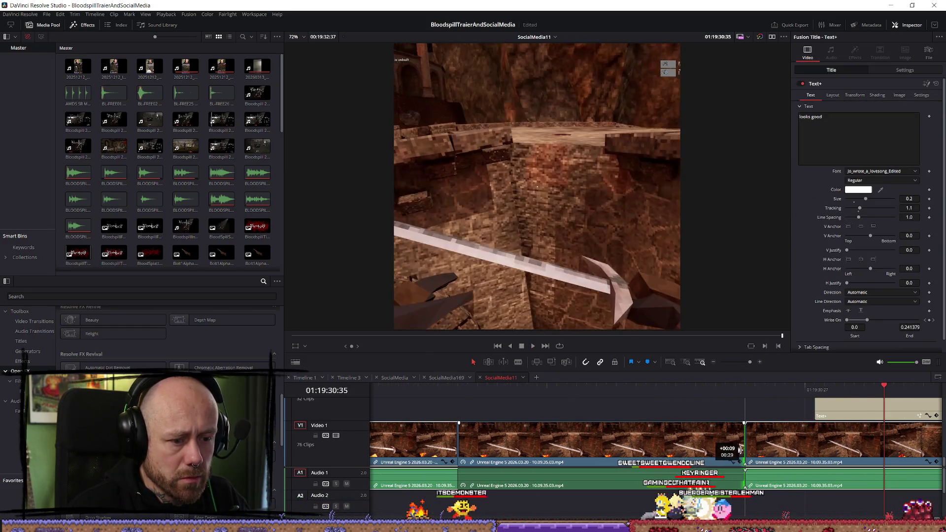
pyautogui.keyDown('ctrl'); pyautogui.scroll(-1, 734, 446); pyautogui.keyUp('ctrl')
pyautogui.hotkey('ctrl', '-')
pyautogui.hotkey('ctrl', '-')
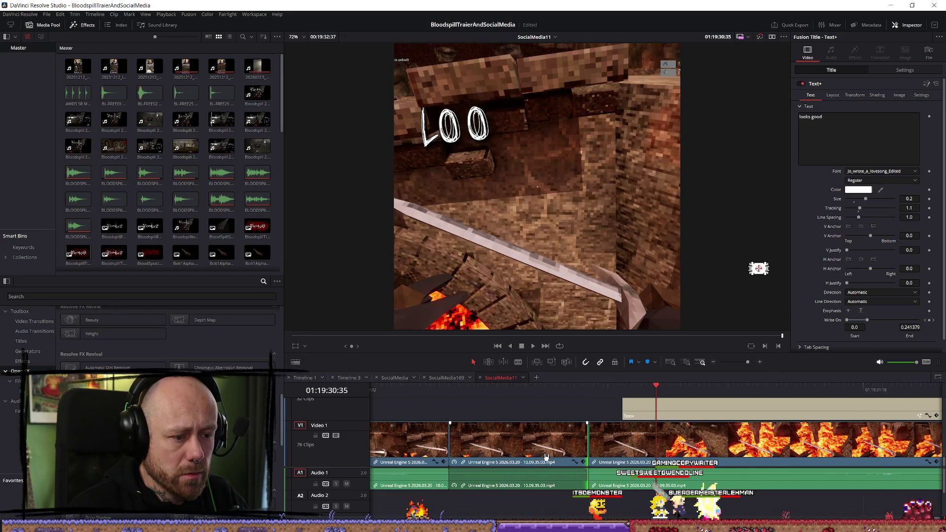
pyautogui.hotkey('alt', 'Tab')
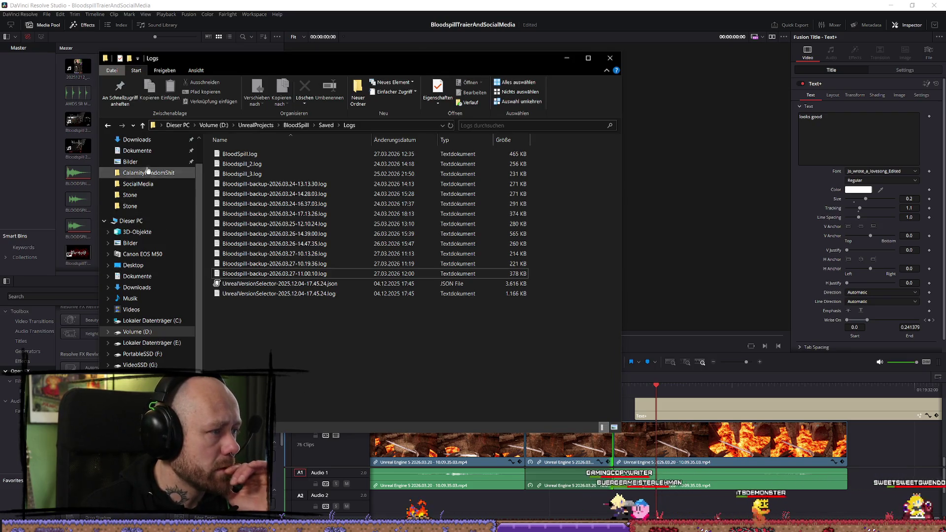
# Browse an image folder in File Explorer's navigation pane and switch back to Resolve
pyautogui.click(131, 162)
pyautogui.hotkey('alt', 'Tab')
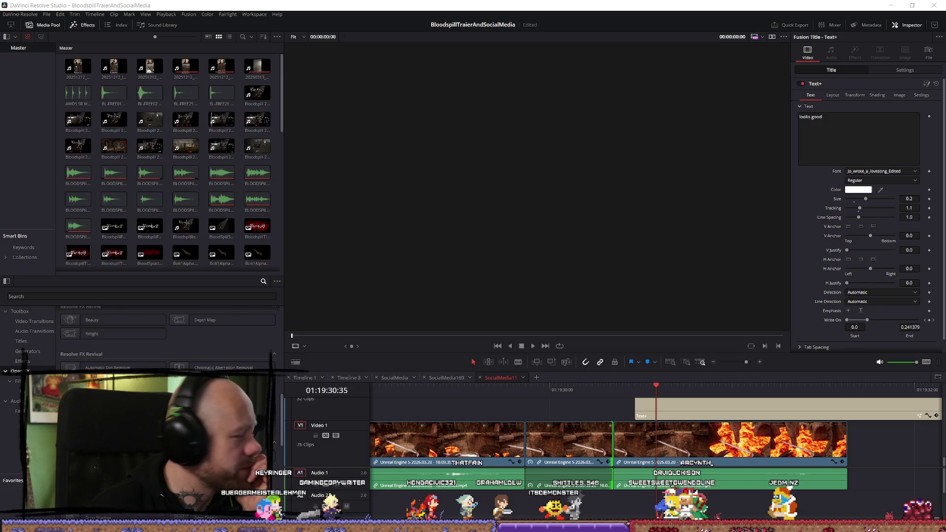
# Add the new 2026.03.27 recording to the timeline end and delete its video from Video 1
pyautogui.moveTo(78, 148)
pyautogui.mouseDown()
pyautogui.moveTo(10, 160)
pyautogui.moveTo(93, 163)
pyautogui.moveTo(112, 172)
pyautogui.mouseUp()
pyautogui.scroll(-10, 216, 168)
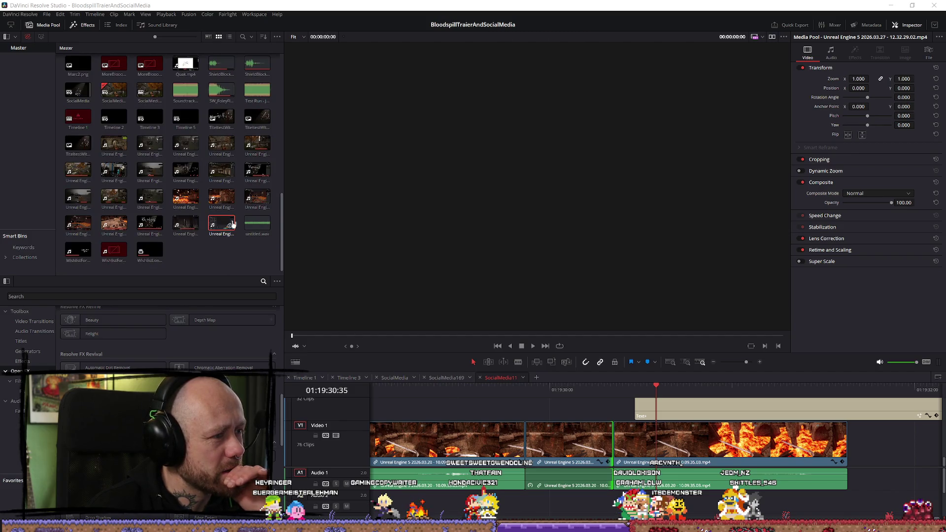
pyautogui.moveTo(222, 227)
pyautogui.mouseDown()
pyautogui.moveTo(838, 448)
pyautogui.moveTo(899, 452)
pyautogui.mouseUp()
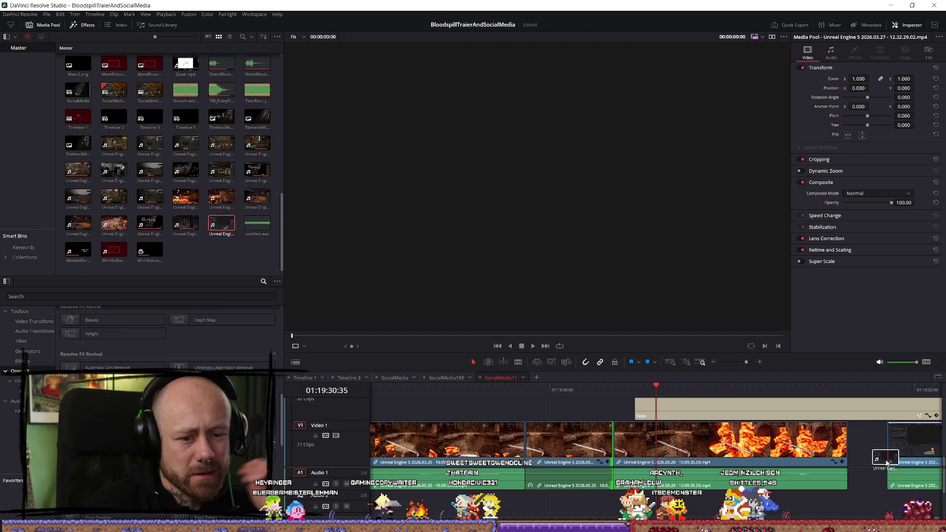
pyautogui.click(900, 451)
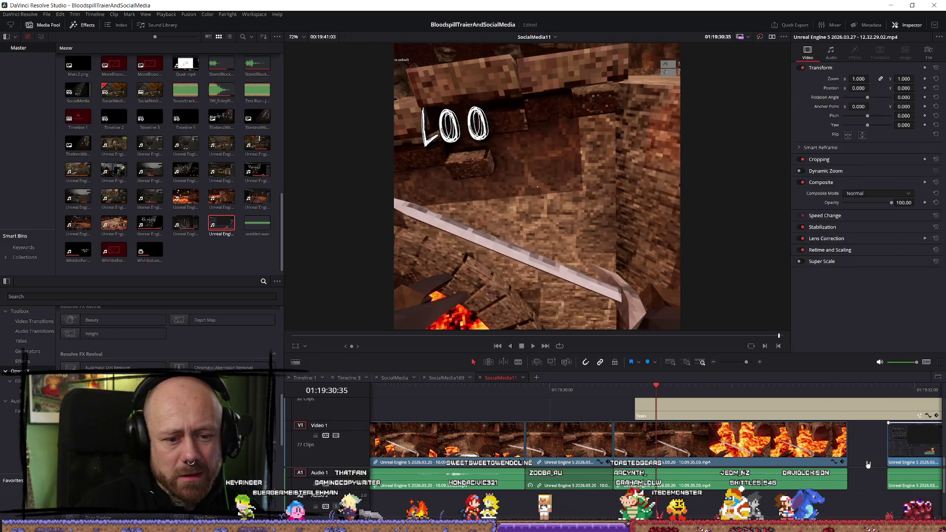
pyautogui.press('Delete')
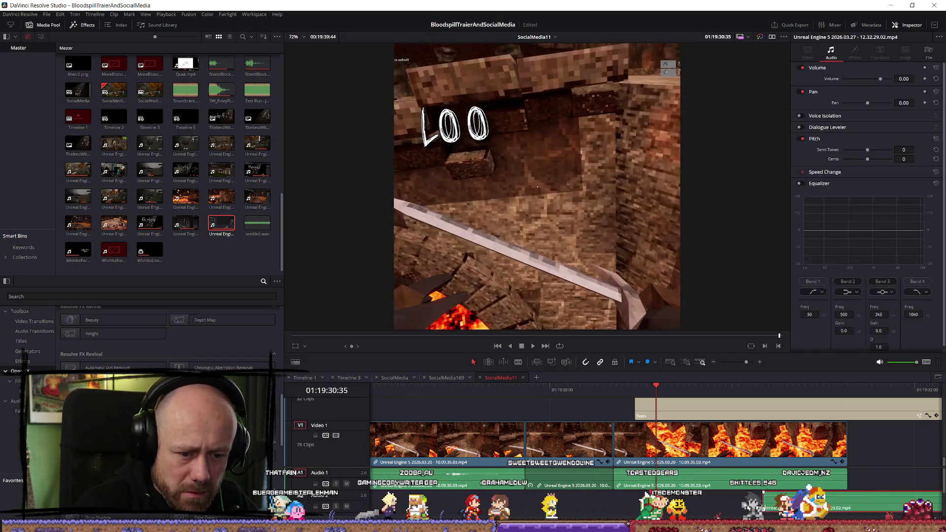
# Trim the Audio 2 clip's start, move and lengthen the lava clips, and scrub to review
pyautogui.scroll(-3, 603, 504)
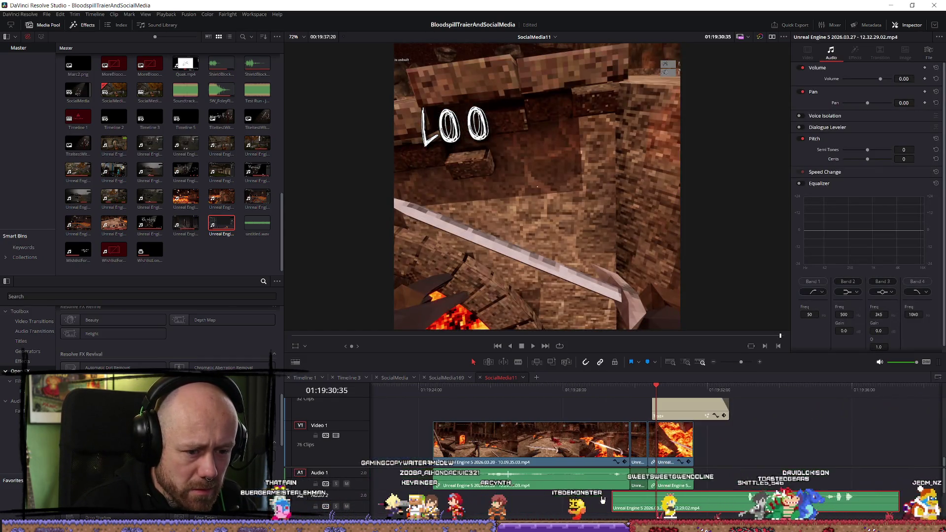
pyautogui.moveTo(612, 504)
pyautogui.mouseDown()
pyautogui.moveTo(731, 509)
pyautogui.moveTo(690, 513)
pyautogui.mouseUp()
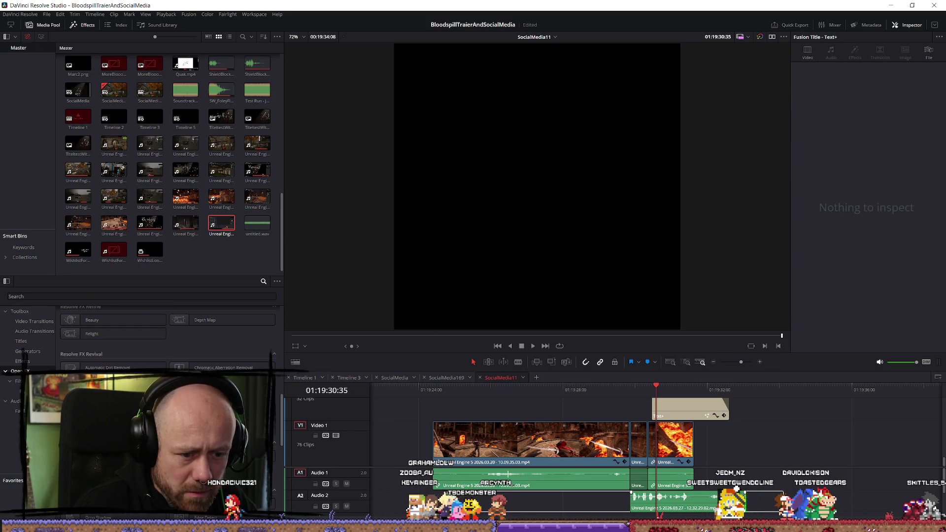
pyautogui.moveTo(670, 443); pyautogui.dragTo(766, 443)
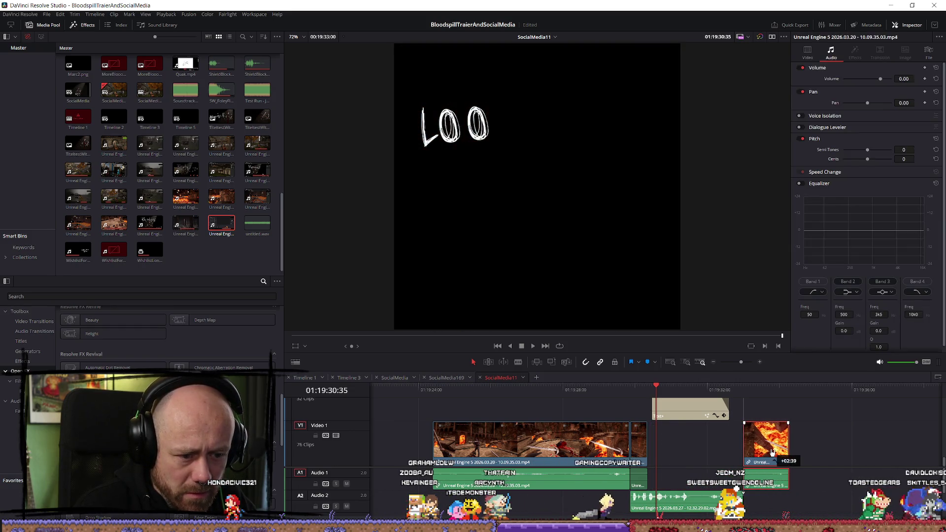
pyautogui.moveTo(647, 443); pyautogui.dragTo(735, 452)
pyautogui.click(718, 508)
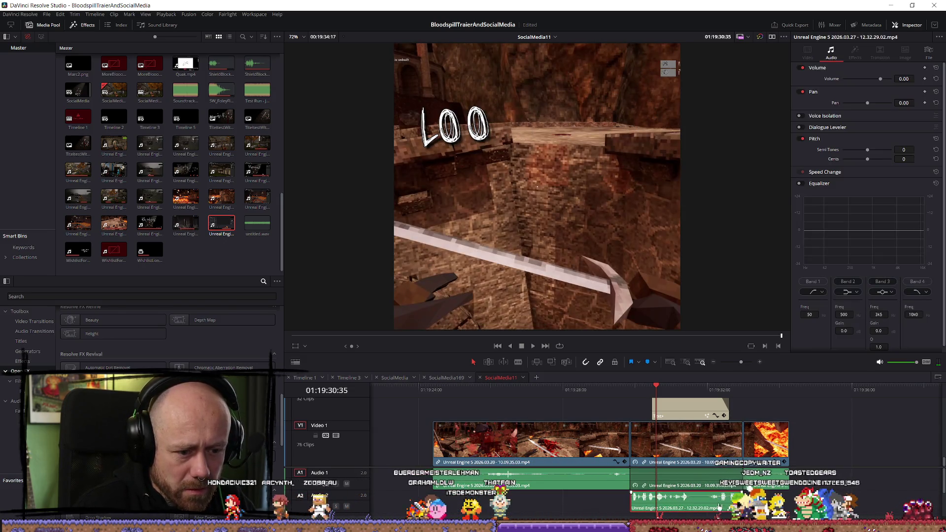
pyautogui.moveTo(451, 389); pyautogui.dragTo(781, 400)
pyautogui.scroll(-2, 781, 400)
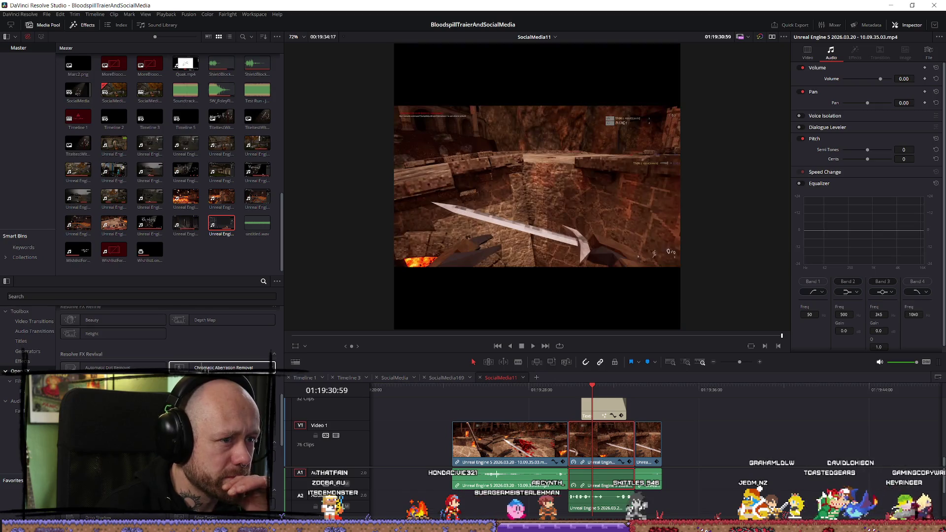
# Scroll the Effects library down to the Resolve FX Stylize effects to preview their looks
pyautogui.scroll(-5, 167, 335)
pyautogui.scroll(-3, 168, 335)
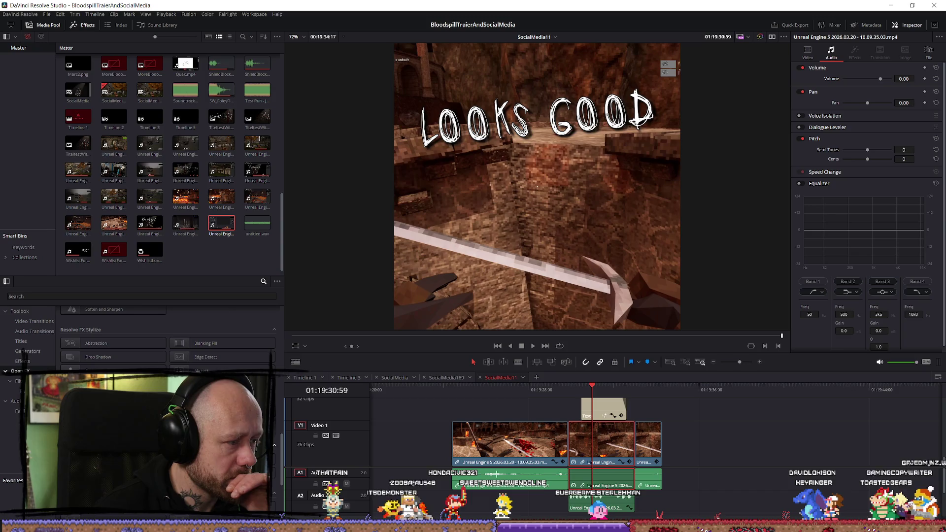
pyautogui.scroll(-1, 168, 340)
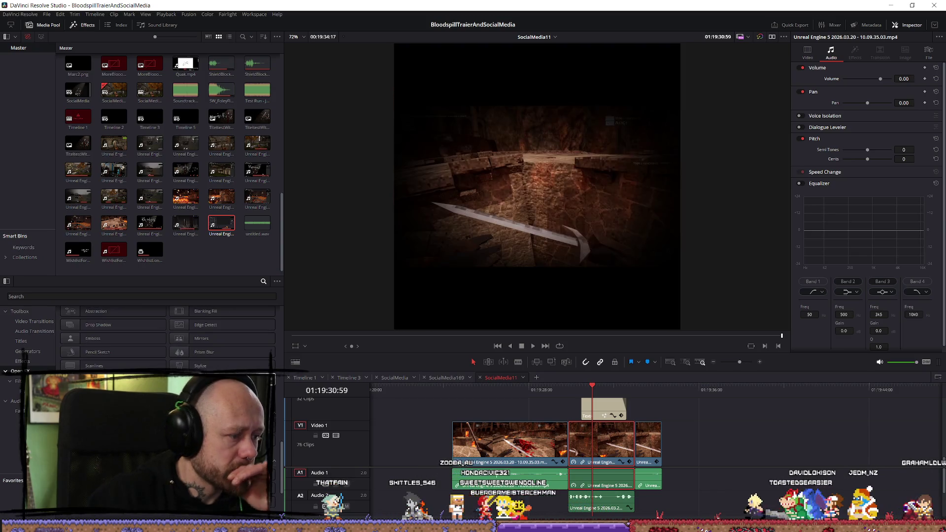
pyautogui.scroll(-1, 168, 340)
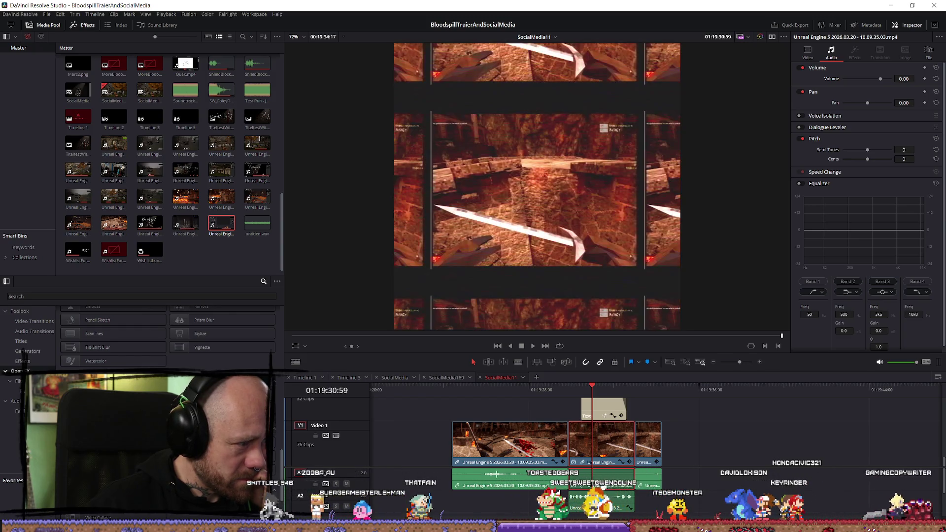
# Apply the Analog Damage Clean VHS look to the clip and play the cut from before the title
pyautogui.moveTo(630, 486); pyautogui.dragTo(605, 449)
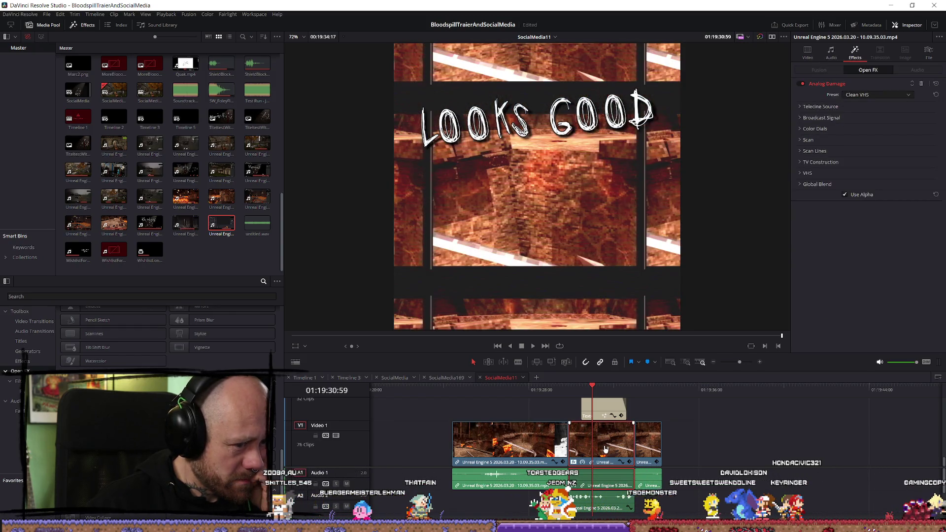
pyautogui.click(564, 399)
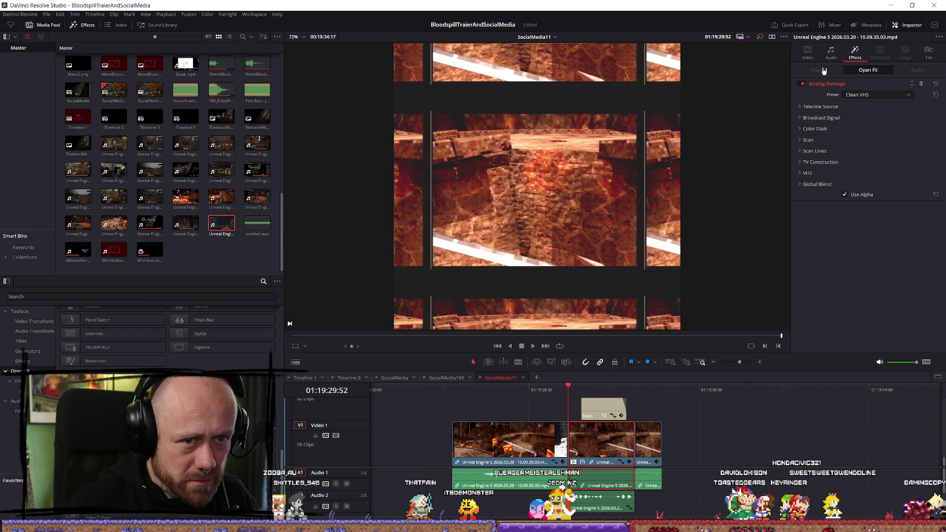
pyautogui.click(836, 58)
pyautogui.click(807, 52)
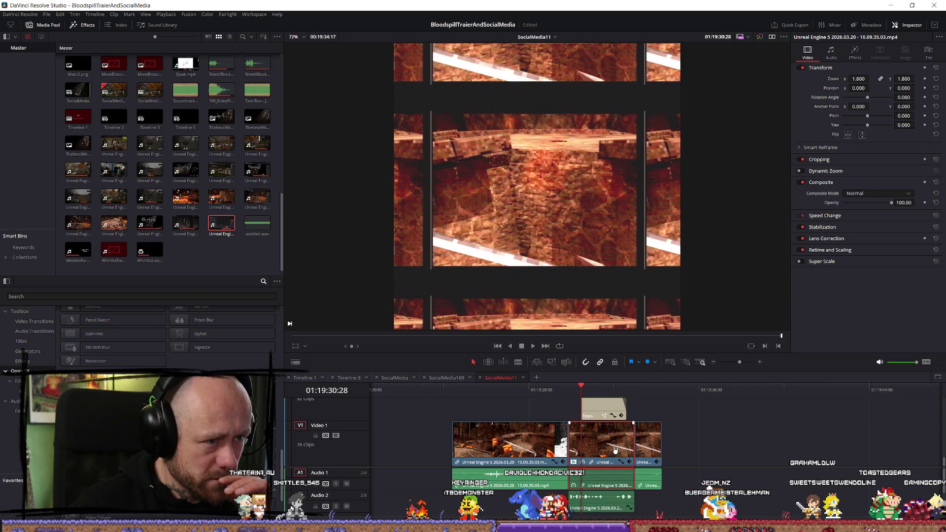
pyautogui.click(560, 394)
pyautogui.press('space')
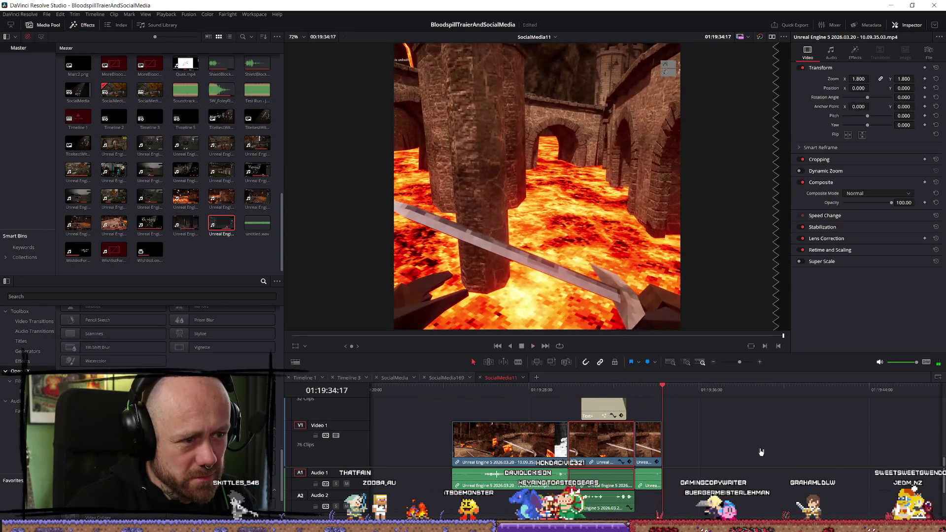
# Extend the third V1 clip's end and reveal the middle clip's Telecine Source settings
pyautogui.moveTo(657, 440); pyautogui.dragTo(752, 441)
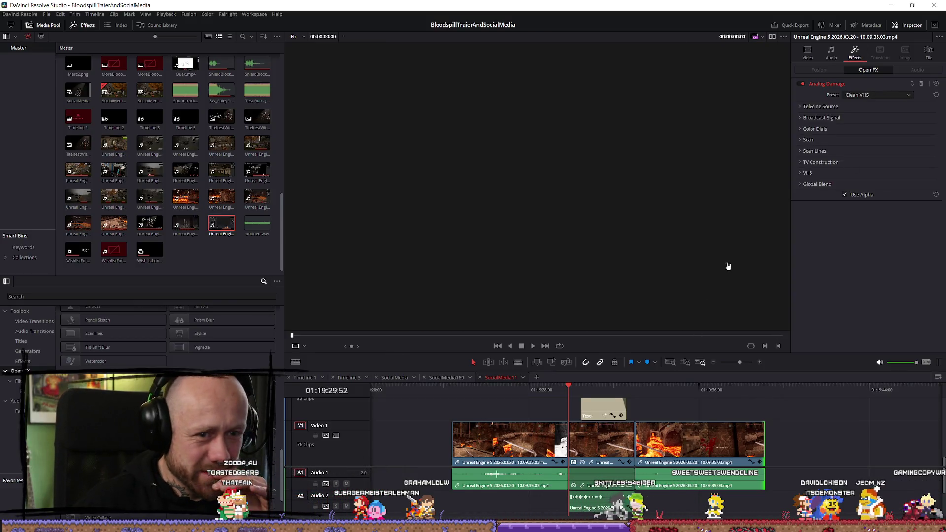
pyautogui.click(581, 389)
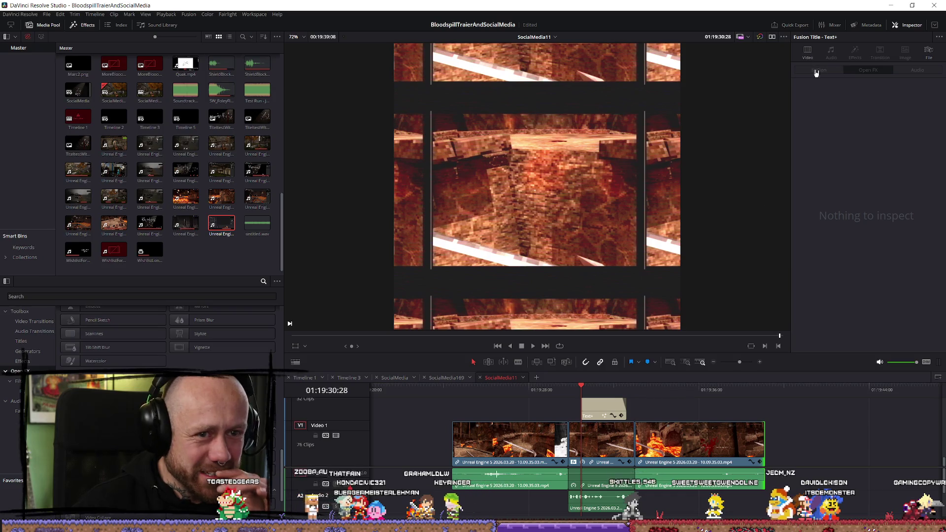
pyautogui.click(612, 450)
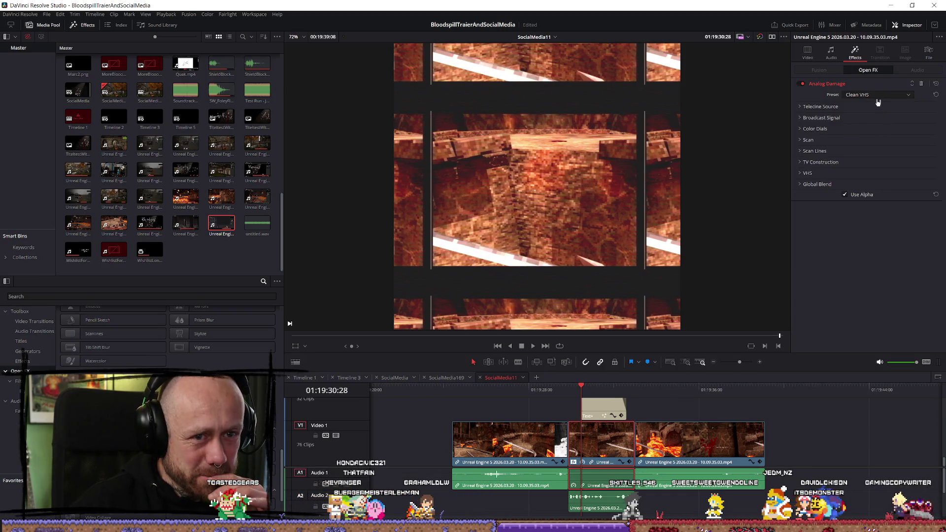
pyautogui.click(810, 109)
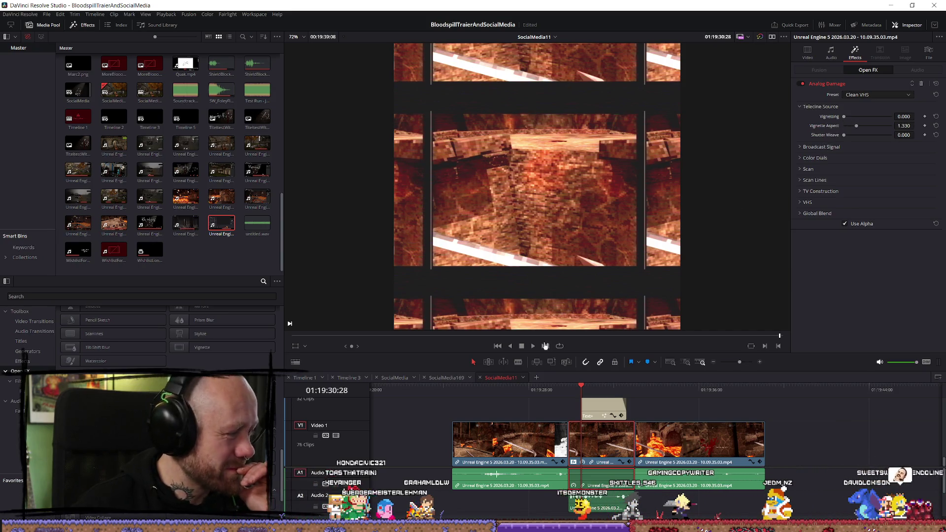
# Lower the vignette aspect and adjust the Broadcast Signal noise scale
pyautogui.moveTo(856, 126); pyautogui.dragTo(856, 129)
pyautogui.click(820, 147)
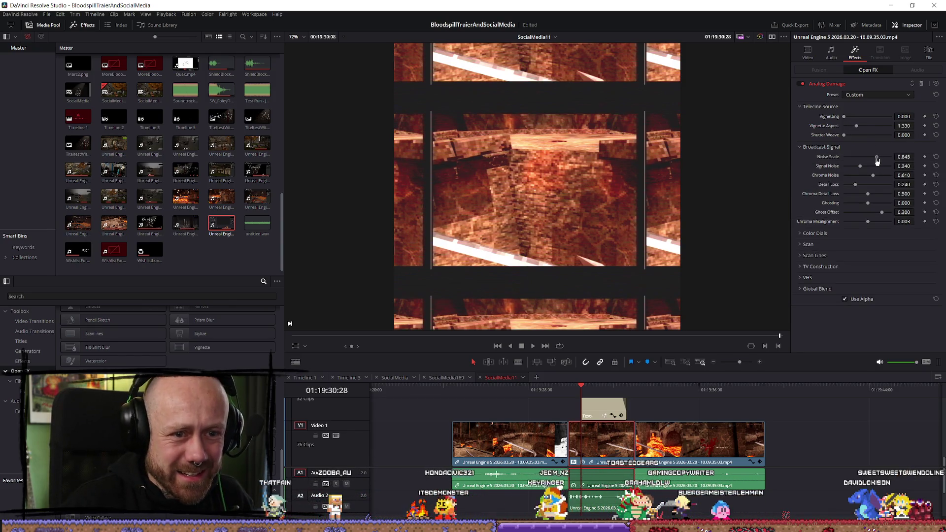
pyautogui.moveTo(865, 162); pyautogui.dragTo(878, 156)
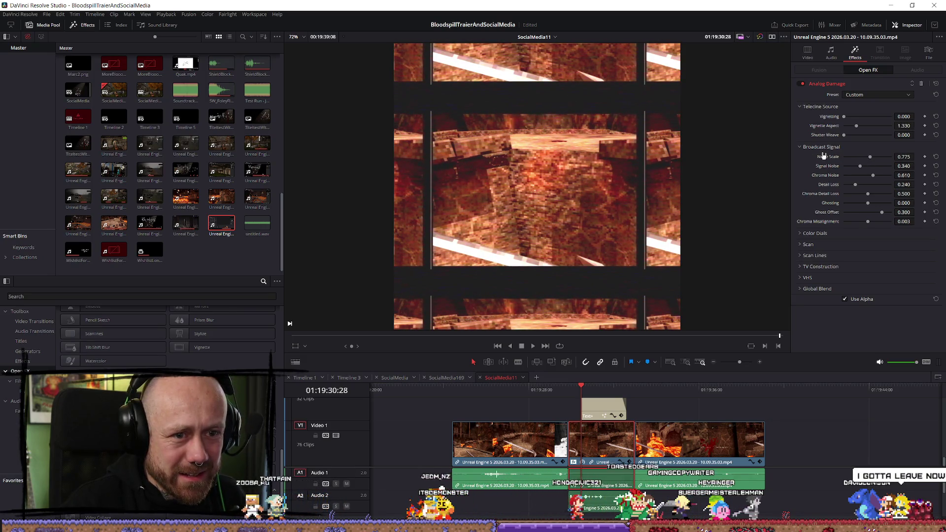
pyautogui.click(804, 147)
pyautogui.click(809, 158)
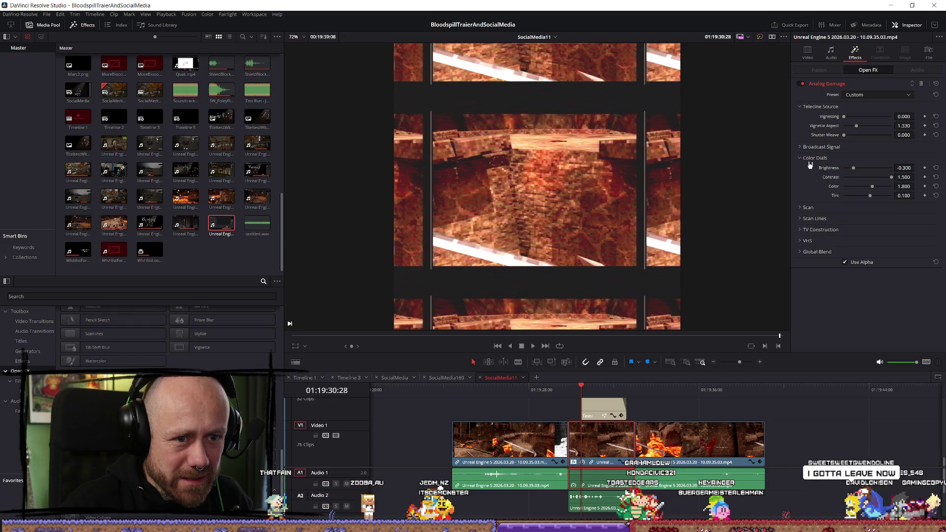
# Raise phosphor brightness, undo a restless foot offset change, and weaken the Global Blend strength
pyautogui.click(821, 230)
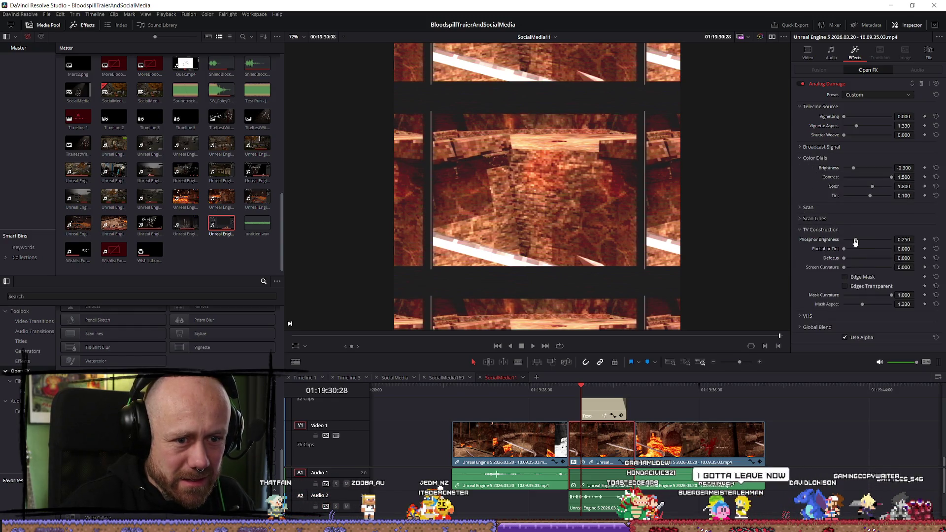
pyautogui.moveTo(856, 241); pyautogui.dragTo(861, 241)
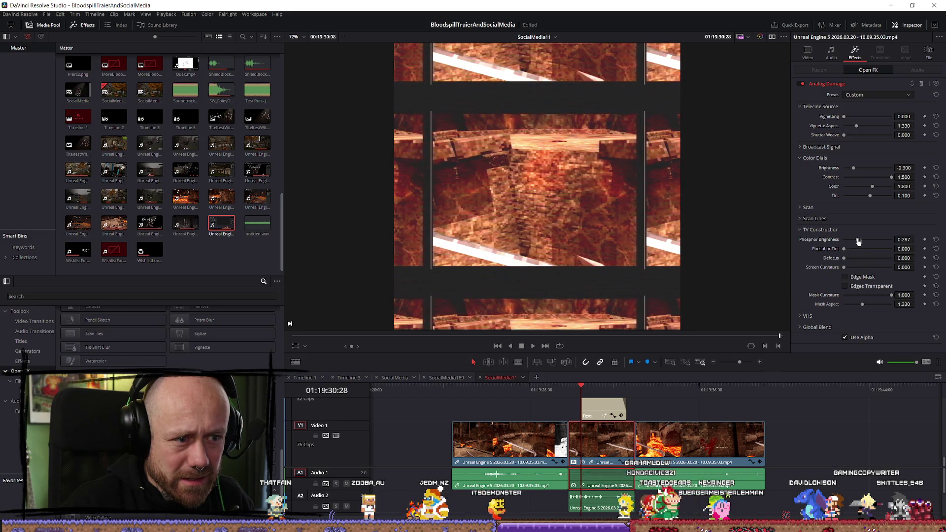
pyautogui.click(802, 229)
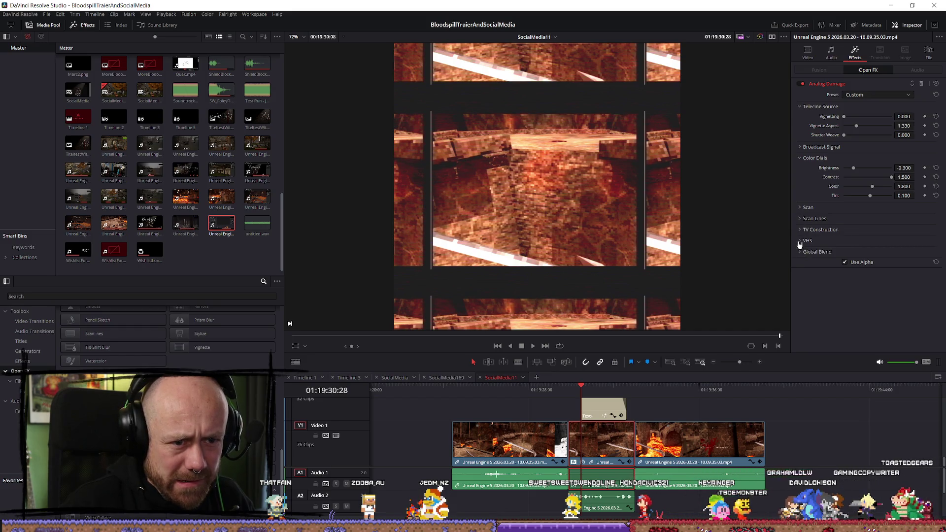
pyautogui.moveTo(882, 264); pyautogui.dragTo(880, 264)
pyautogui.hotkey('ctrl', 'z')
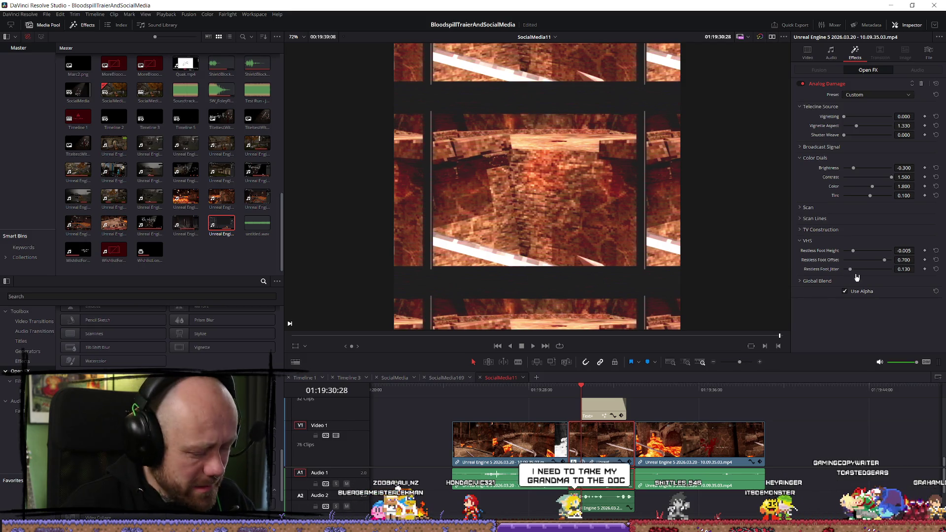
pyautogui.click(809, 281)
pyautogui.moveTo(891, 291)
pyautogui.mouseDown()
pyautogui.moveTo(858, 295)
pyautogui.moveTo(893, 290)
pyautogui.mouseUp()
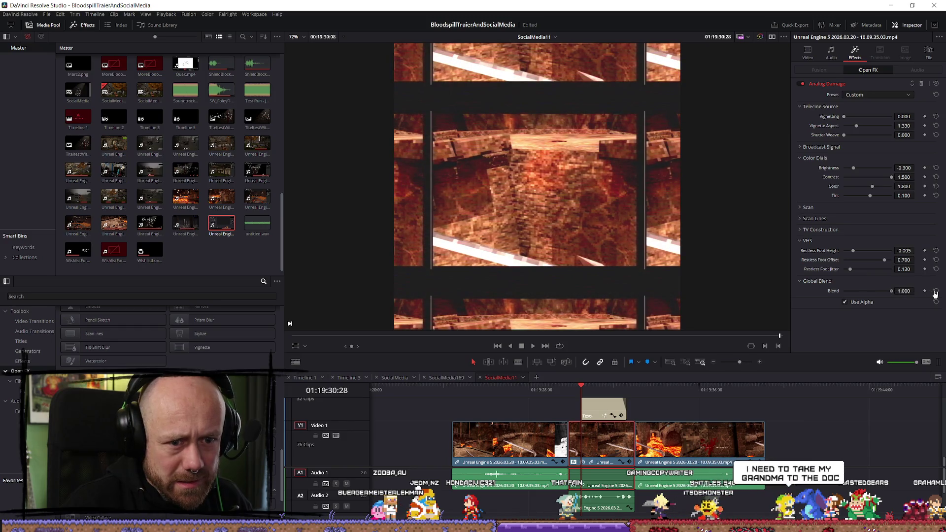
pyautogui.click(806, 147)
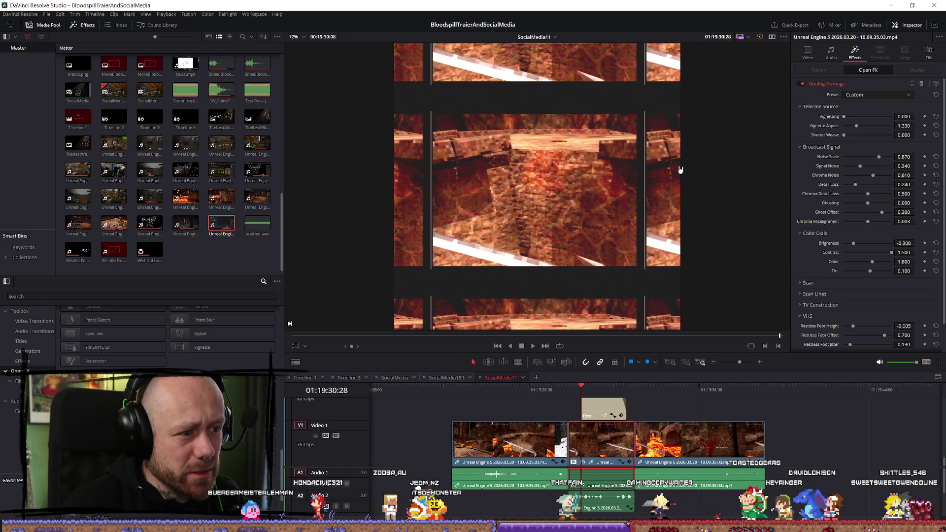
# Try the 1980s, Clean VHS, Old VHS and Security Camera Analog Damage presets, then return to Custom
pyautogui.click(893, 95)
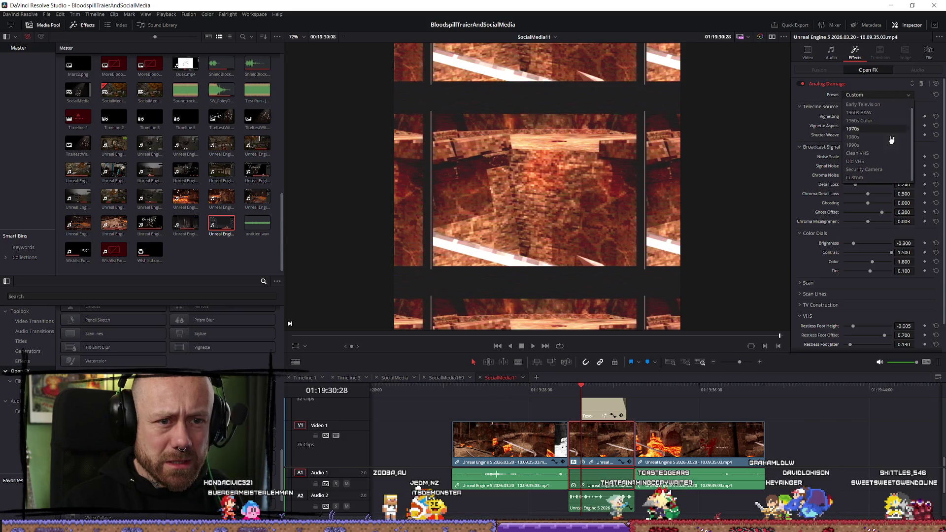
pyautogui.click(875, 138)
pyautogui.click(877, 94)
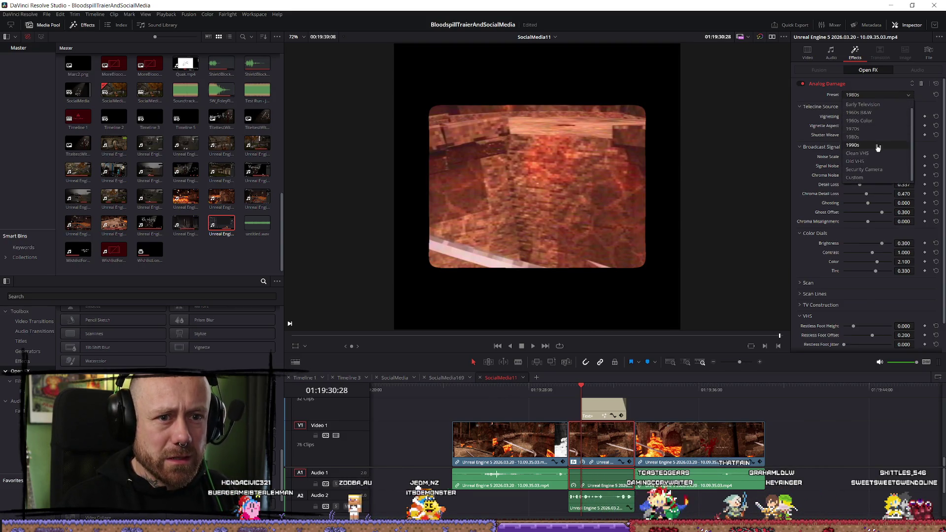
pyautogui.click(878, 155)
pyautogui.click(877, 95)
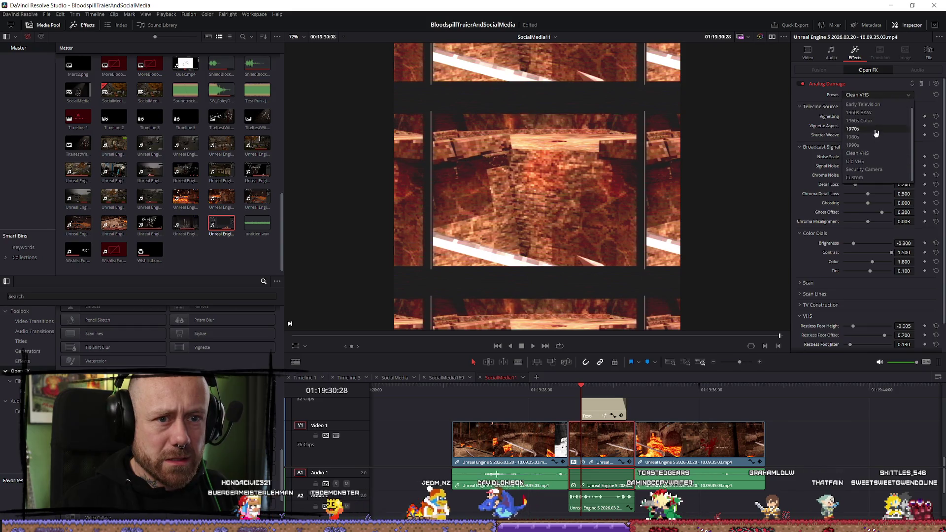
pyautogui.click(855, 161)
pyautogui.click(877, 95)
pyautogui.click(867, 169)
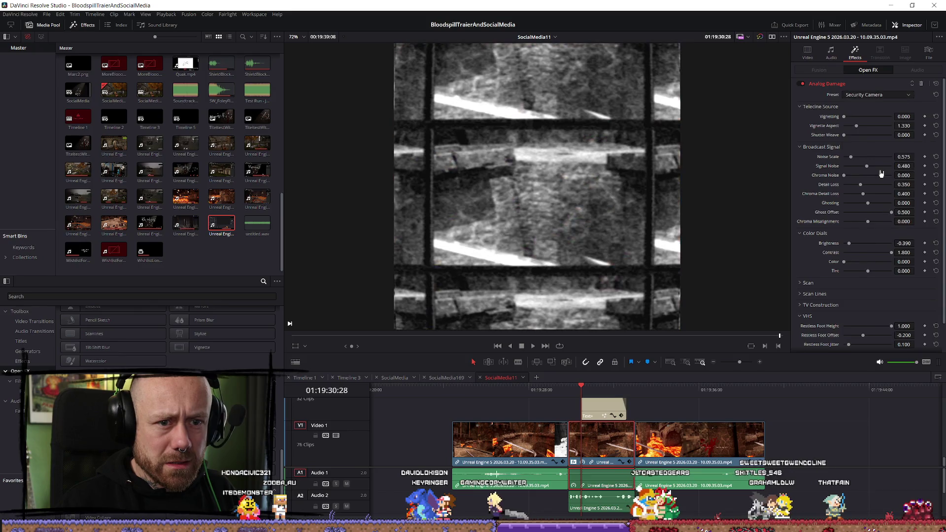
pyautogui.click(877, 94)
pyautogui.click(866, 180)
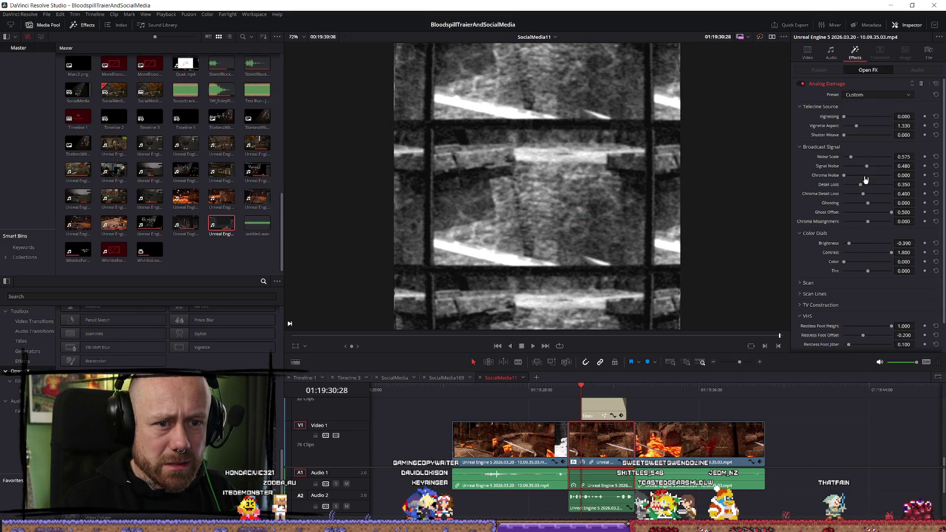
# Try the Early Television preset and settle on the 1960s Color preset
pyautogui.click(896, 96)
pyautogui.click(860, 121)
pyautogui.click(879, 94)
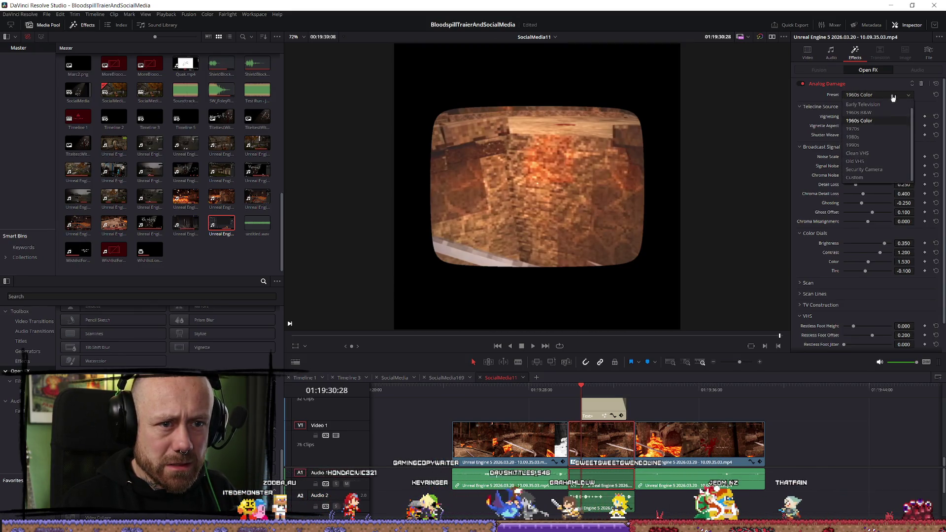
pyautogui.click(880, 106)
pyautogui.click(879, 95)
pyautogui.click(879, 104)
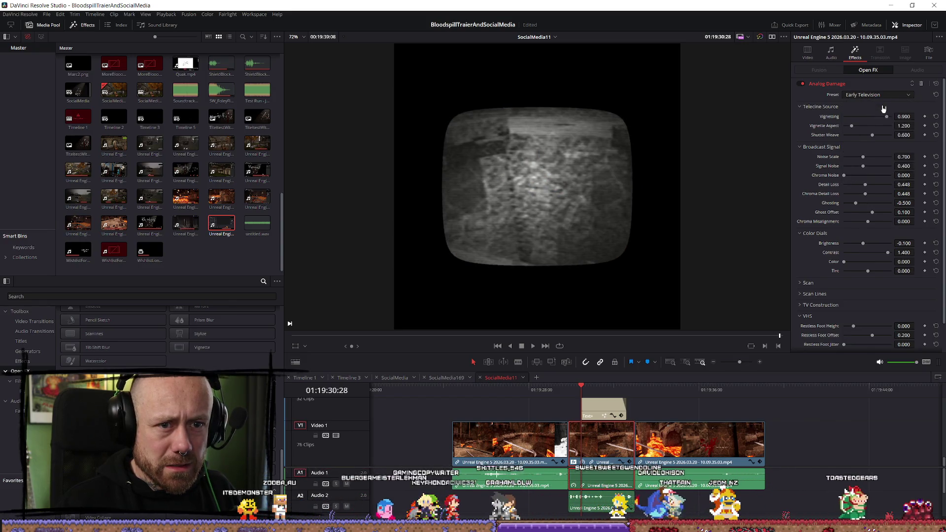
pyautogui.click(799, 107)
pyautogui.click(872, 95)
pyautogui.click(874, 121)
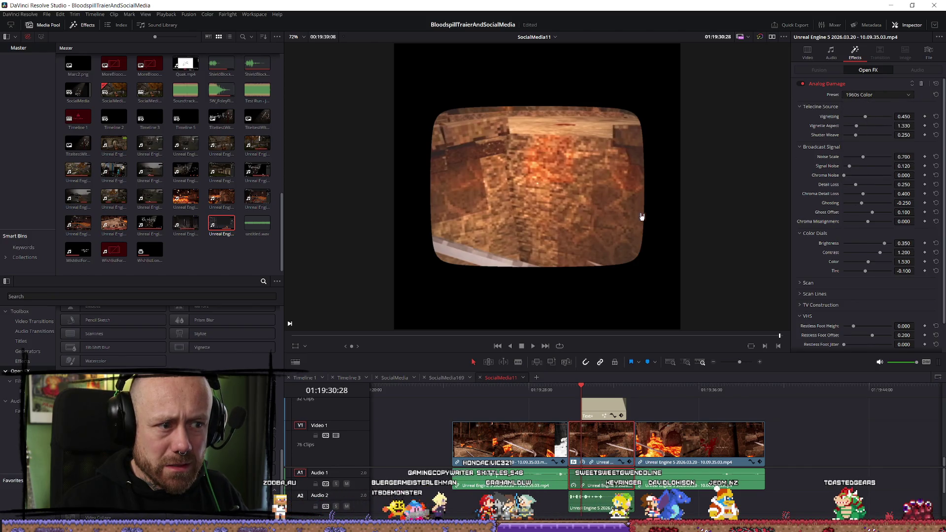
# Reduce vignetting, raise phosphor brightness, and compare the CRT edge mask before leaving it off
pyautogui.moveTo(865, 119)
pyautogui.mouseDown()
pyautogui.moveTo(848, 122)
pyautogui.moveTo(865, 116)
pyautogui.mouseUp()
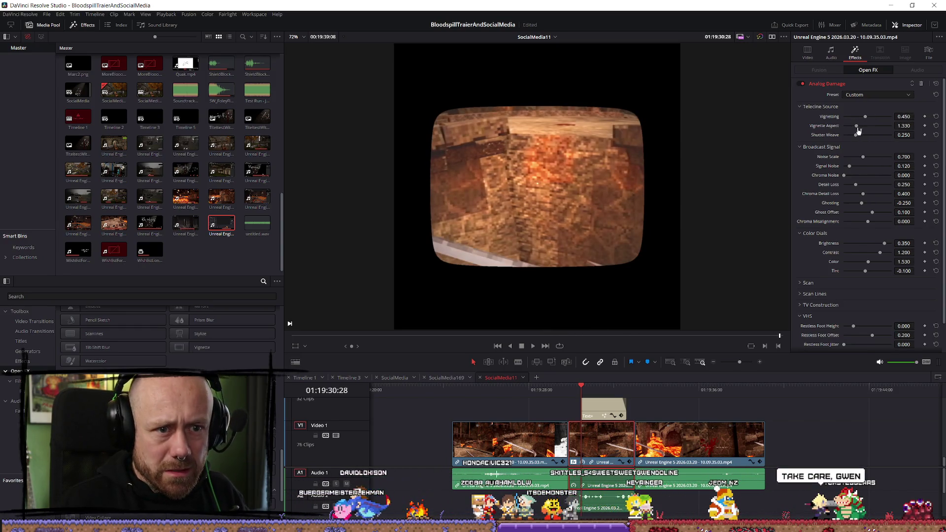
pyautogui.scroll(-2, 832, 295)
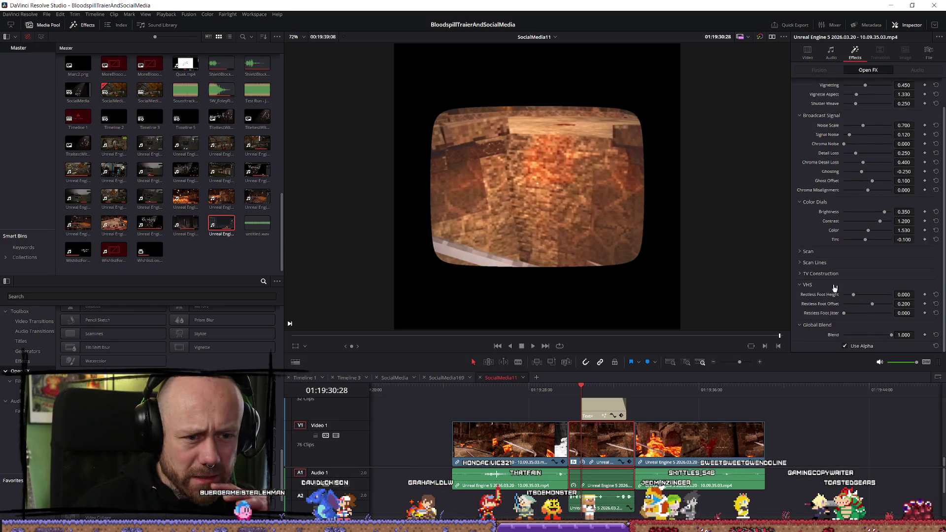
pyautogui.click(820, 274)
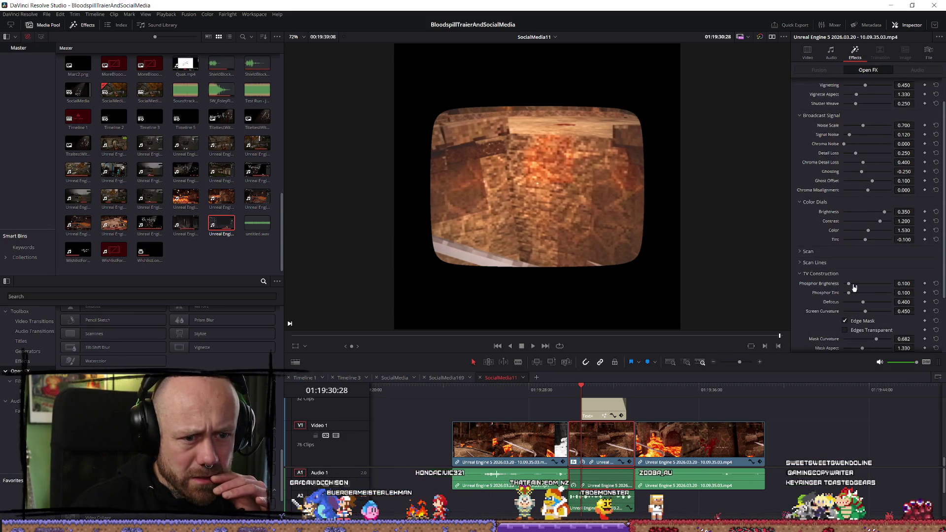
pyautogui.moveTo(855, 285)
pyautogui.mouseDown()
pyautogui.moveTo(870, 313)
pyautogui.moveTo(907, 321)
pyautogui.moveTo(855, 326)
pyautogui.mouseUp()
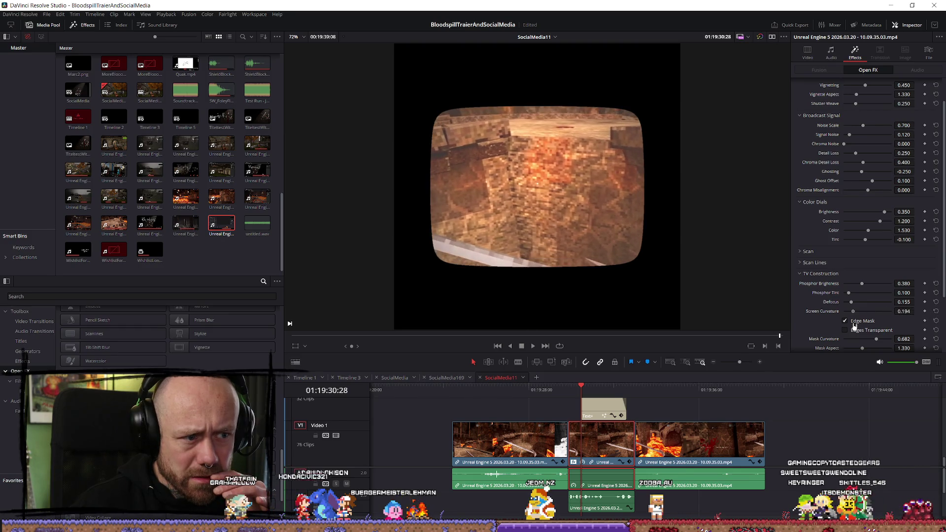
pyautogui.click(846, 321)
pyautogui.click(846, 322)
pyautogui.click(845, 322)
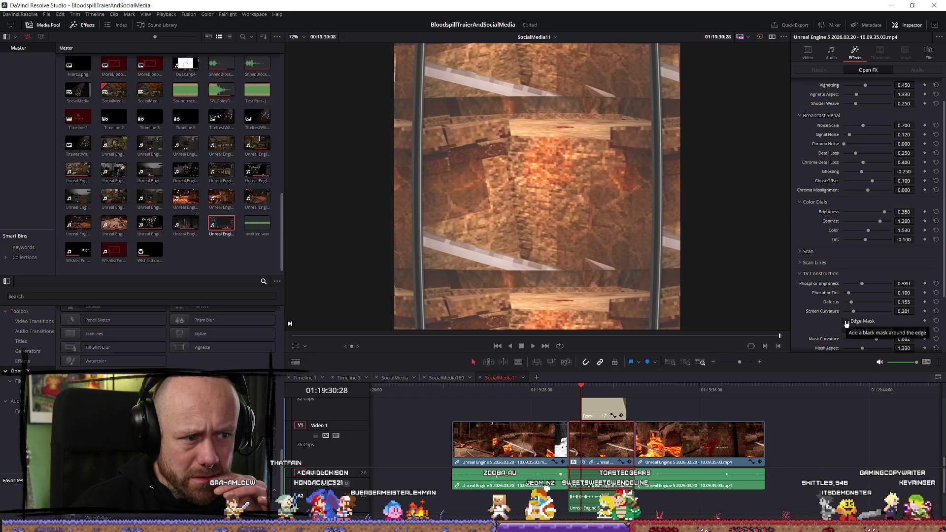
pyautogui.click(846, 321)
pyautogui.click(846, 322)
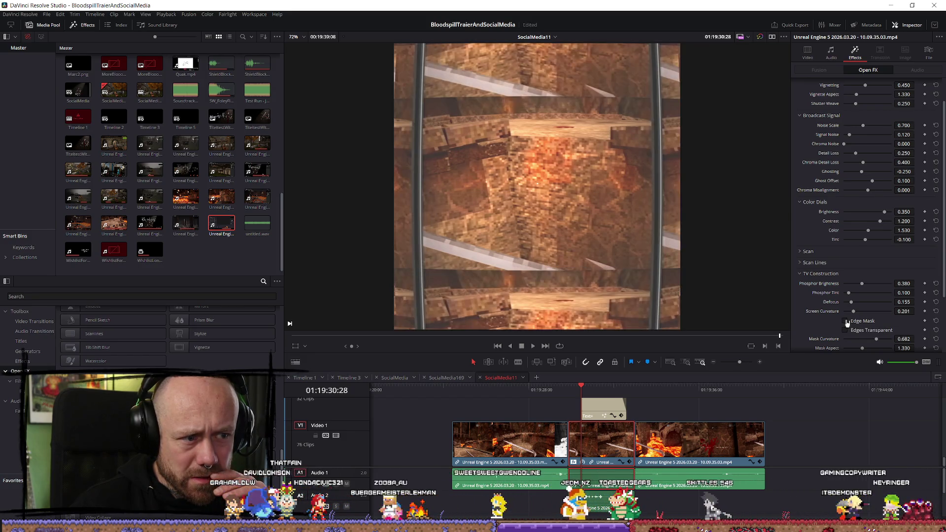
pyautogui.click(846, 331)
pyautogui.click(846, 331)
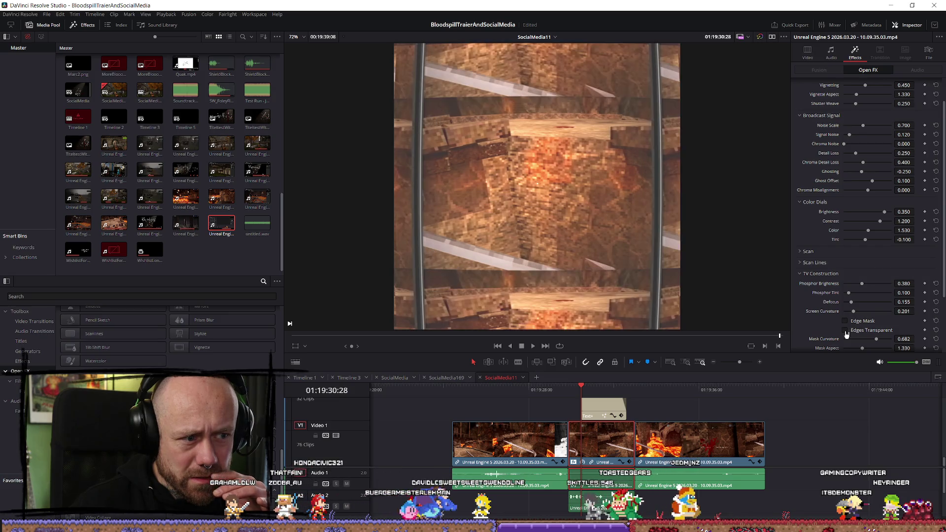
# Switch the Analog Damage preset back to Clean VHS
pyautogui.scroll(2, 867, 148)
pyautogui.click(881, 95)
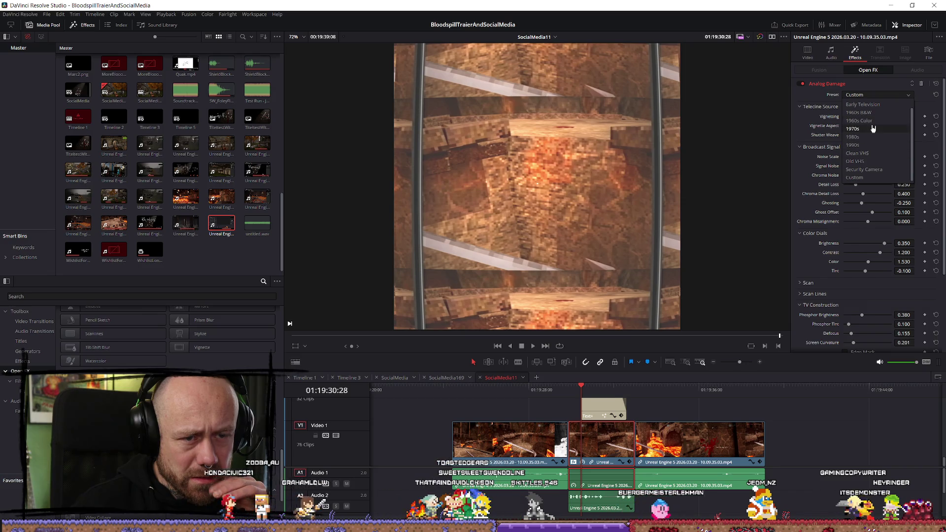
pyautogui.click(858, 153)
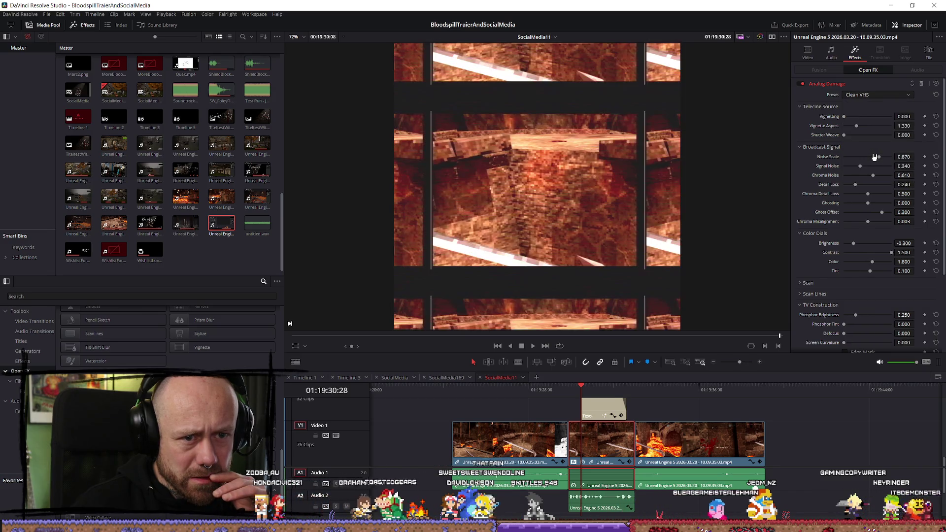
# Leave the edge mask and transparent edges off and raise Screen Curvature to 0.659
pyautogui.click(855, 286)
pyautogui.scroll(-2, 842, 247)
pyautogui.click(814, 295)
pyautogui.scroll(-3, 832, 256)
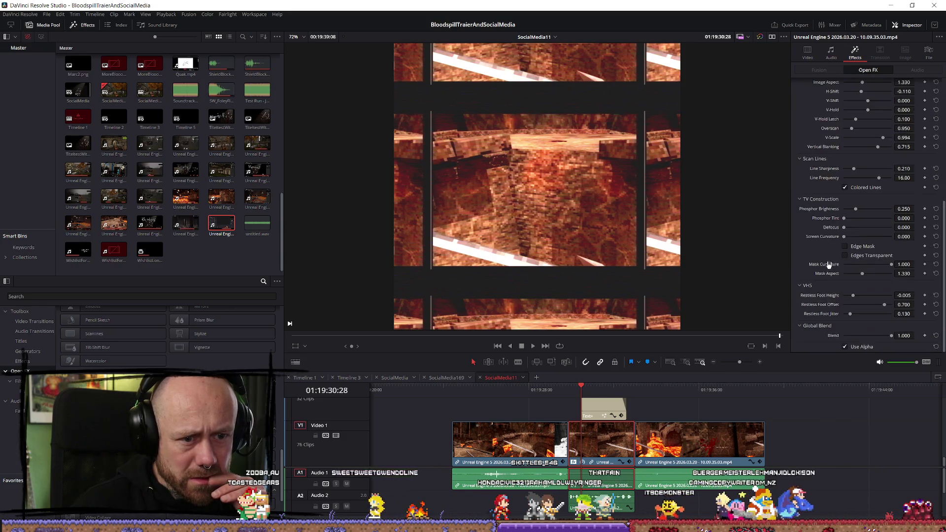
pyautogui.click(845, 249)
pyautogui.click(846, 249)
pyautogui.click(846, 257)
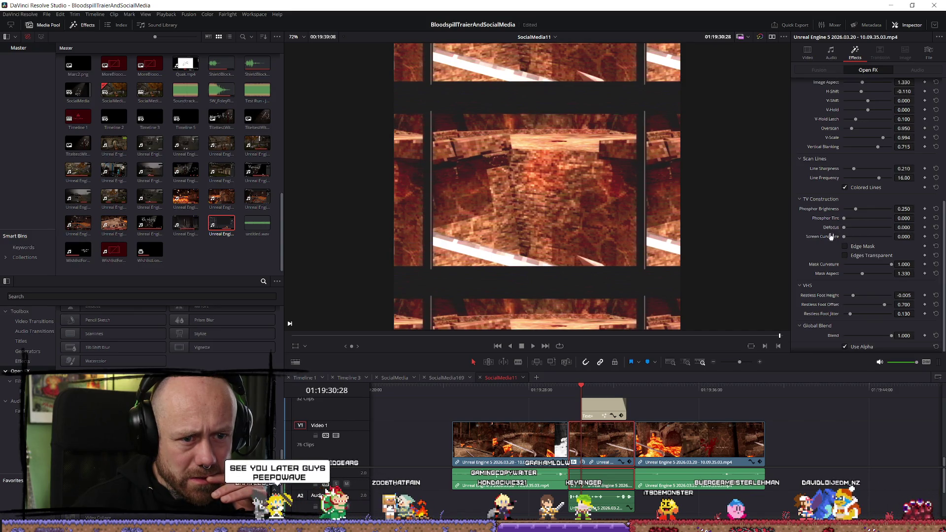
pyautogui.moveTo(845, 239)
pyautogui.mouseDown()
pyautogui.moveTo(894, 239)
pyautogui.moveTo(876, 243)
pyautogui.mouseUp()
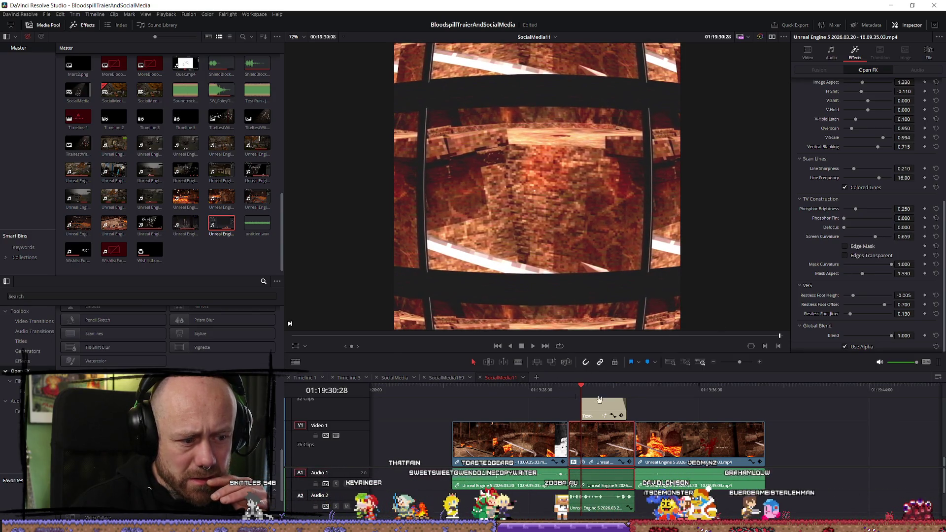
# Move the playhead to the frame showing the LOOKS GOOD title
pyautogui.click(635, 391)
pyautogui.click(604, 390)
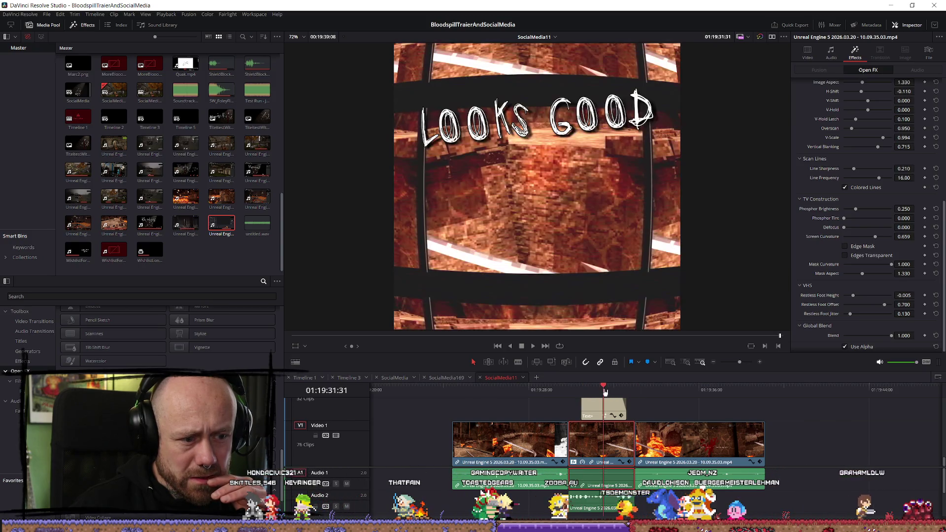
pyautogui.click(641, 392)
pyautogui.click(606, 393)
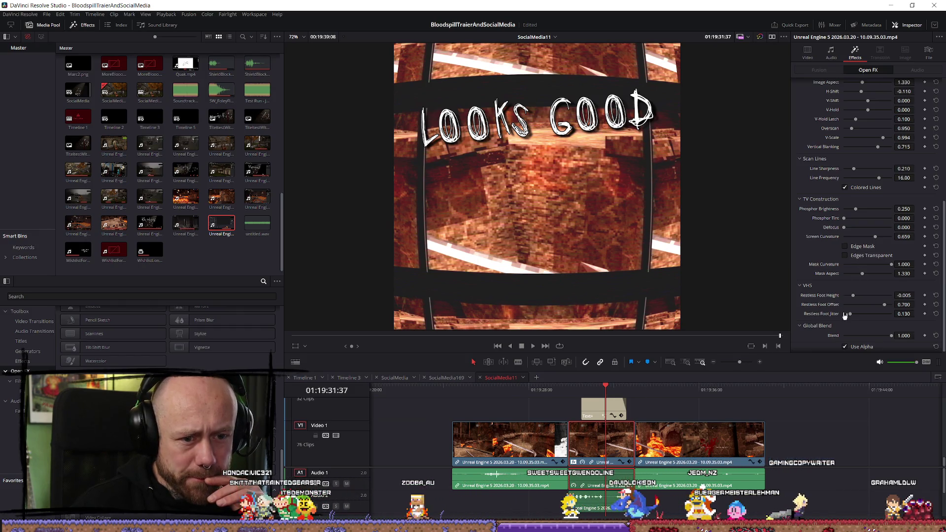
pyautogui.scroll(-1, 858, 327)
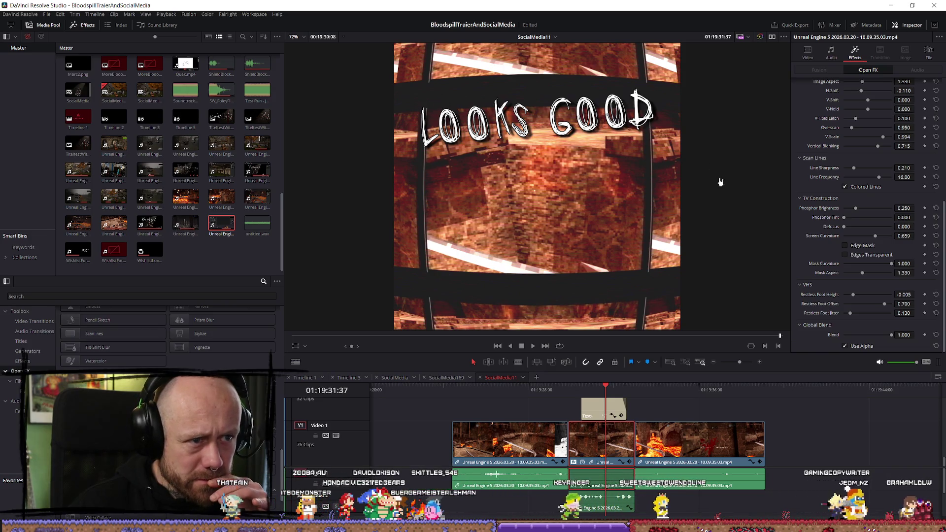
# Enable Adjust CRT Framing, widen Image Aspect to 1.610 and set H-Shift to -0.028
pyautogui.scroll(1, 718, 181)
pyautogui.scroll(5, 848, 215)
pyautogui.scroll(-2, 847, 271)
pyautogui.scroll(4, 846, 276)
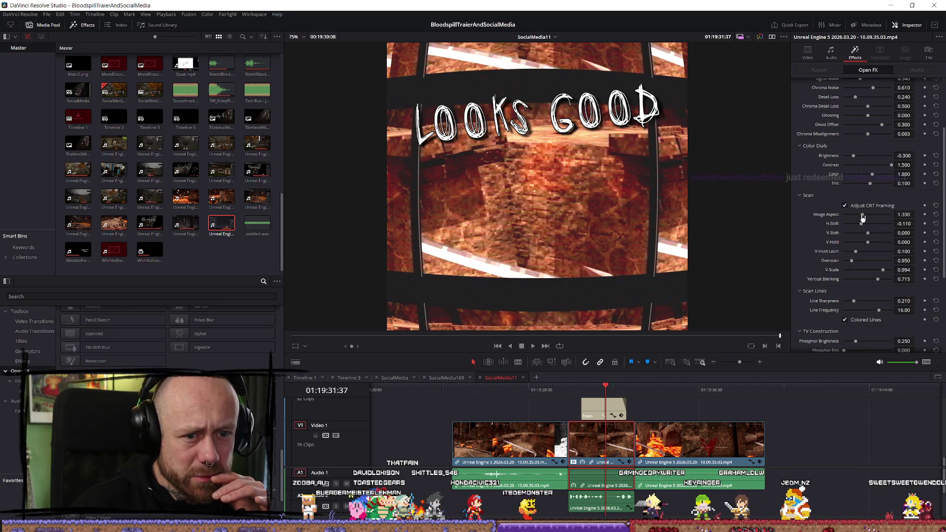
pyautogui.click(845, 206)
pyautogui.click(845, 206)
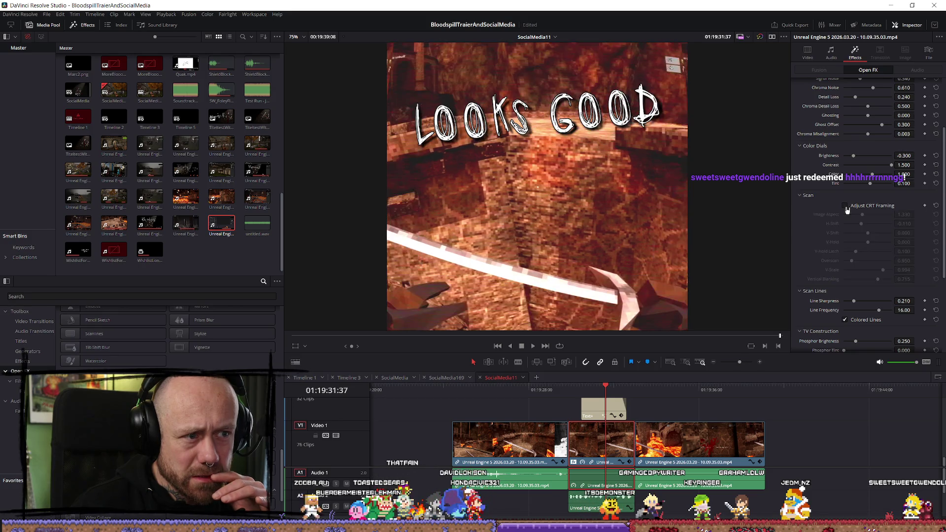
pyautogui.click(845, 207)
pyautogui.moveTo(862, 215); pyautogui.dragTo(871, 219)
pyautogui.click(866, 224)
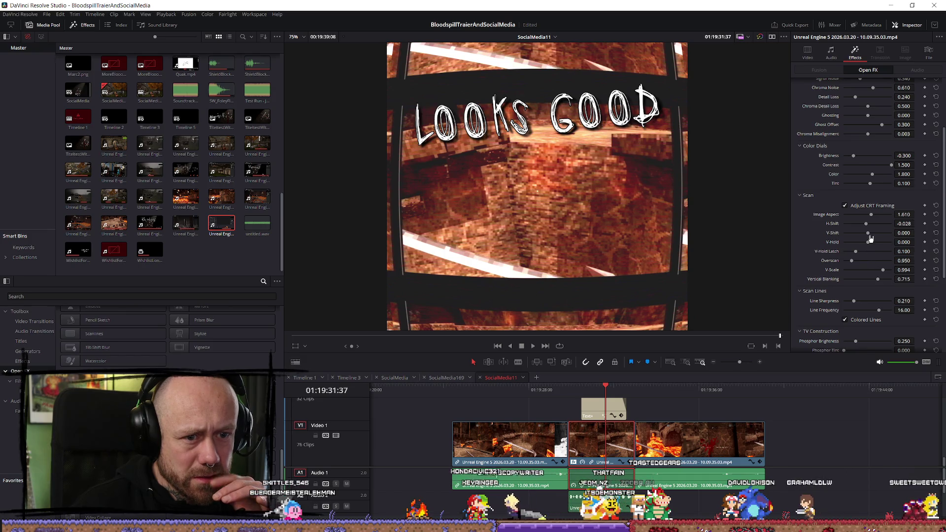
# Try then reset V-Hold, raise Overscan to 0.986 and V-Scale to 1.095
pyautogui.moveTo(870, 247); pyautogui.dragTo(862, 250)
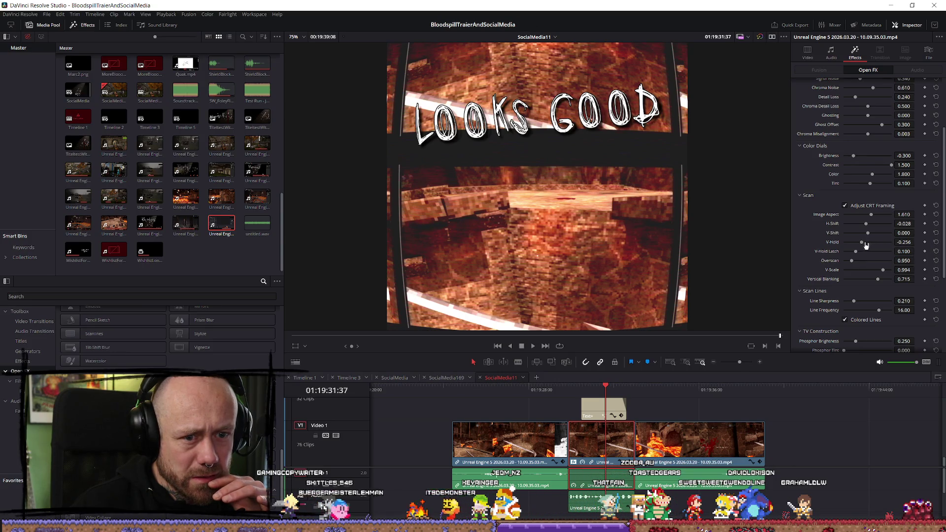
pyautogui.click(936, 242)
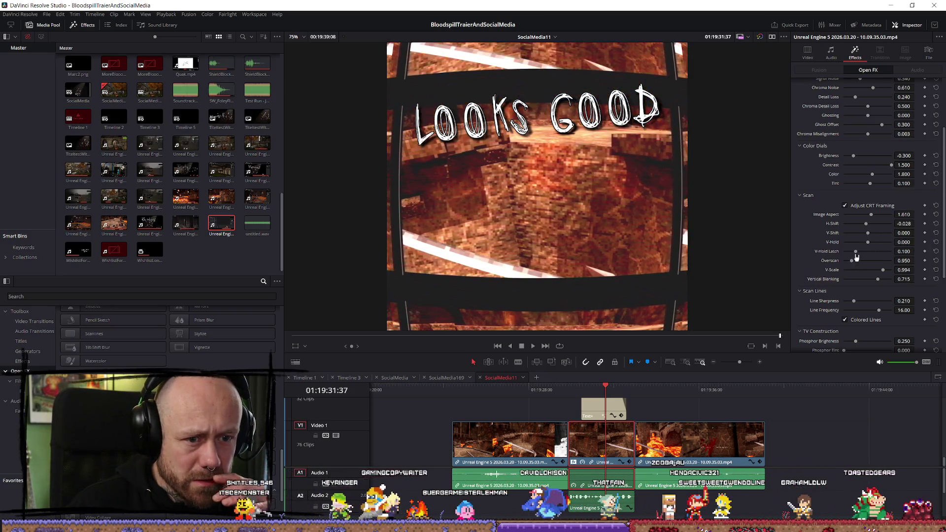
pyautogui.moveTo(854, 265); pyautogui.dragTo(858, 265)
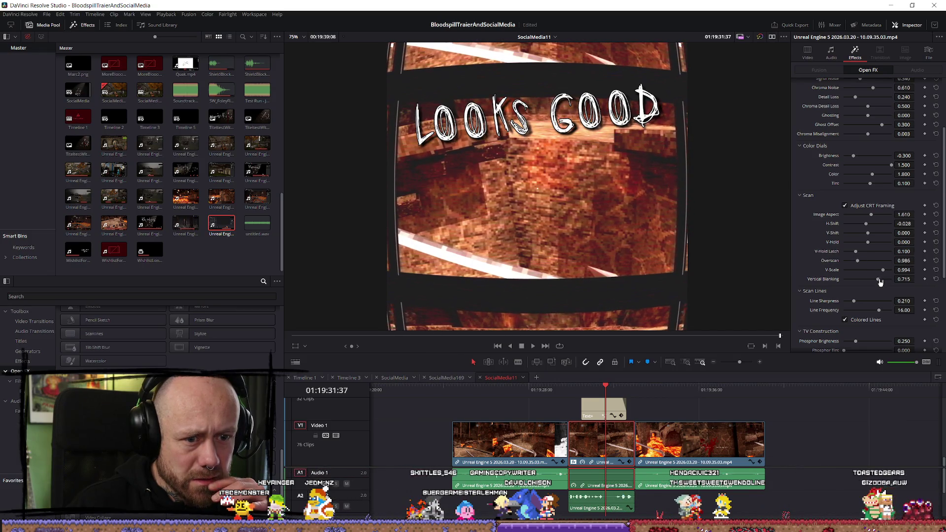
pyautogui.moveTo(882, 270)
pyautogui.mouseDown()
pyautogui.moveTo(892, 271)
pyautogui.moveTo(838, 280)
pyautogui.moveTo(871, 293)
pyautogui.moveTo(858, 293)
pyautogui.mouseUp()
# Set Image Aspect to 1.553, Overscan to 1.009 and Vertical Blanking to 0.380
pyautogui.moveTo(872, 217); pyautogui.dragTo(870, 236)
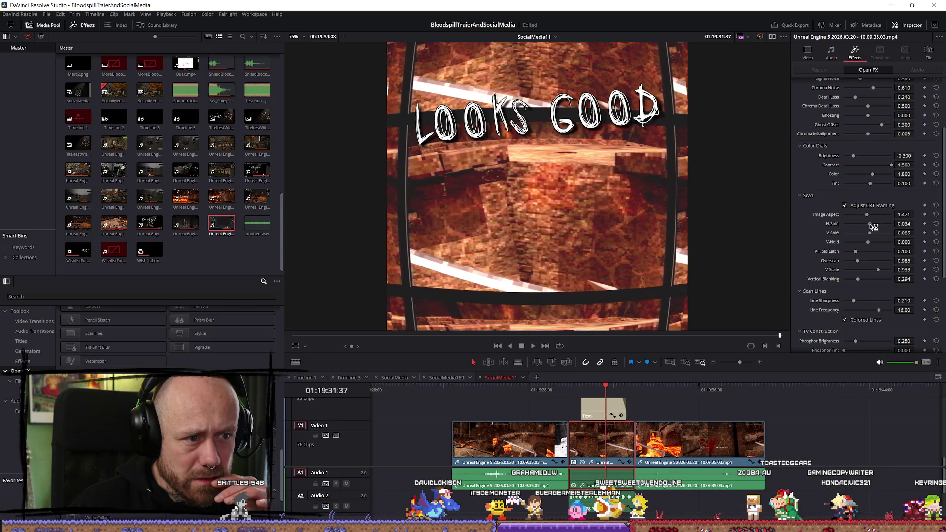
pyautogui.moveTo(867, 216); pyautogui.dragTo(870, 218)
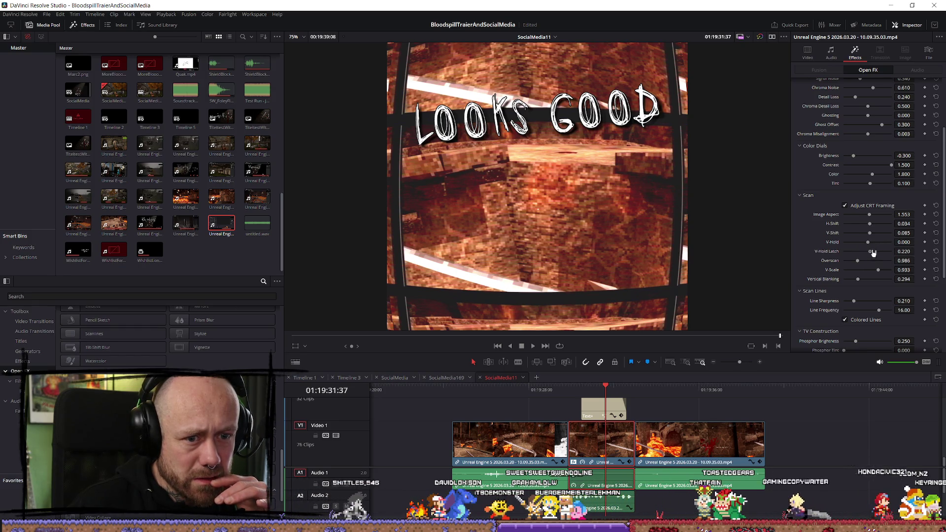
pyautogui.moveTo(858, 264); pyautogui.dragTo(880, 272)
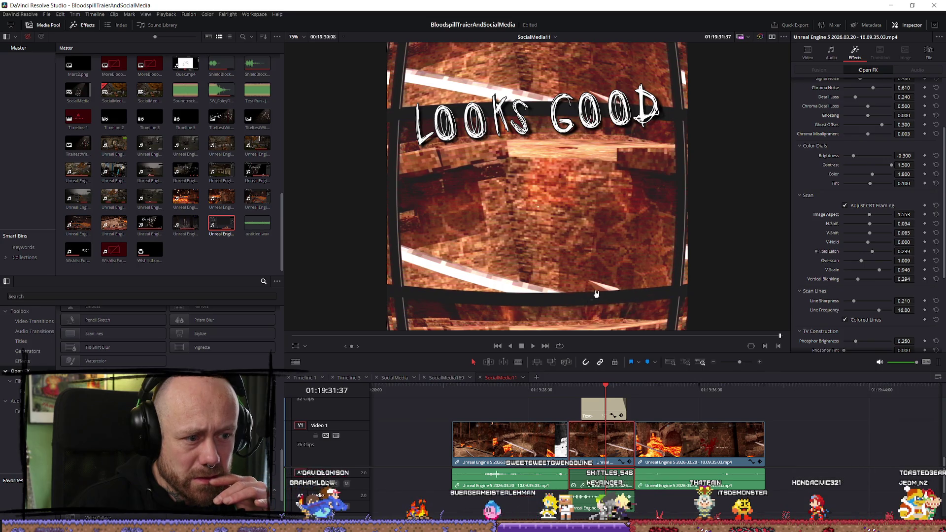
pyautogui.moveTo(860, 284)
pyautogui.mouseDown()
pyautogui.moveTo(893, 274)
pyautogui.moveTo(877, 271)
pyautogui.mouseUp()
pyautogui.scroll(1, 823, 228)
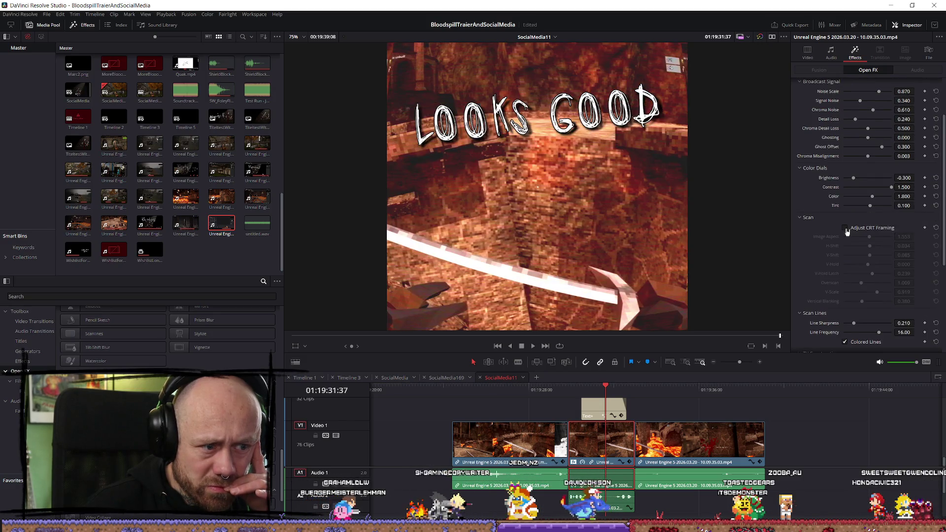
# Turn off Adjust CRT Framing in the Scan section so the picture stays flat
pyautogui.click(845, 228)
pyautogui.click(845, 228)
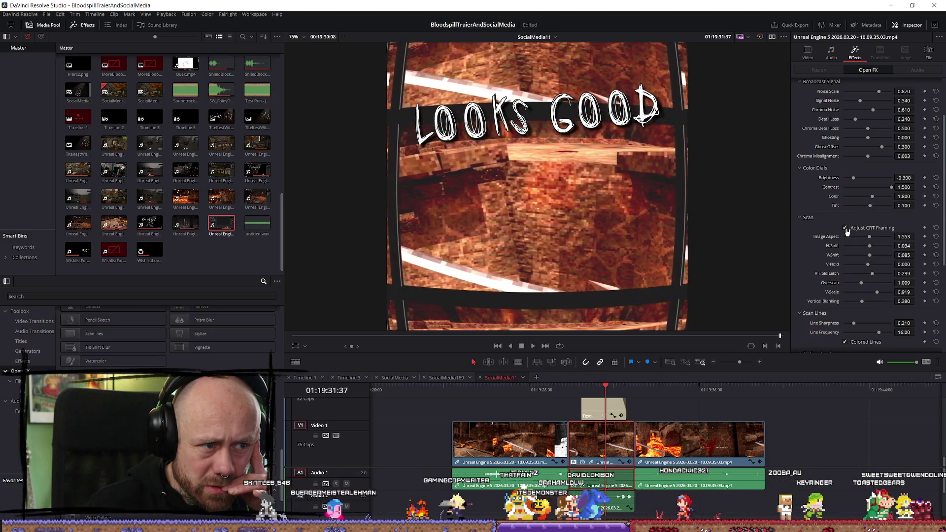
pyautogui.click(845, 228)
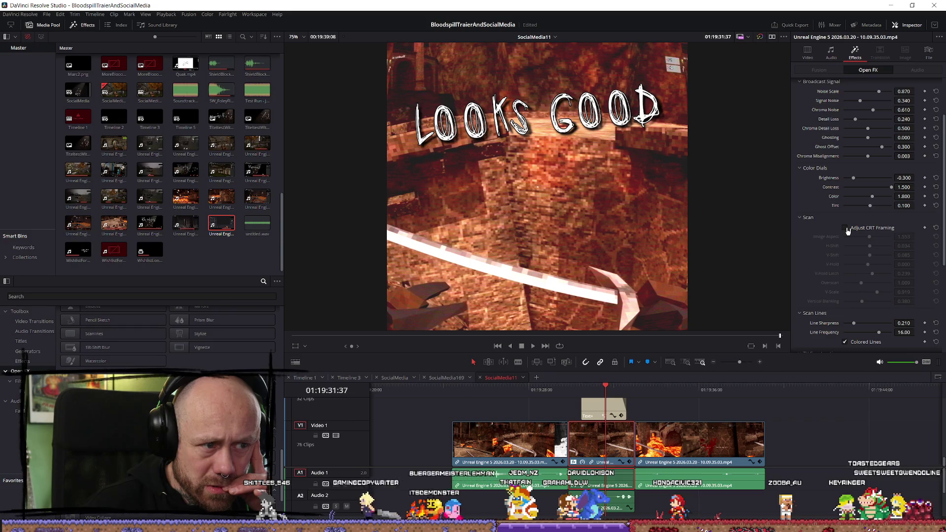
# Play back the cut from an earlier point to review it and zoom the timeline out
pyautogui.moveTo(554, 392)
pyautogui.mouseDown()
pyautogui.moveTo(574, 390)
pyautogui.moveTo(446, 390)
pyautogui.mouseUp()
pyautogui.press('space')
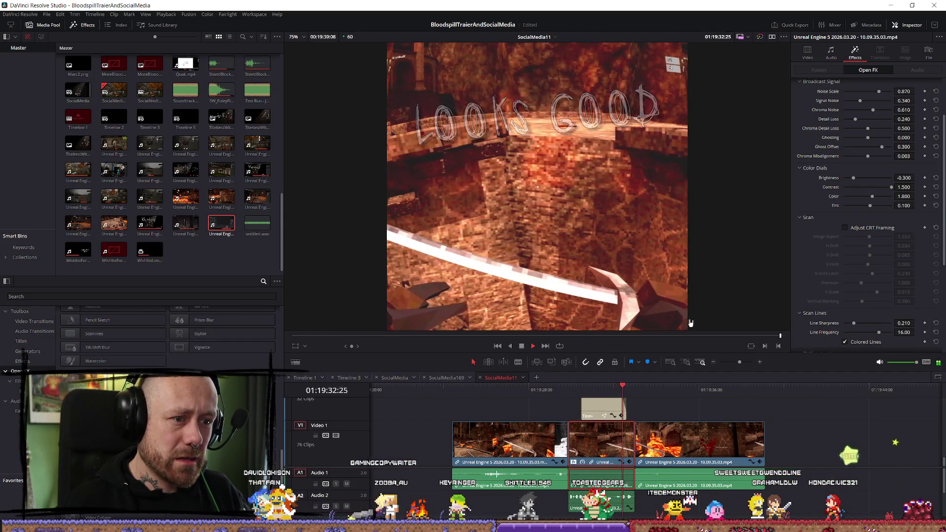
pyautogui.press('space')
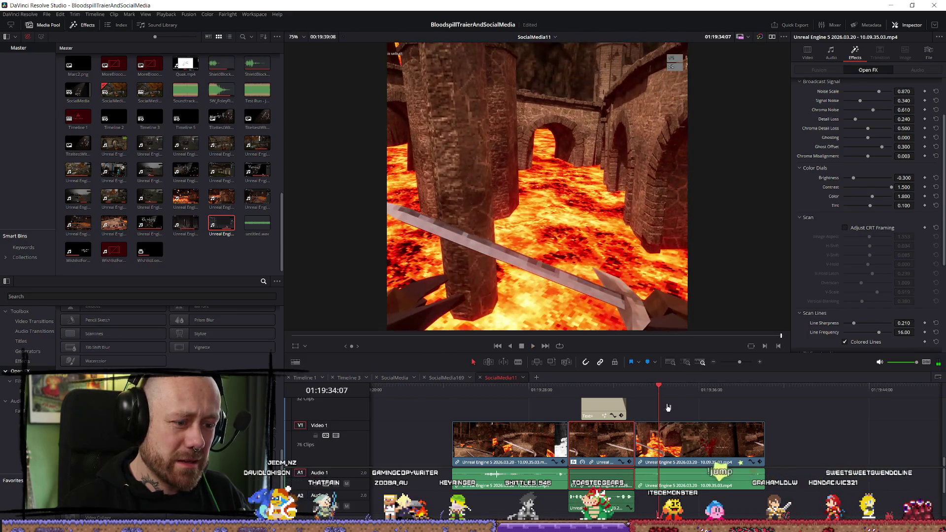
pyautogui.click(534, 392)
pyautogui.press('space')
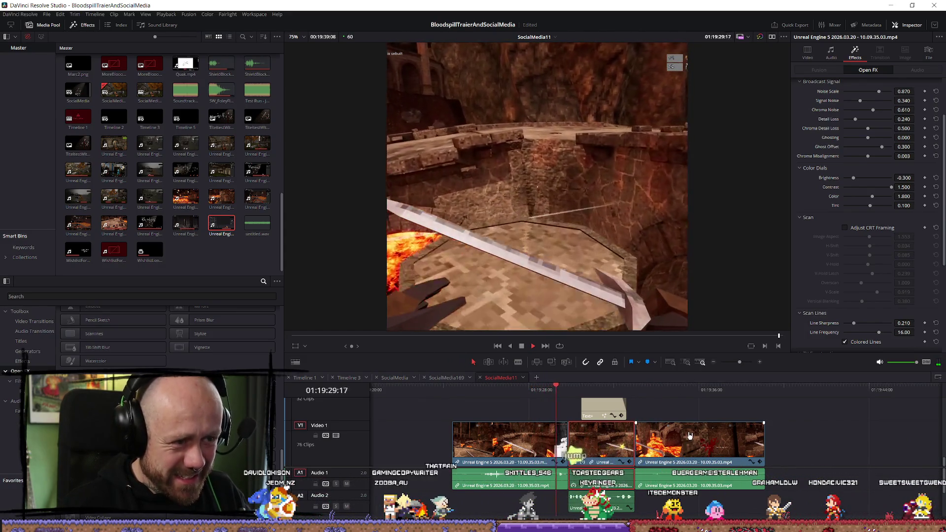
pyautogui.scroll(-3, 692, 442)
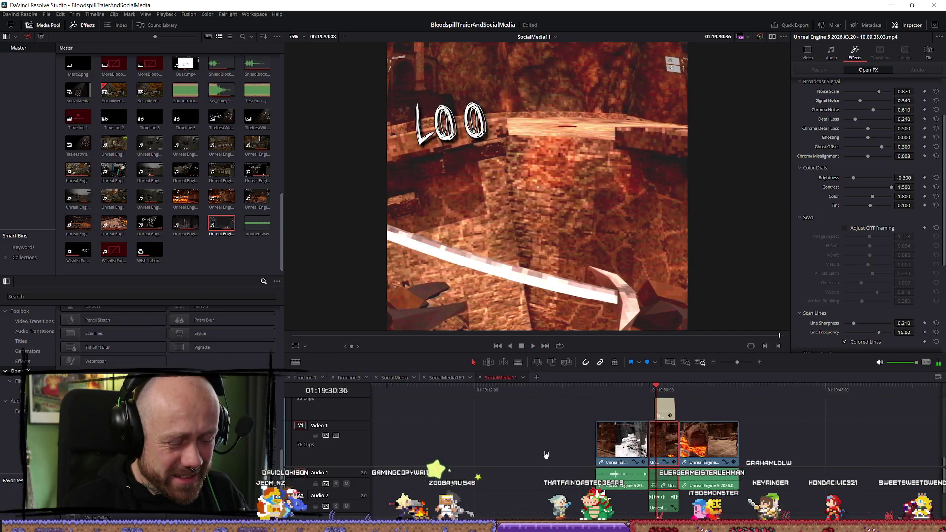
pyautogui.scroll(1, 685, 489)
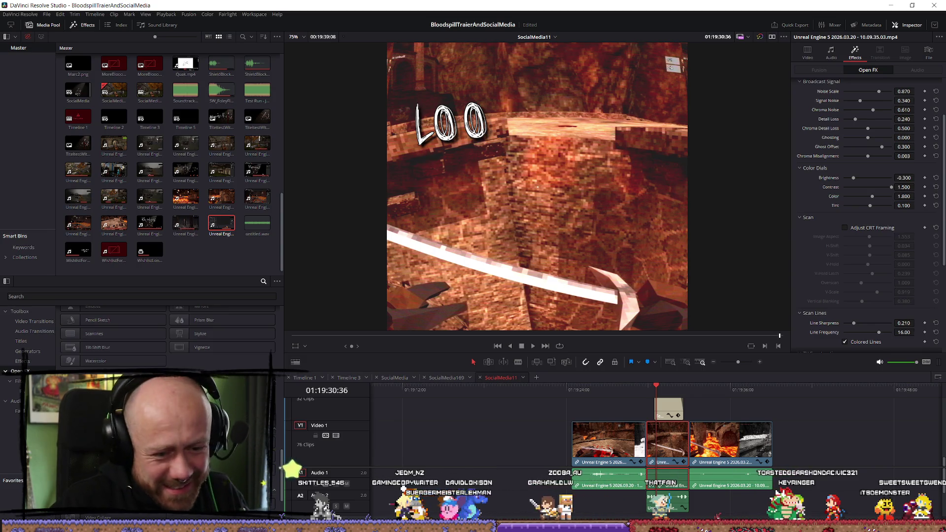
pyautogui.scroll(-2, 655, 443)
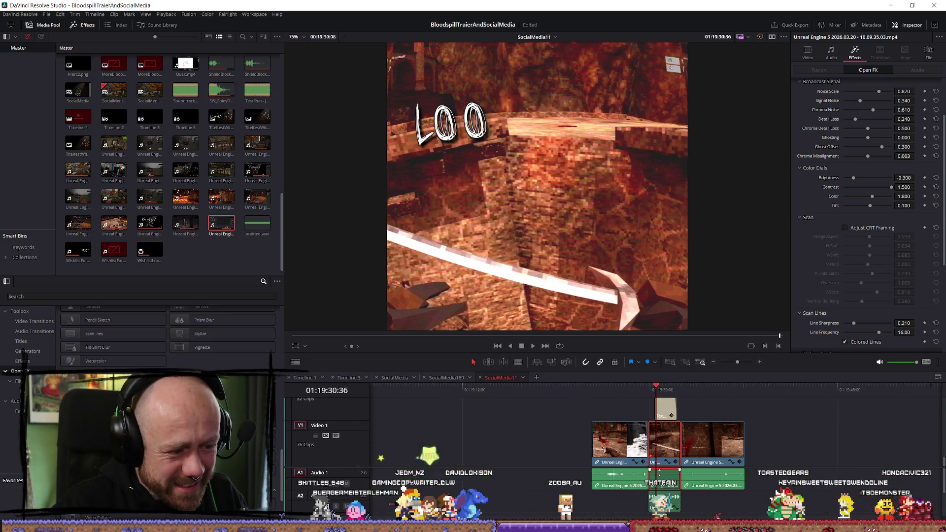
pyautogui.scroll(-2, 666, 476)
pyautogui.scroll(-2, 710, 479)
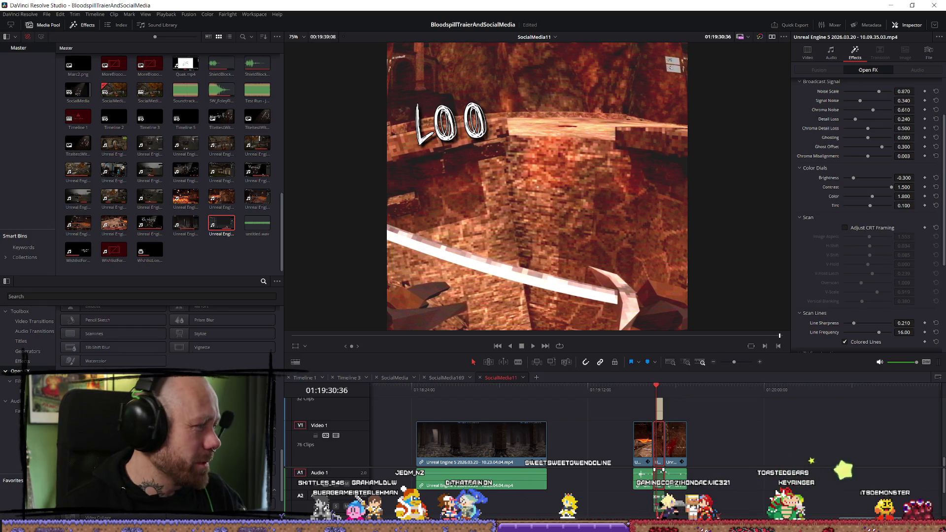
pyautogui.rightClick(222, 223)
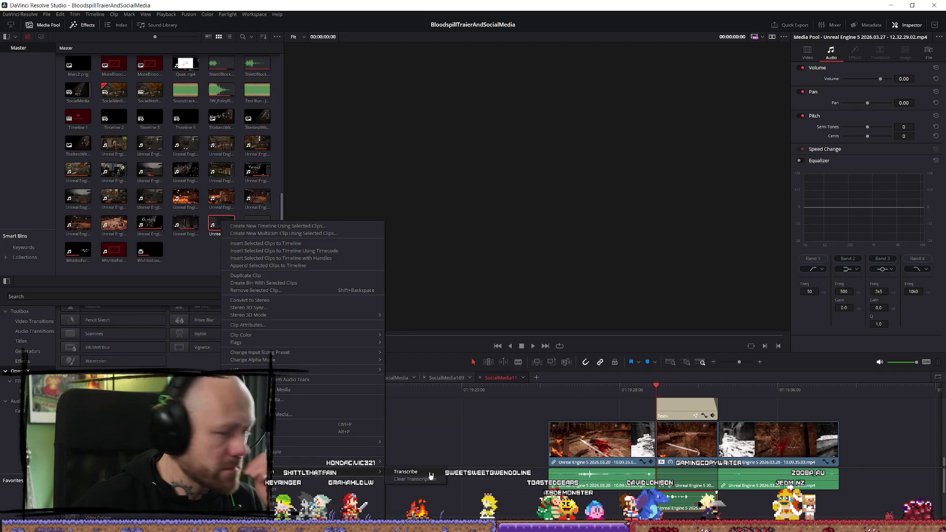
# Transcribe the 2026.03.27 recording, whose transcript reads 'It was at this moment that he knew…'
pyautogui.click(431, 472)
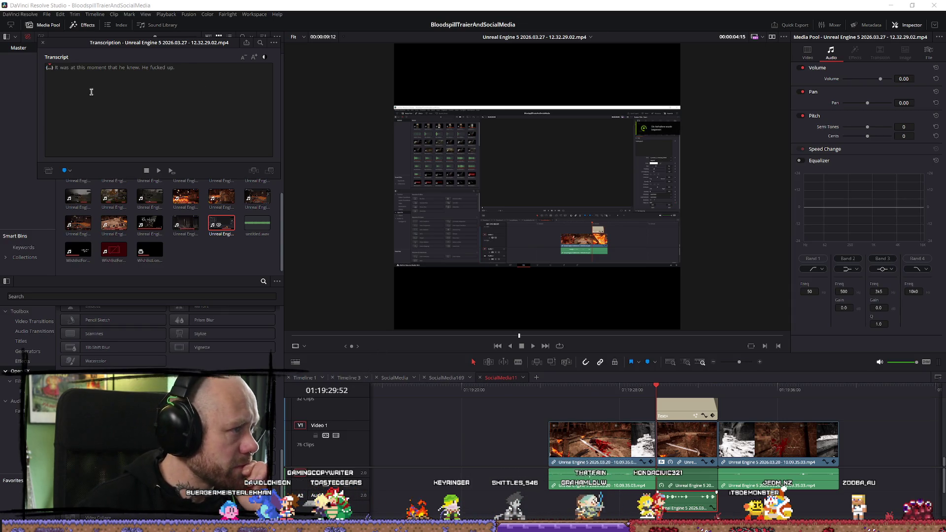
pyautogui.doubleClick(164, 68)
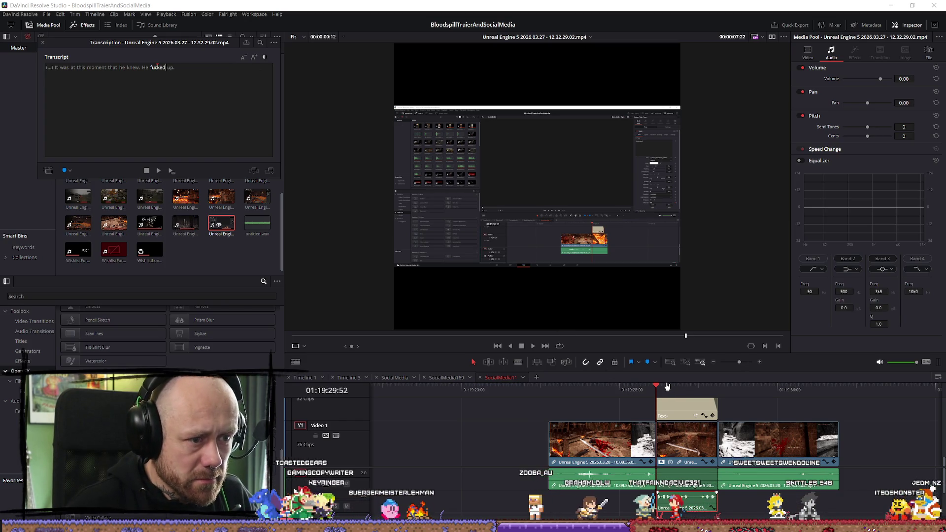
pyautogui.click(650, 389)
# Play the SocialMedia11 timeline and load the gameplay clip into the source viewer
pyautogui.press('space')
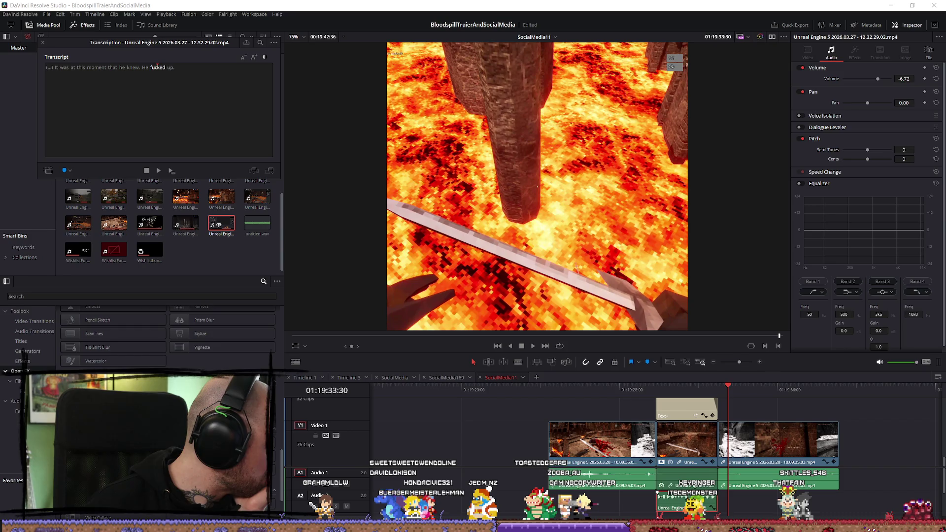
pyautogui.click(222, 112)
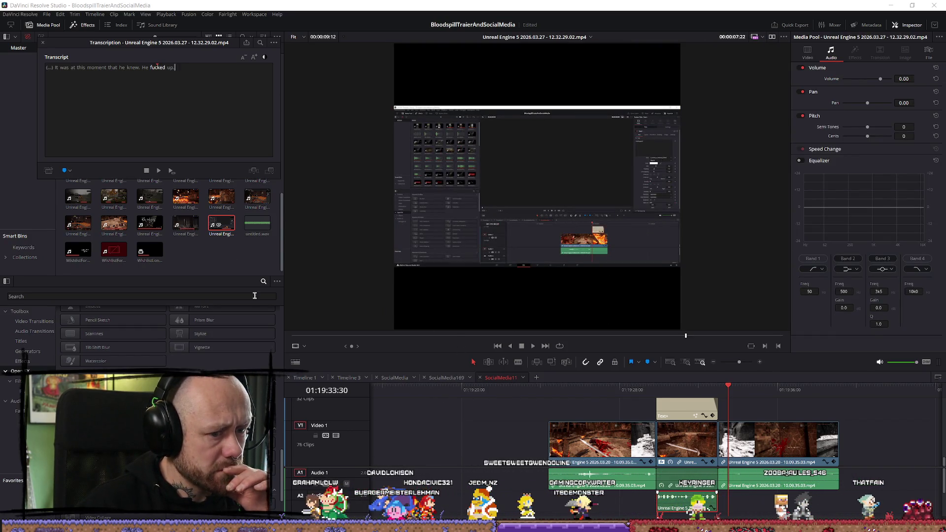
pyautogui.click(685, 386)
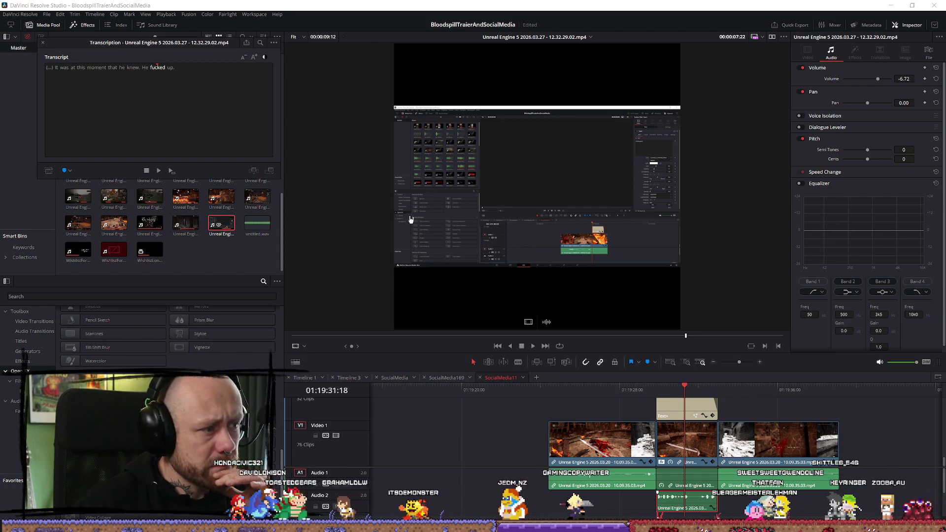
# Select the whole sentence 'It was at this moment that he knew' in the transcript
pyautogui.moveTo(175, 68); pyautogui.dragTo(47, 70)
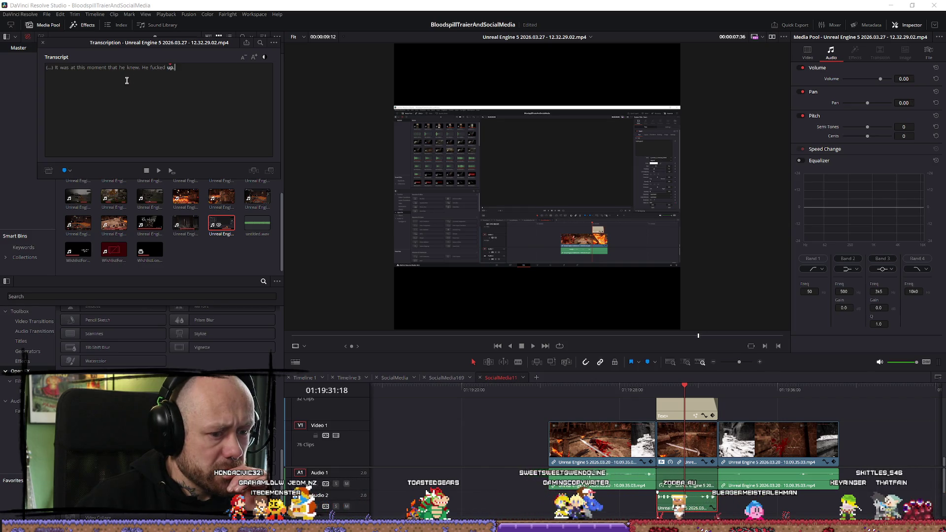
pyautogui.moveTo(47, 67); pyautogui.dragTo(169, 72)
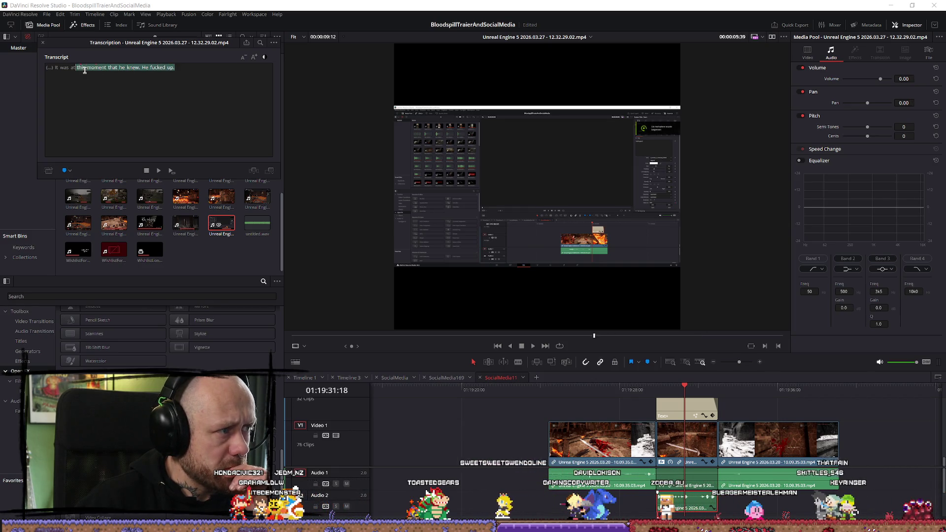
pyautogui.click(167, 70)
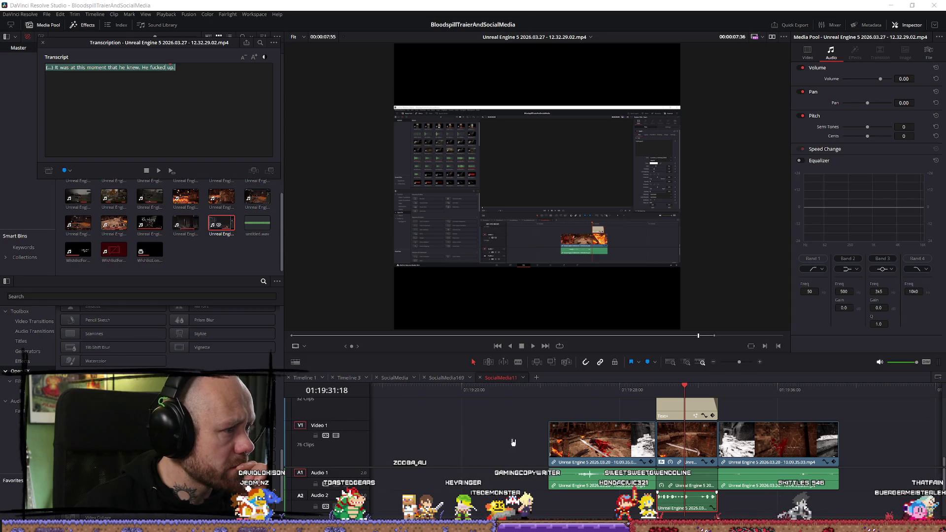
pyautogui.click(658, 407)
pyautogui.scroll(2, 665, 413)
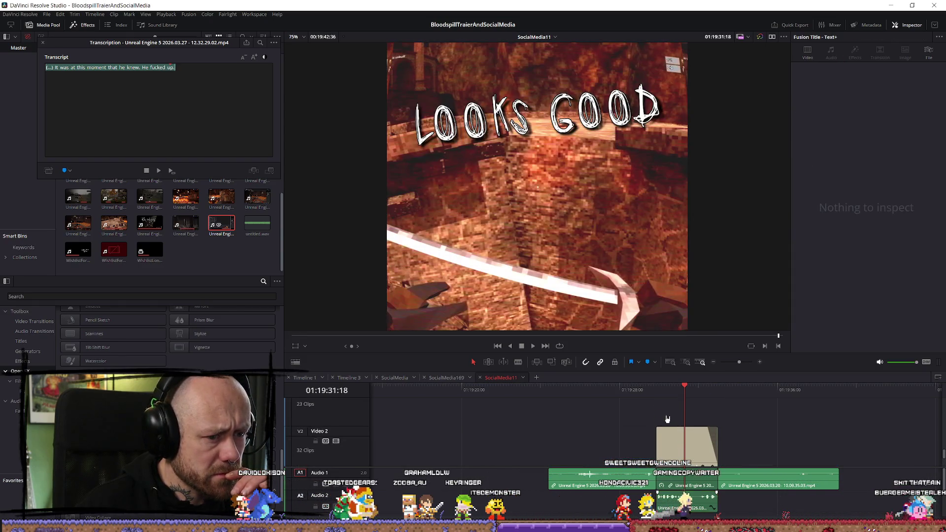
# Place the playhead at 01:19:29:52, matching the start of the transcribed sentence
pyautogui.click(656, 402)
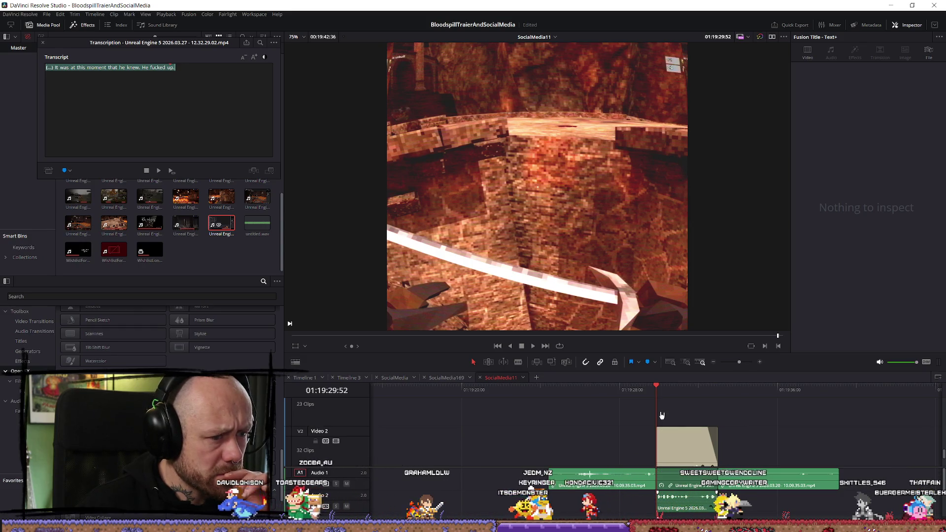
pyautogui.scroll(5, 65, 345)
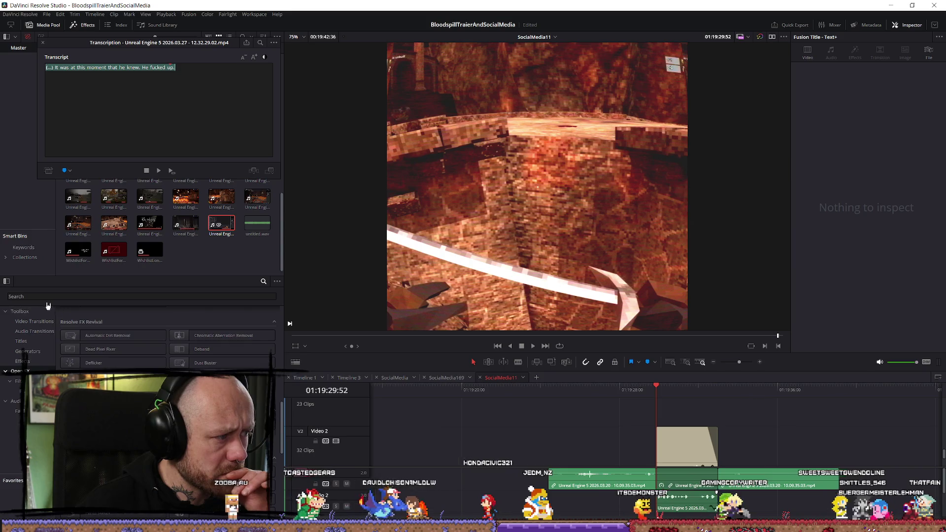
pyautogui.write('s')
pyautogui.write('ubtit')
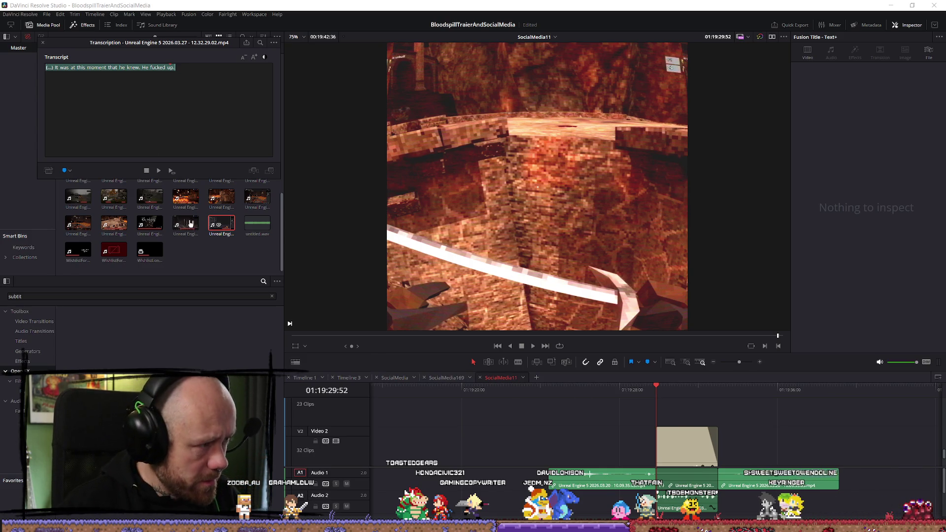
pyautogui.click(202, 78)
pyautogui.click(61, 70)
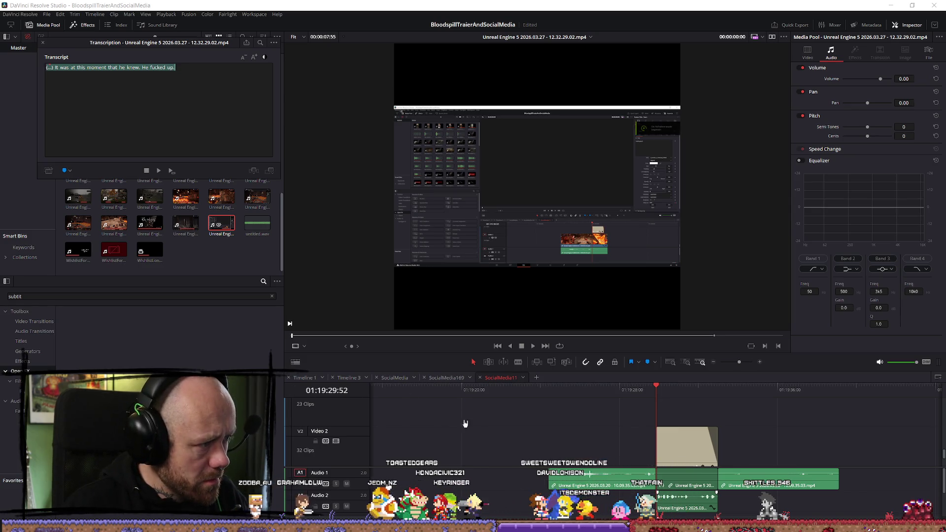
pyautogui.click(626, 451)
pyautogui.scroll(1, 514, 434)
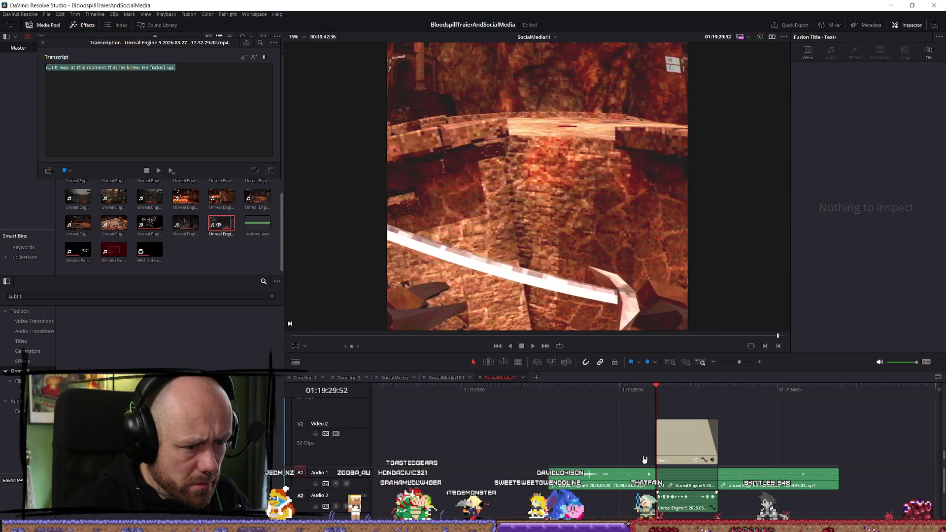
# Add a Subtitle 1 track with a placeholder caption from 01:19:29:52 to 01:19:32:52
pyautogui.rightClick(365, 429)
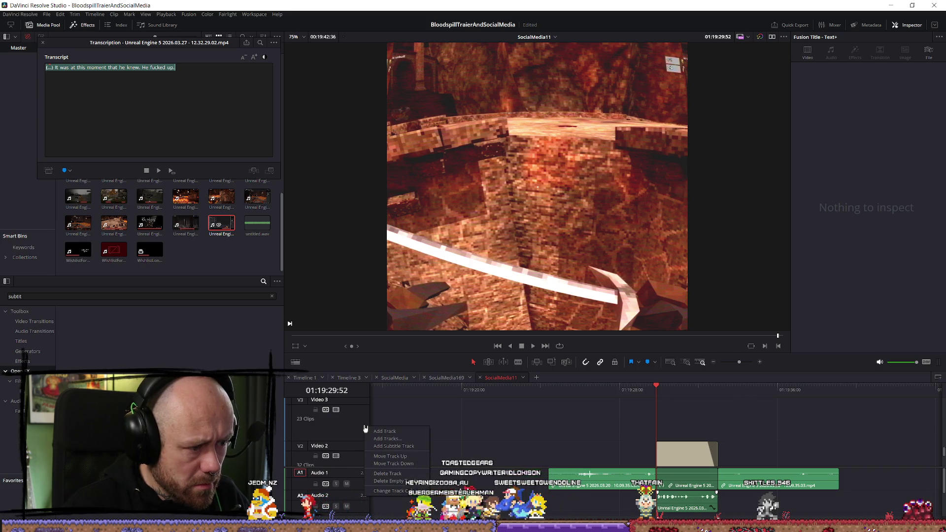
pyautogui.click(393, 446)
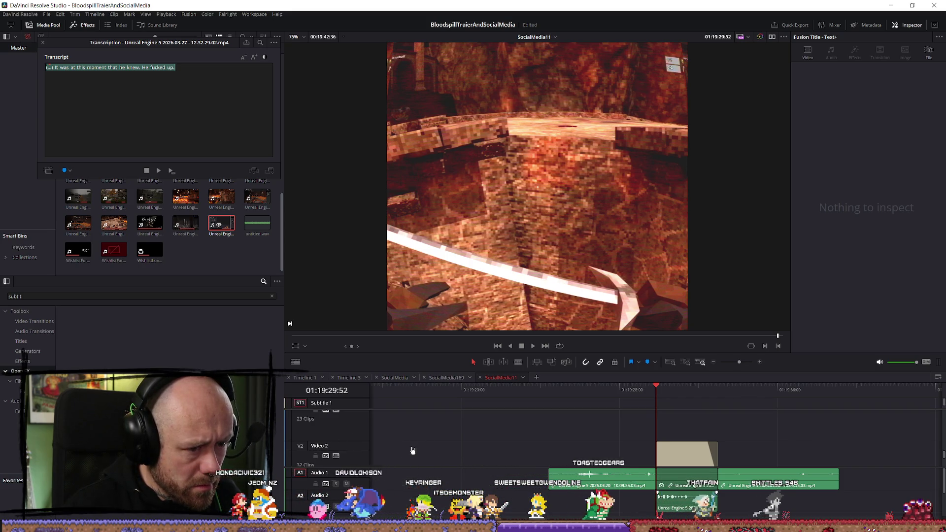
pyautogui.scroll(-2, 410, 434)
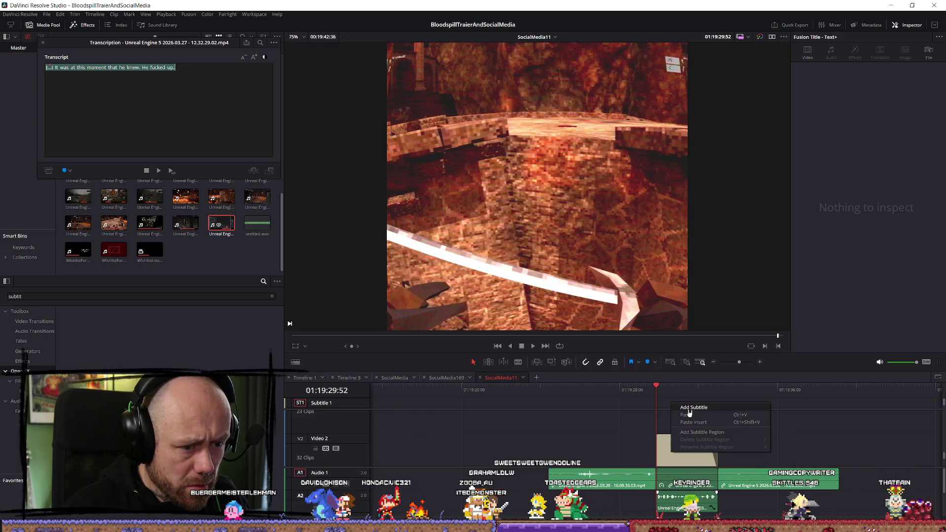
pyautogui.moveTo(689, 412); pyautogui.dragTo(689, 413)
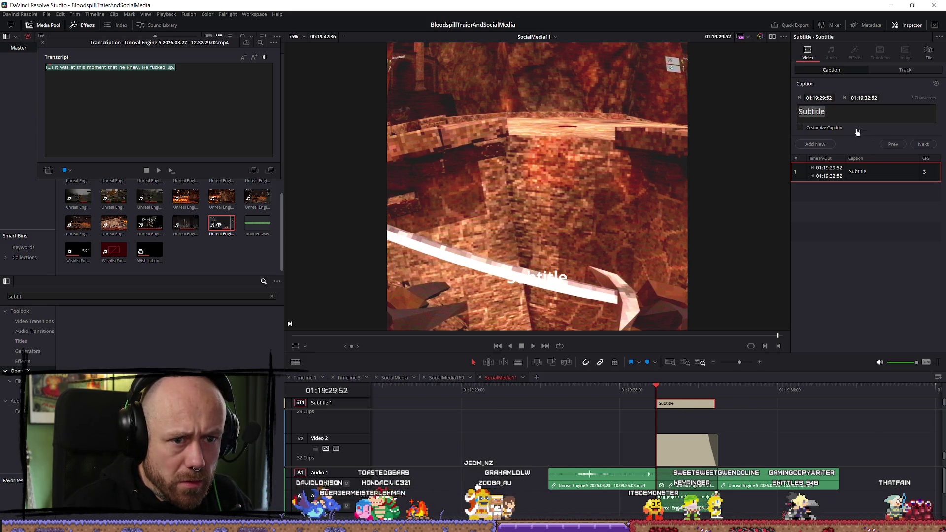
# Paste 'It was at this moment that he knew…' into the caption and preview it
pyautogui.write('(...) It was at this moment that he knew. He fucked up.')
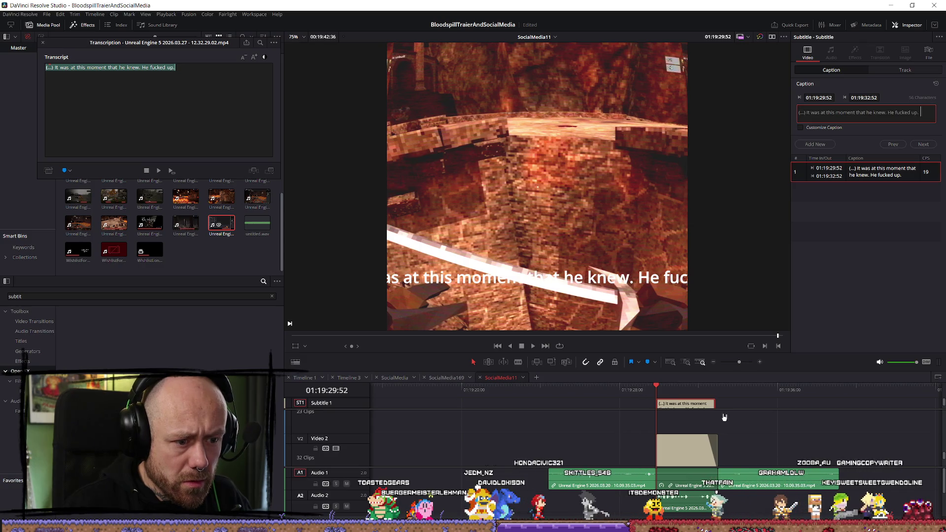
pyautogui.click(642, 389)
pyautogui.press('space')
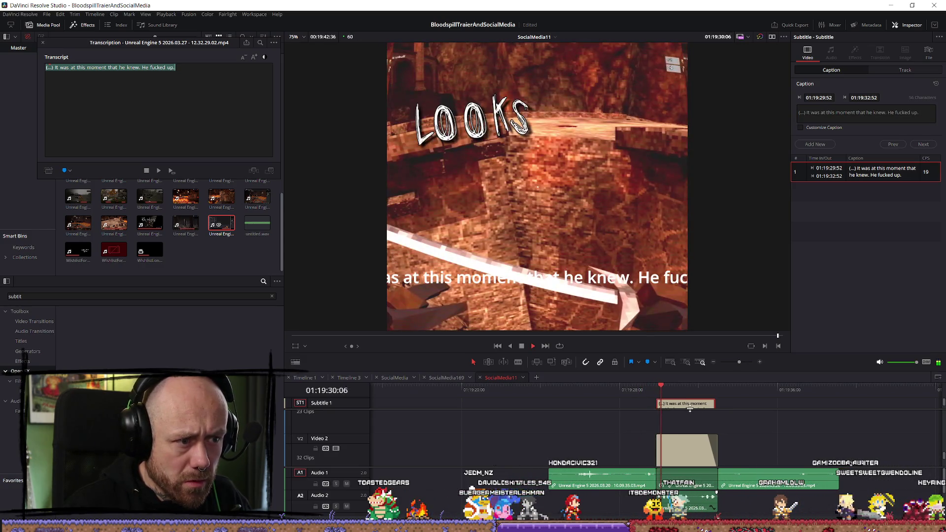
pyautogui.press('space')
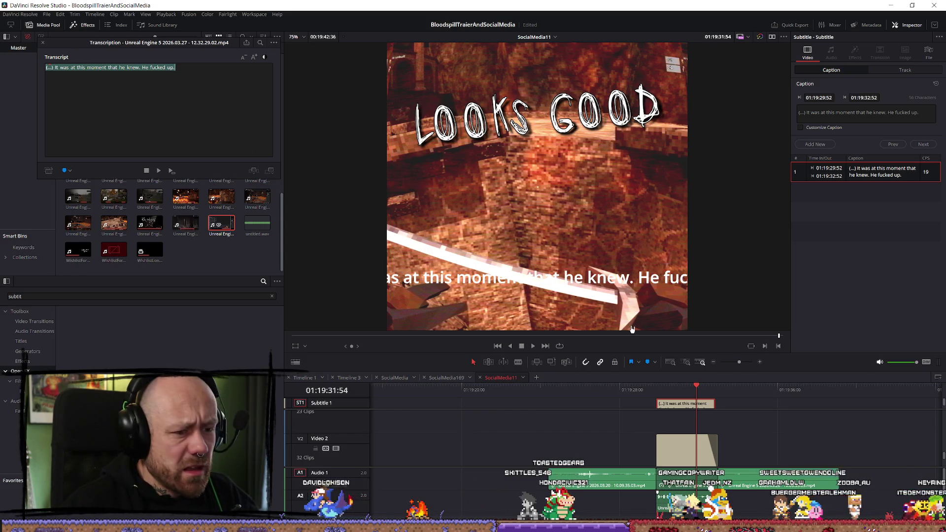
# Select the LOOKS GOOD title clip and save the project
pyautogui.scroll(1, 696, 425)
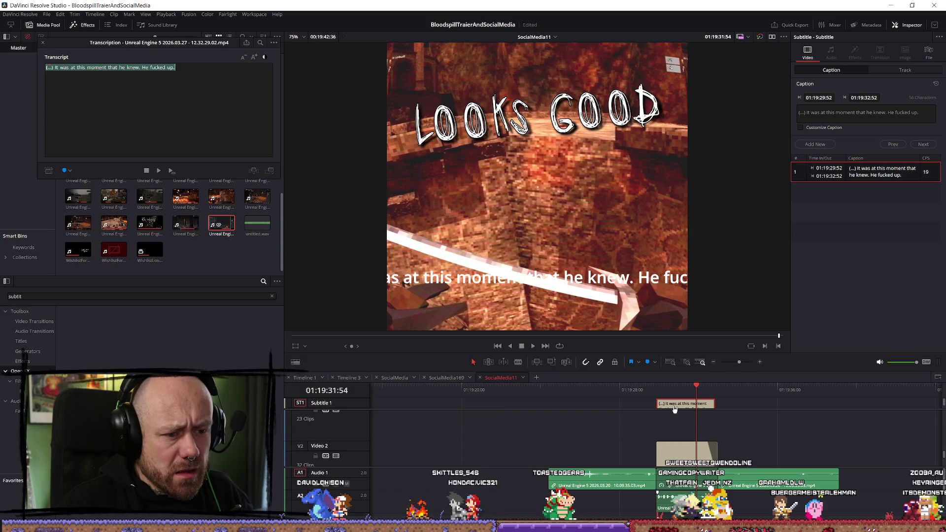
pyautogui.click(565, 428)
pyautogui.scroll(-1, 644, 430)
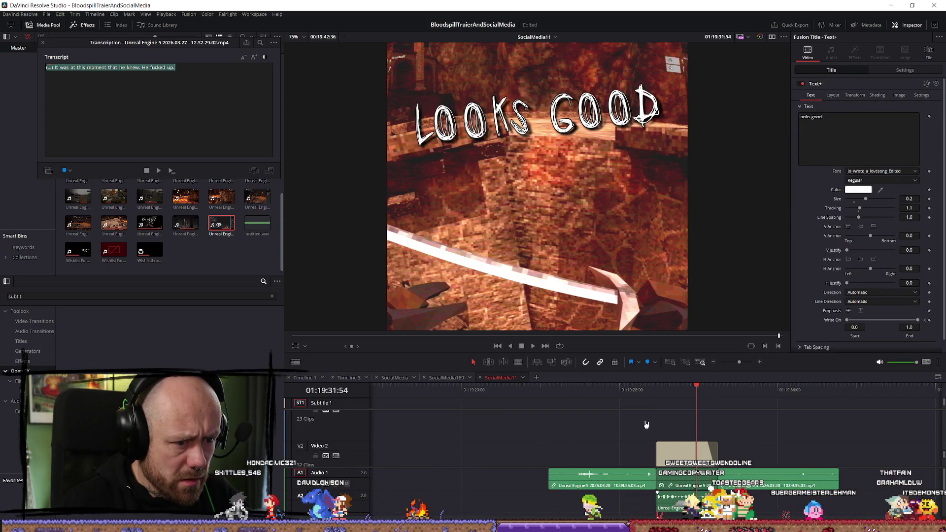
pyautogui.hotkey('ctrl', 's')
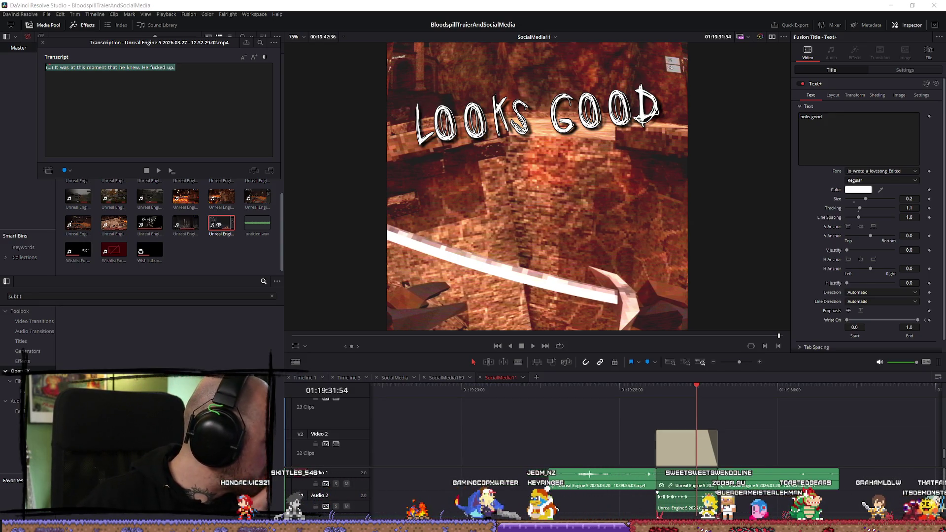
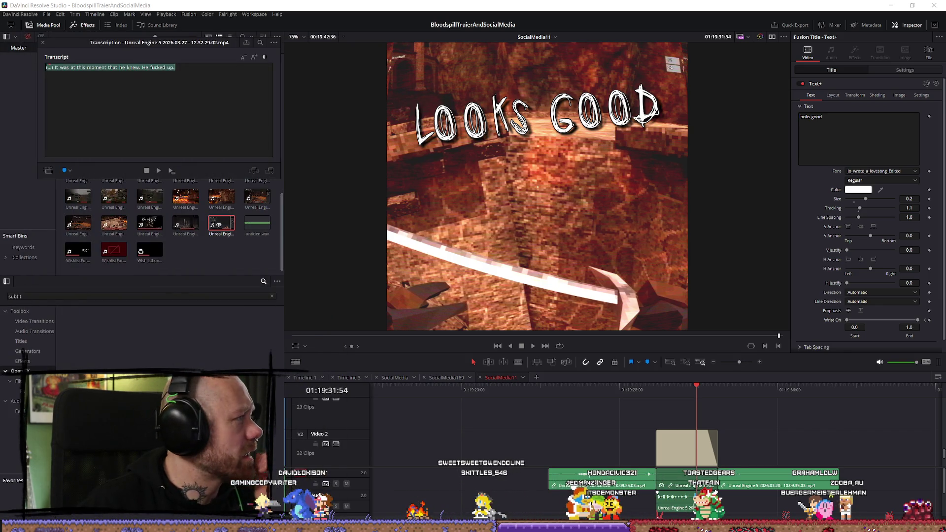
# Replace the LOOKS GOOD title text with the copied transcript sentence and save the project
pyautogui.click(186, 68)
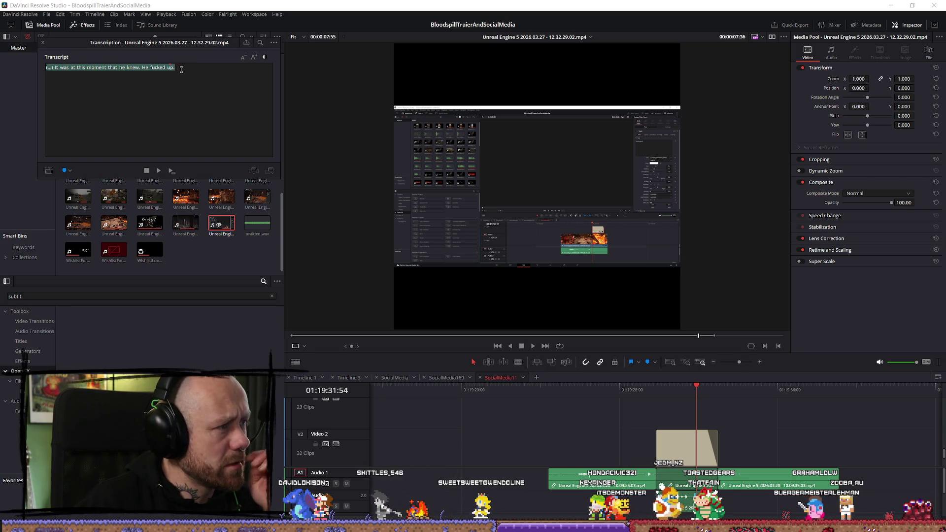
pyautogui.moveTo(179, 69); pyautogui.dragTo(56, 70)
pyautogui.hotkey('ctrl', 'c')
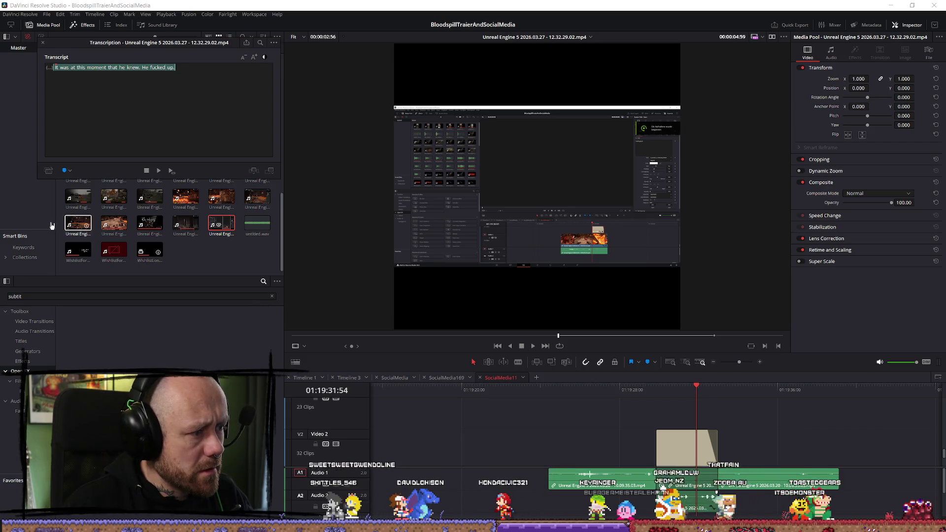
pyautogui.press('Escape')
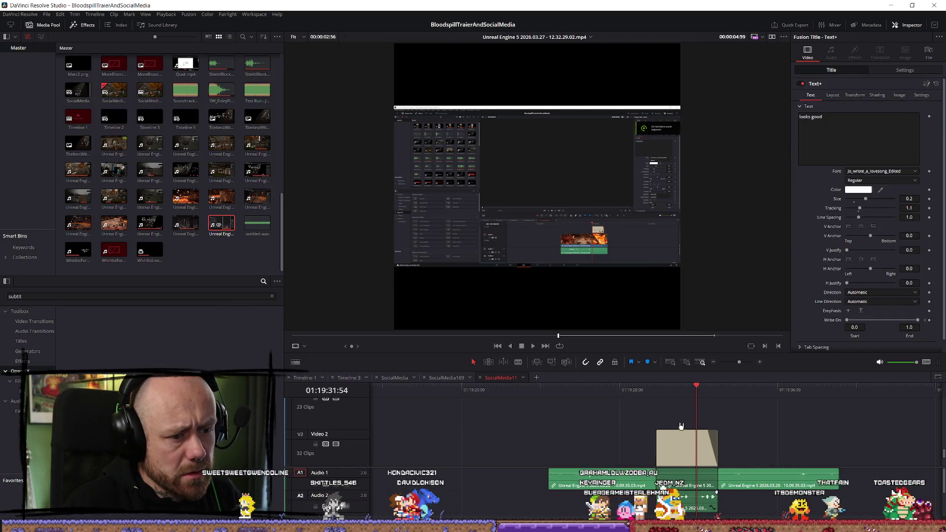
pyautogui.click(664, 392)
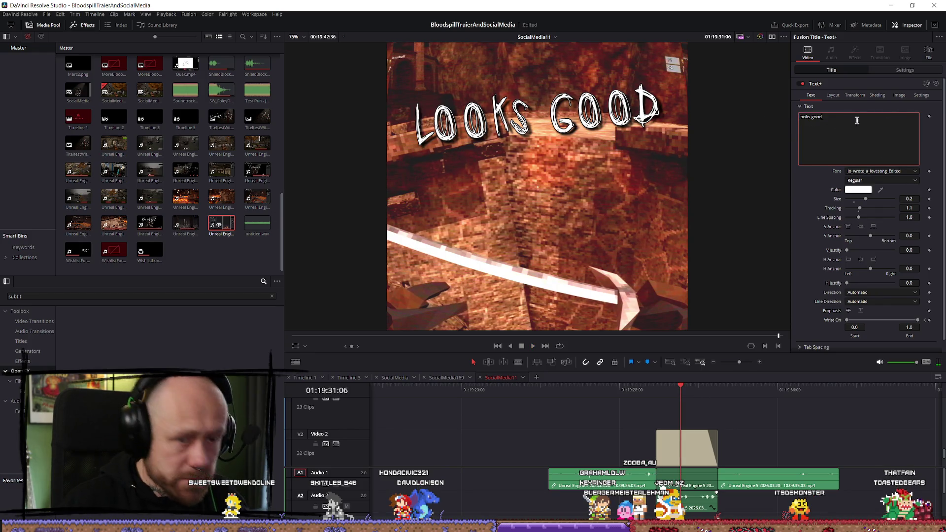
pyautogui.hotkey('ctrl', 'v')
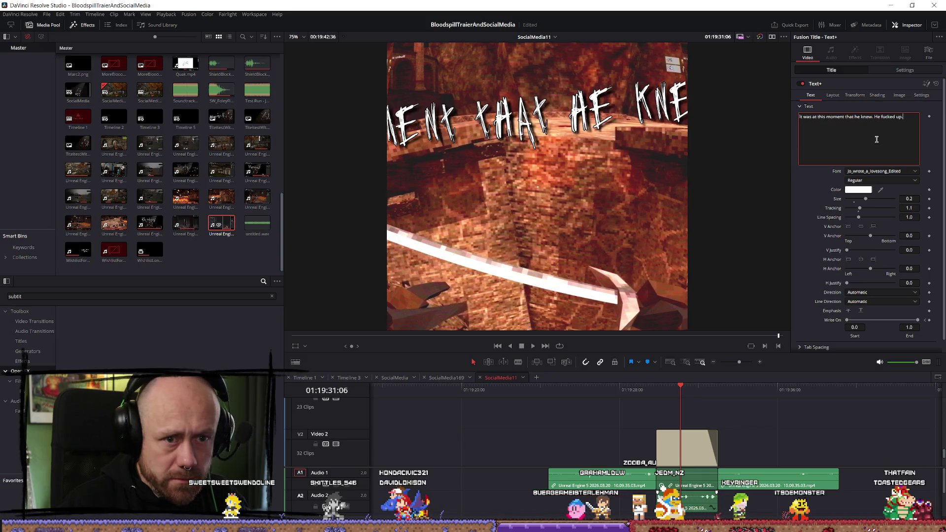
pyautogui.hotkey('ctrl', 's')
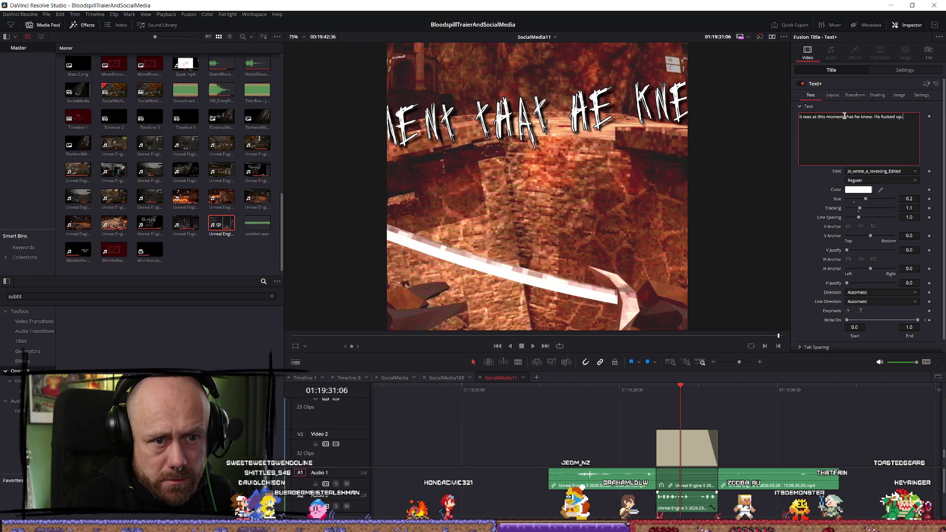
# Play back the new title and trim the title clip to end at the playhead
pyautogui.moveTo(664, 382); pyautogui.dragTo(677, 385)
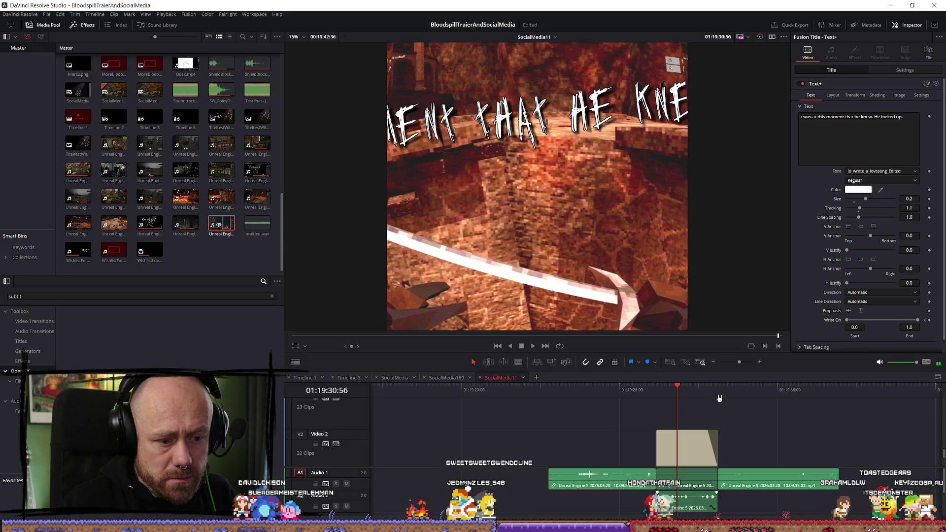
pyautogui.press('space')
pyautogui.click(654, 386)
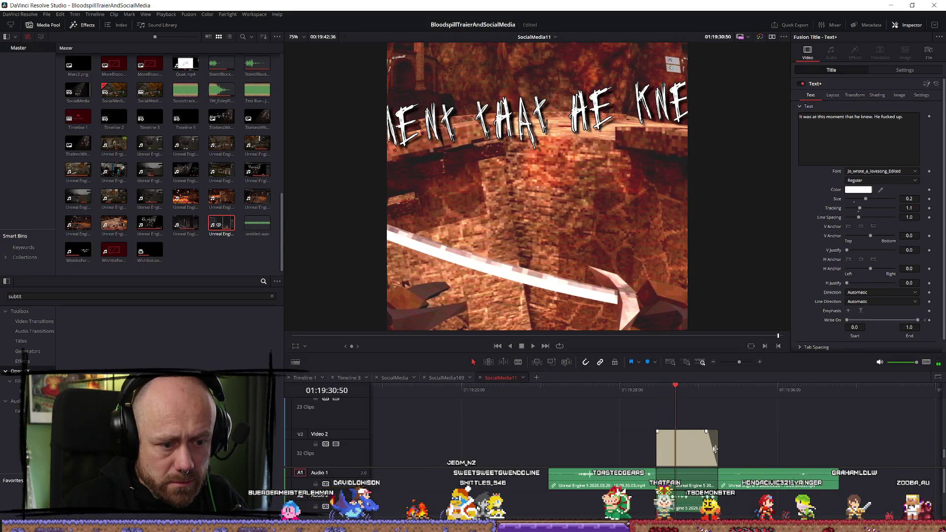
pyautogui.moveTo(717, 446); pyautogui.dragTo(670, 438)
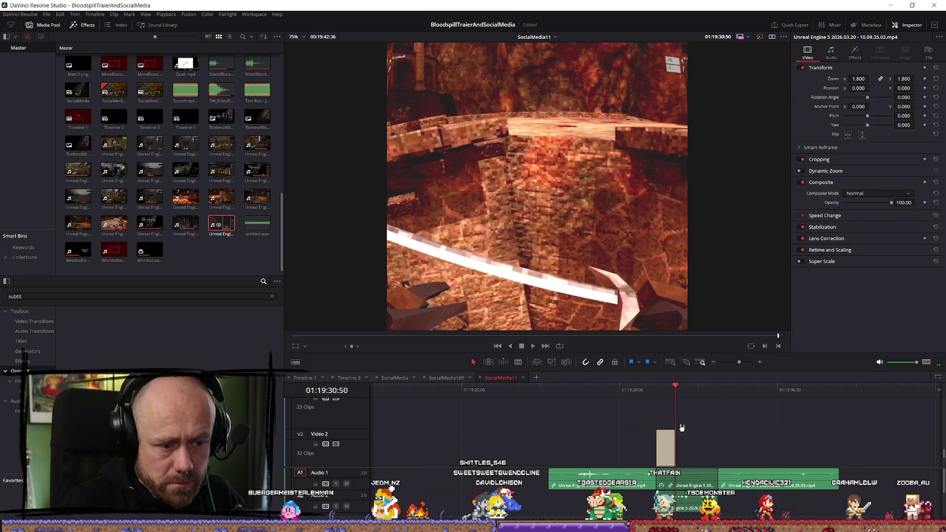
pyautogui.click(665, 446)
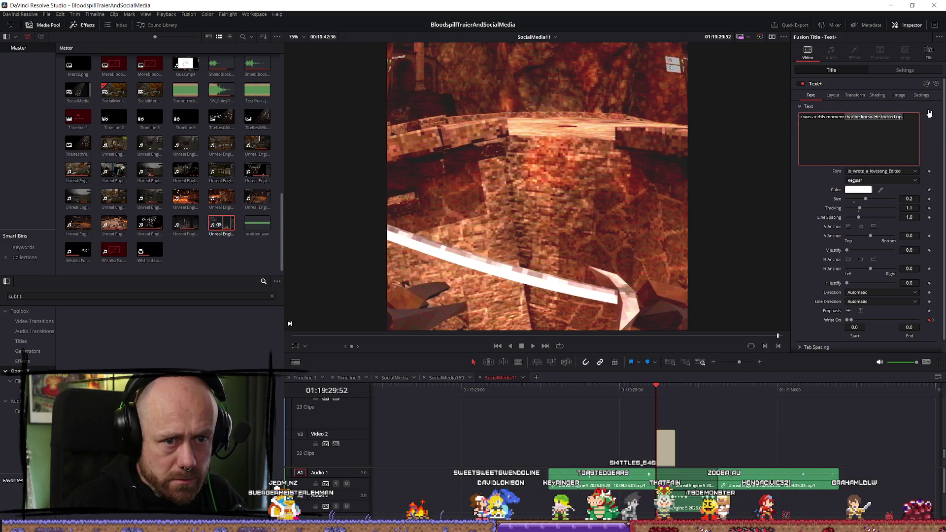
# Delete the second sentence and reduce the title's Transform zoom to about 0.55
pyautogui.press('BackSpace')
pyautogui.moveTo(655, 395); pyautogui.dragTo(673, 396)
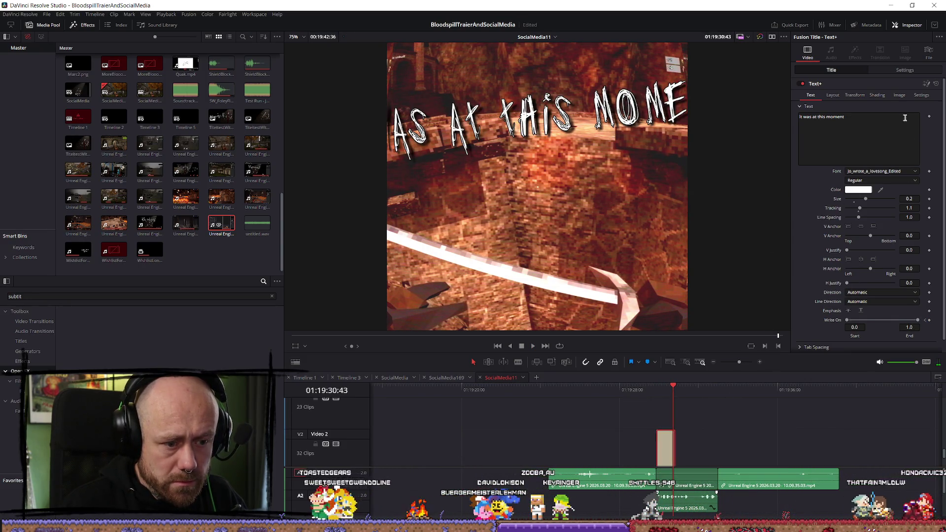
pyautogui.click(840, 97)
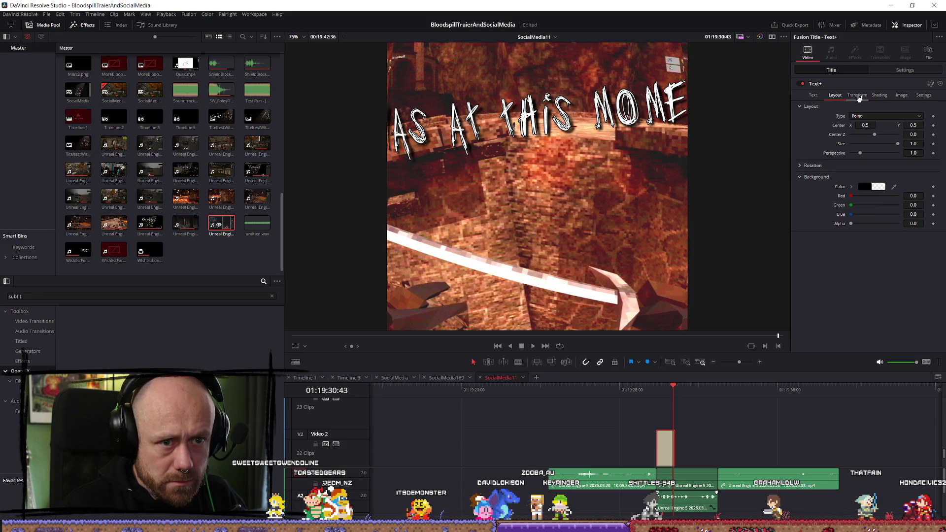
pyautogui.click(904, 70)
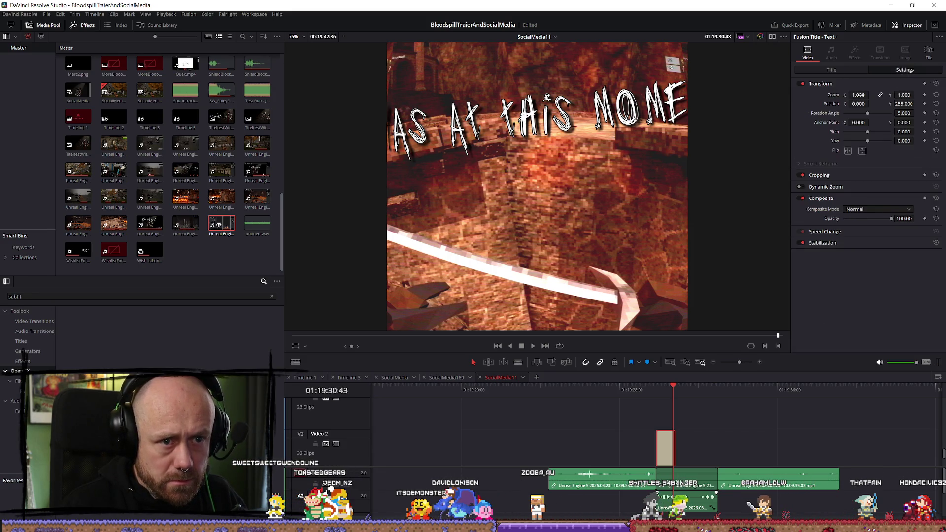
pyautogui.moveTo(858, 94); pyautogui.dragTo(824, 95)
pyautogui.click(654, 389)
pyautogui.press('space')
pyautogui.press('space')
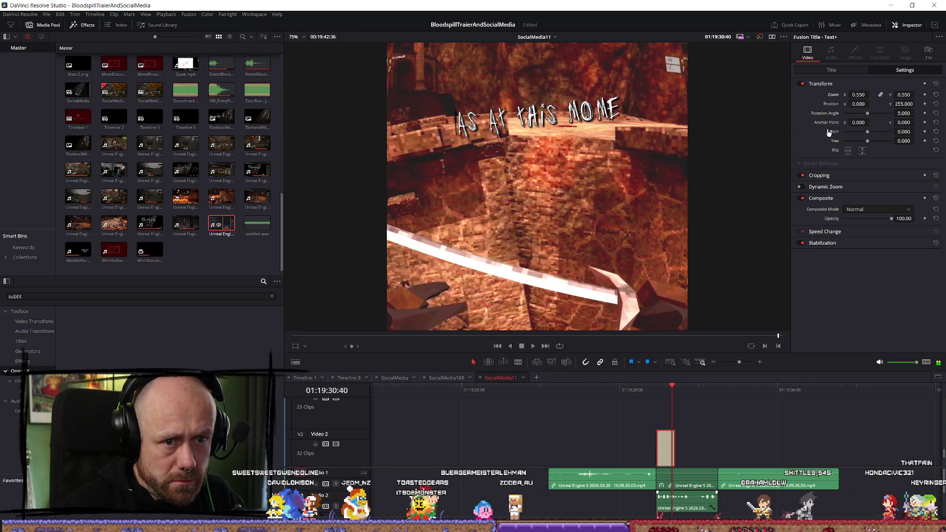
pyautogui.click(831, 70)
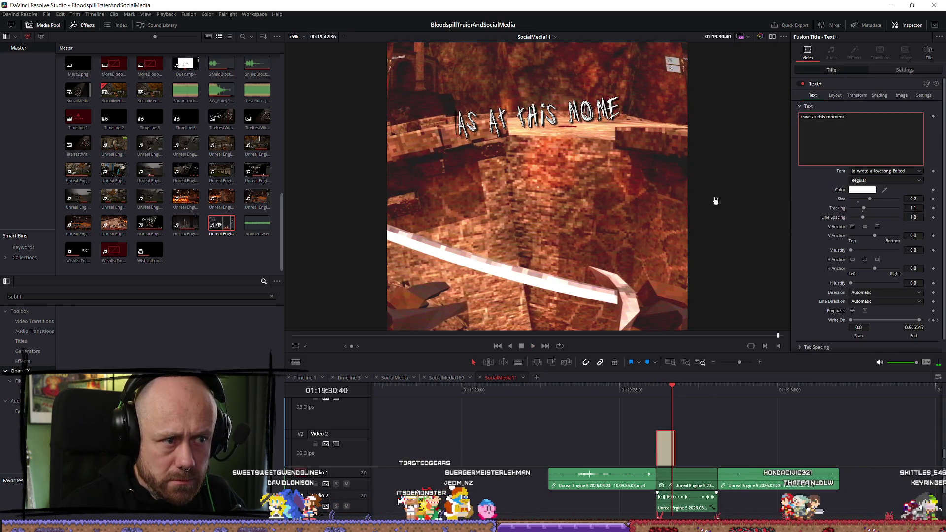
# Strip the leading spaces from the 'It was at this moment' text and save
pyautogui.press('Delete')
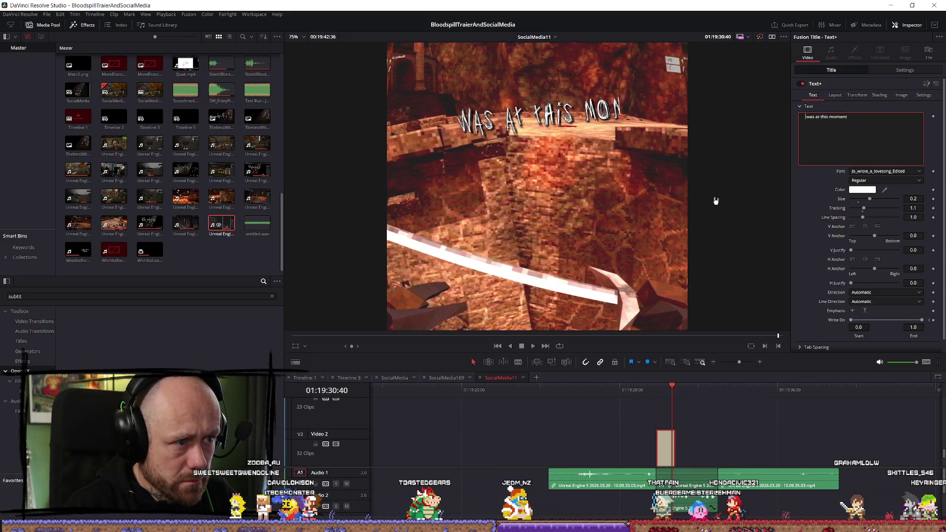
pyautogui.press('BackSpace')
pyautogui.press('BackSpace')
pyautogui.press('BackSpace')
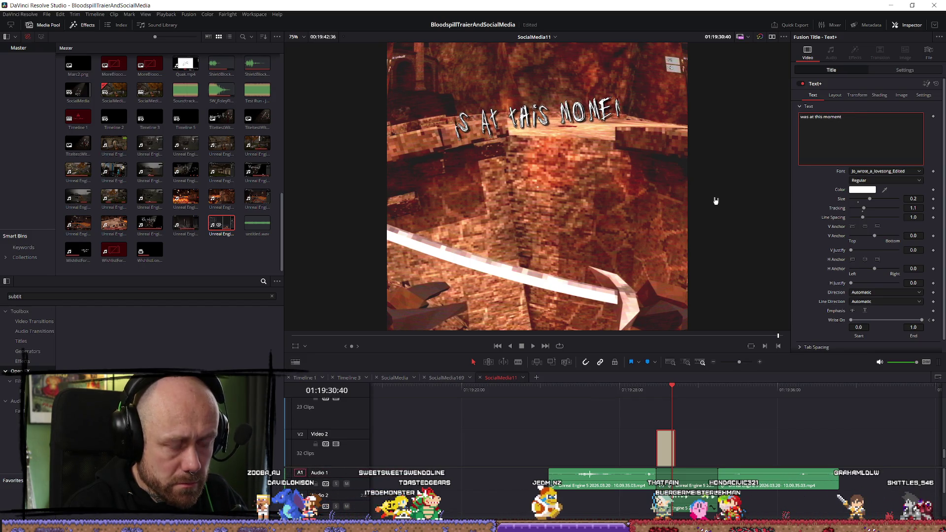
pyautogui.press('BackSpace')
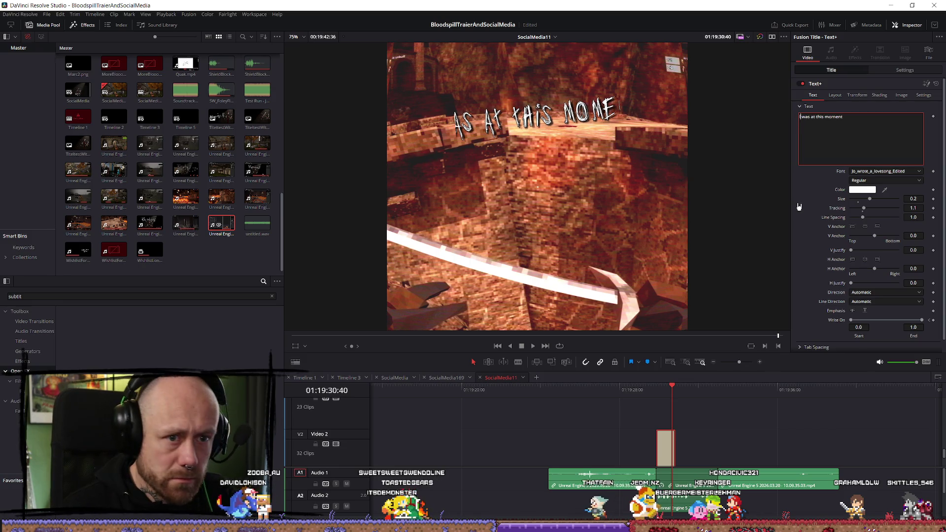
pyautogui.press('BackSpace')
pyautogui.press('BackSpace')
pyautogui.press('BackSpace')
pyautogui.write('It')
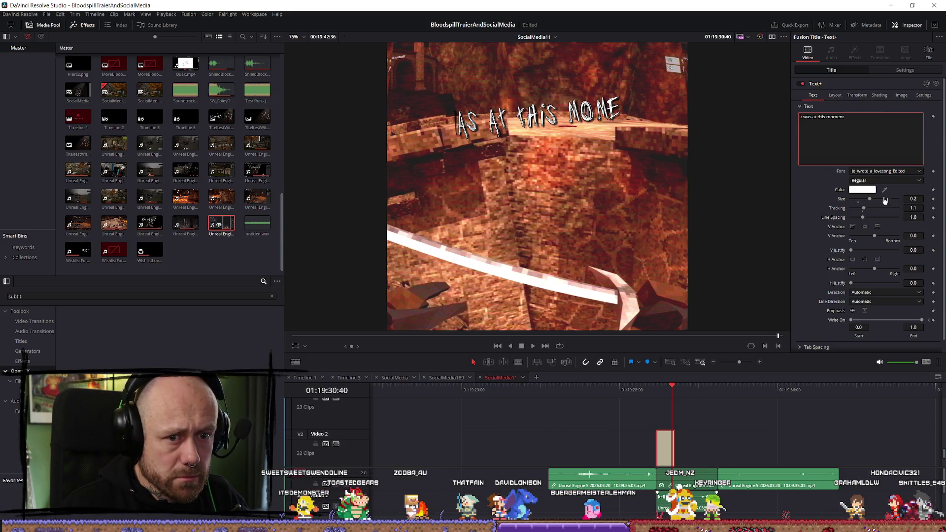
pyautogui.moveTo(860, 203); pyautogui.dragTo(857, 199)
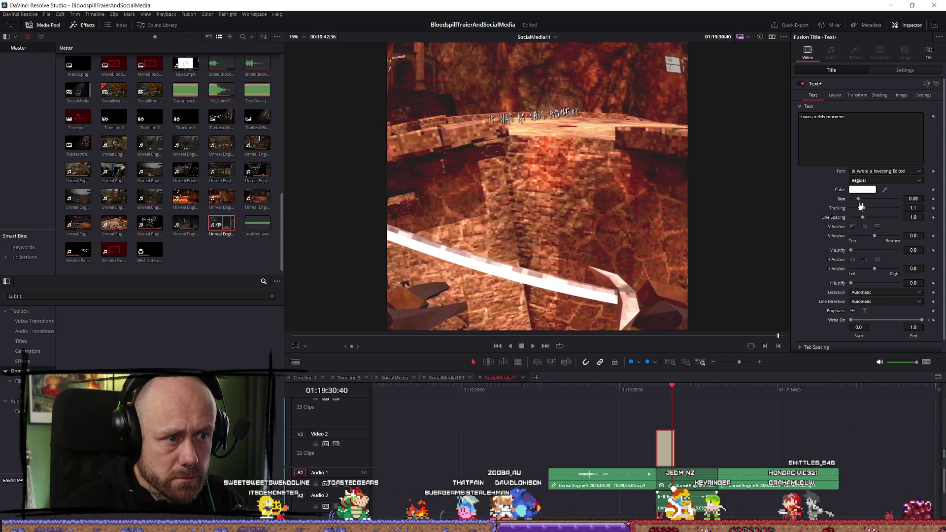
pyautogui.hotkey('ctrl', 'z')
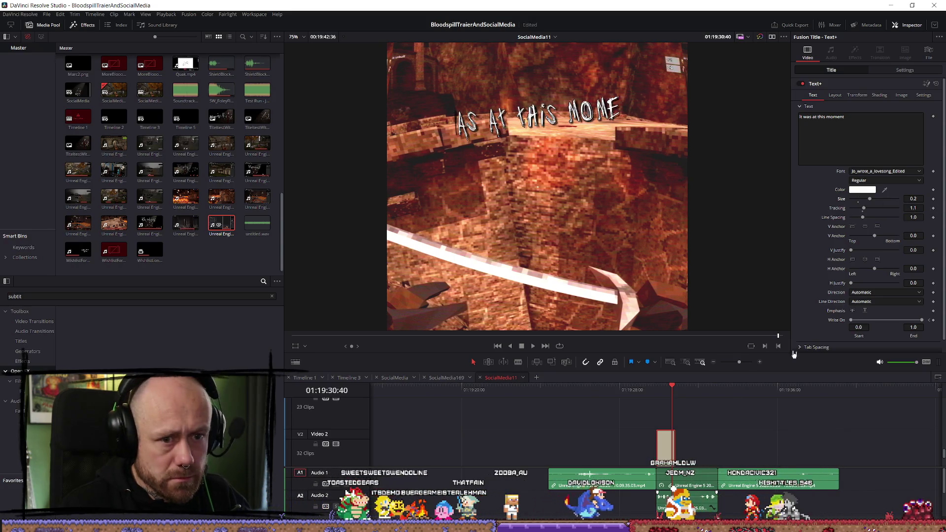
pyautogui.hotkey('ctrl', 's')
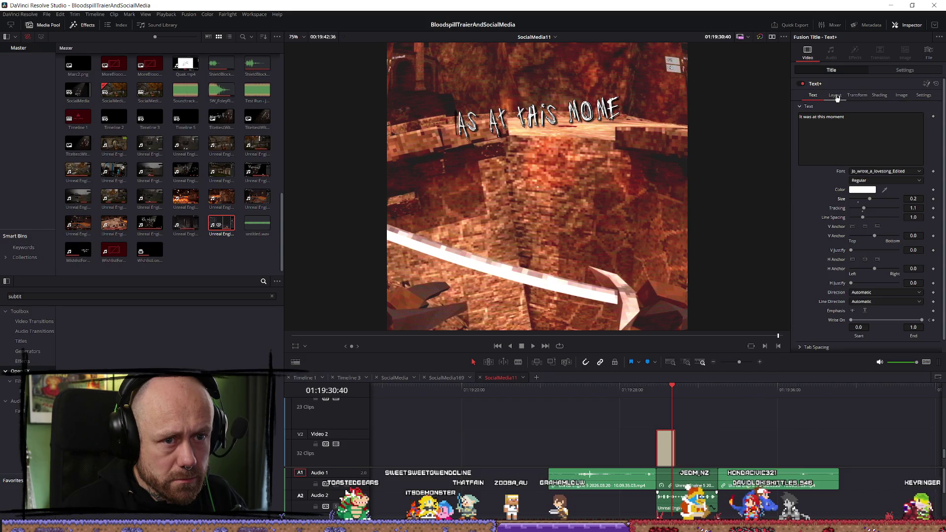
# Set the title's Transform zoom to 0.49
pyautogui.click(883, 73)
pyautogui.moveTo(859, 96); pyautogui.dragTo(849, 96)
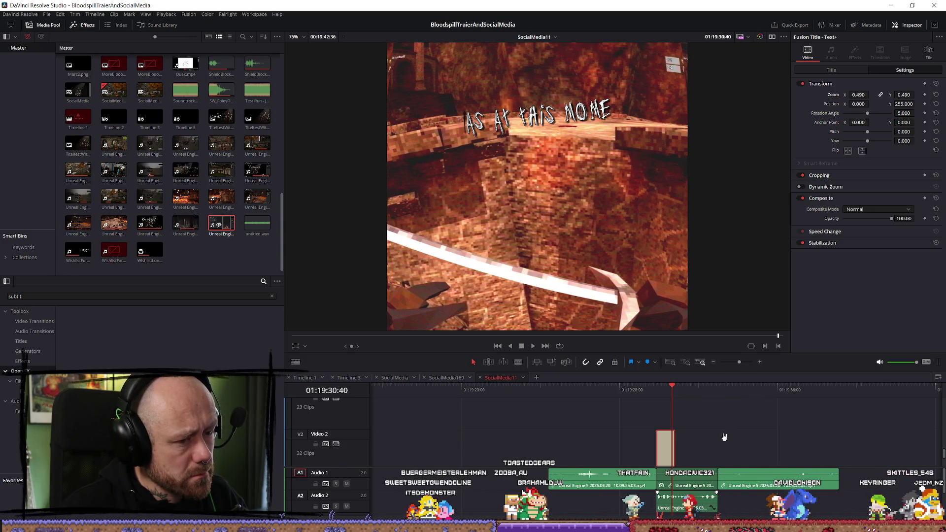
pyautogui.scroll(-2, 727, 433)
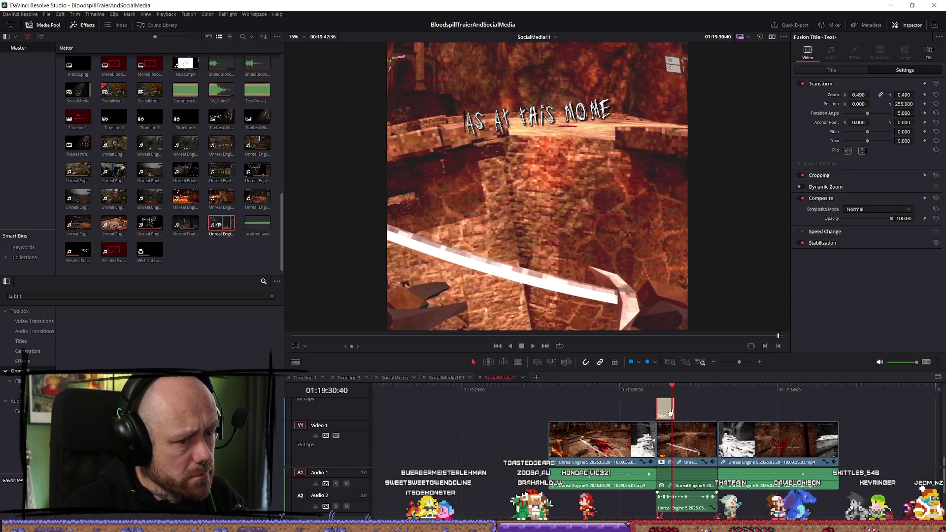
# Cut and paste the title clip so it sits at the playhead
pyautogui.moveTo(670, 411); pyautogui.dragTo(612, 412)
pyautogui.press('space')
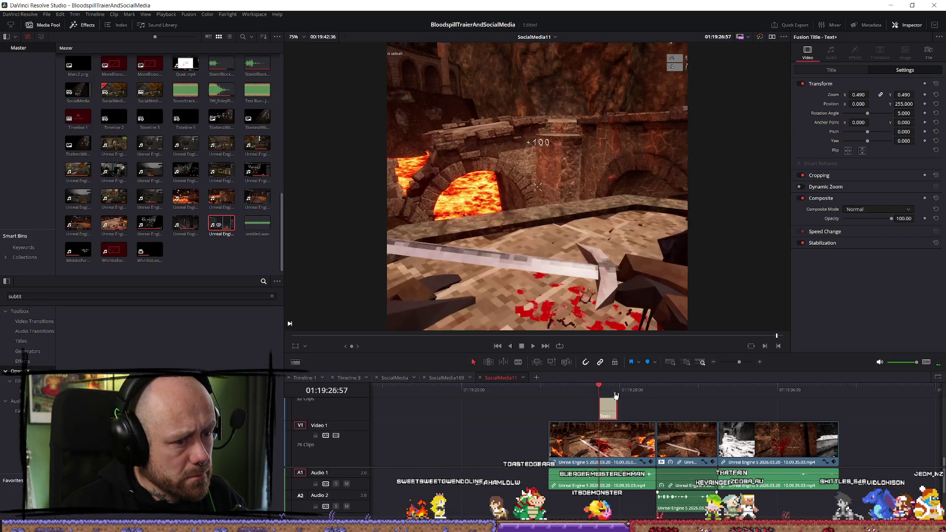
pyautogui.click(607, 410)
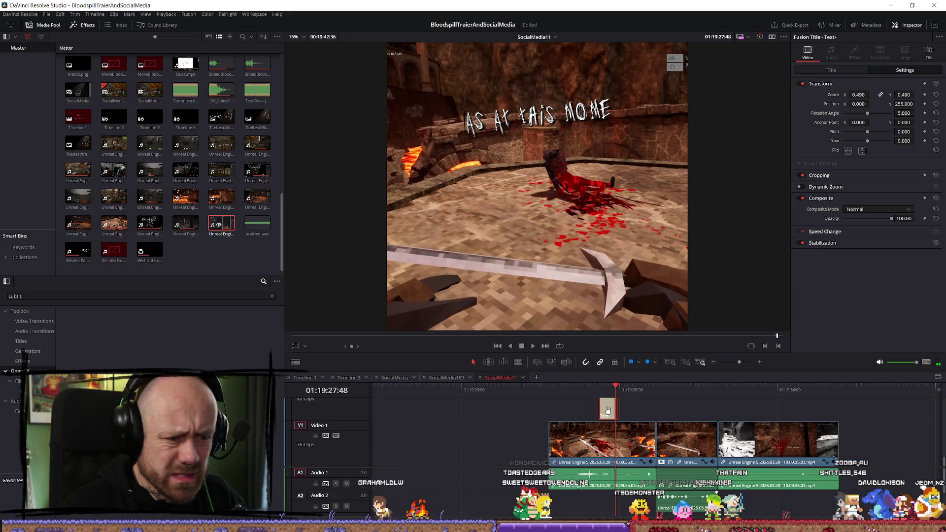
pyautogui.press('Delete')
pyautogui.click(657, 402)
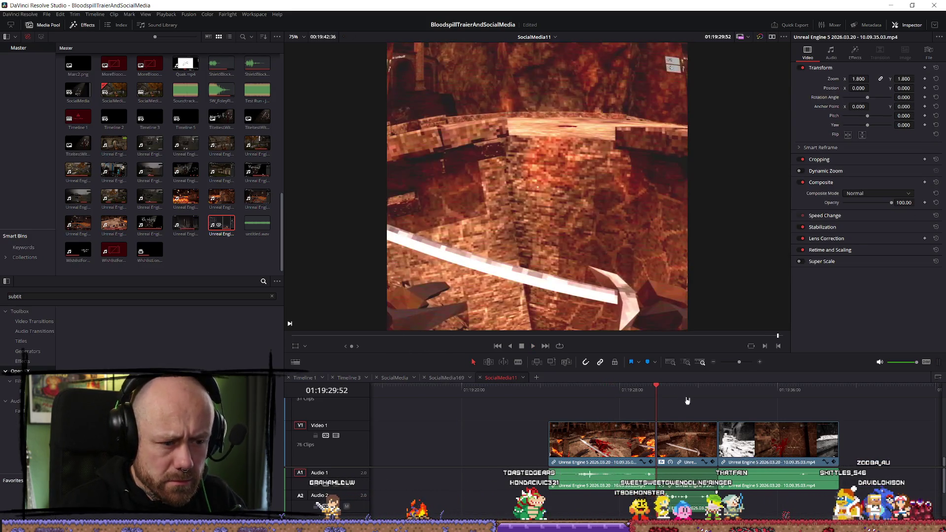
pyautogui.hotkey('ctrl', 'x')
pyautogui.hotkey('ctrl', 'v')
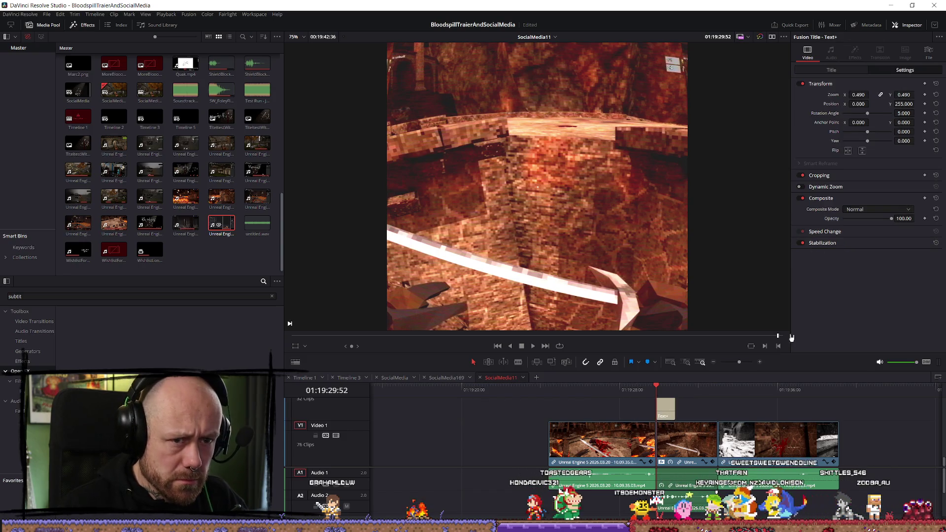
# Bring the title's Write On End to 1.0 so the text fully writes on
pyautogui.click(853, 70)
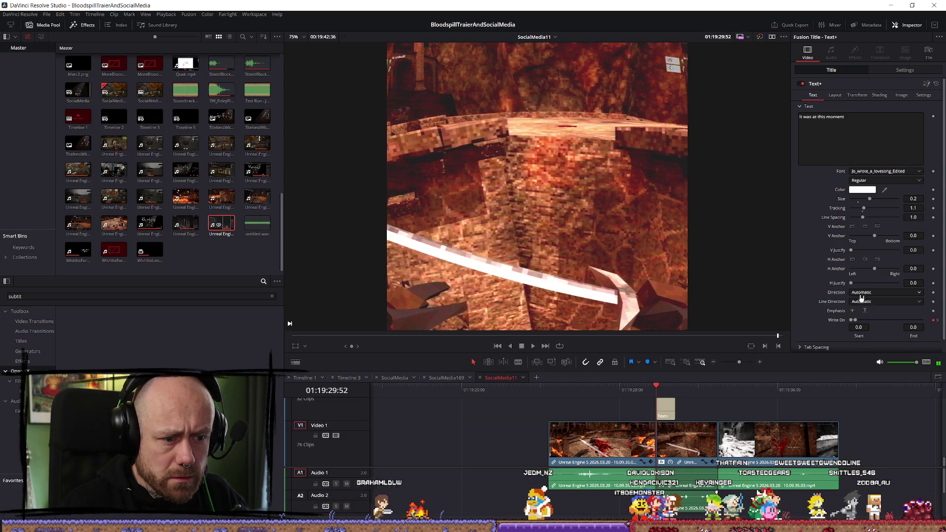
pyautogui.scroll(-1, 860, 302)
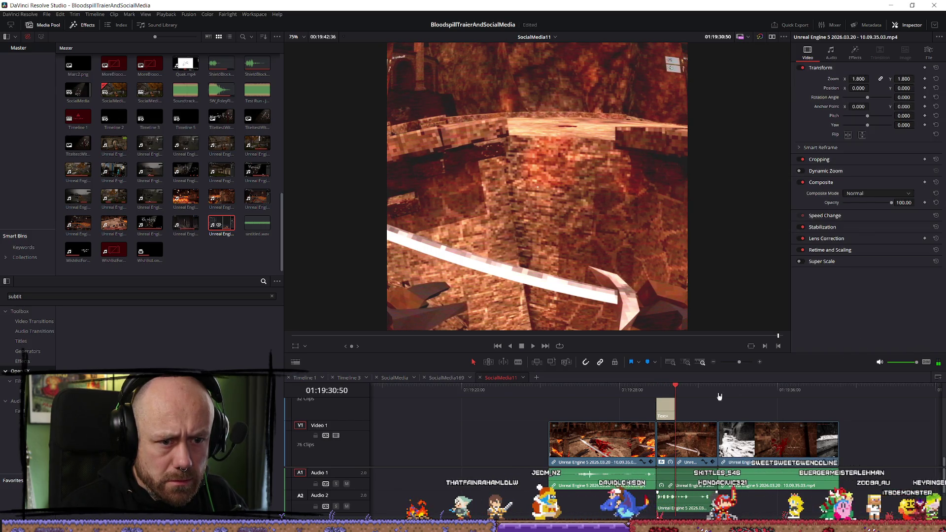
pyautogui.click(670, 389)
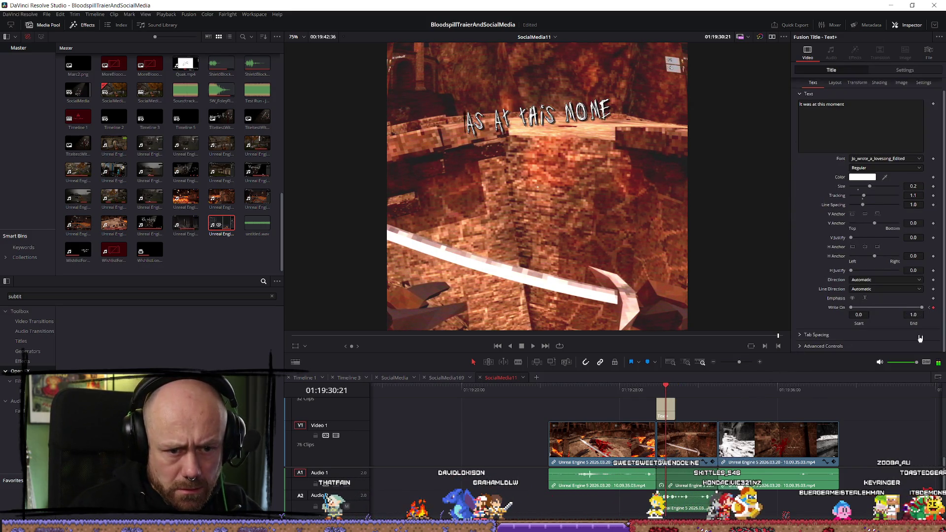
pyautogui.click(934, 309)
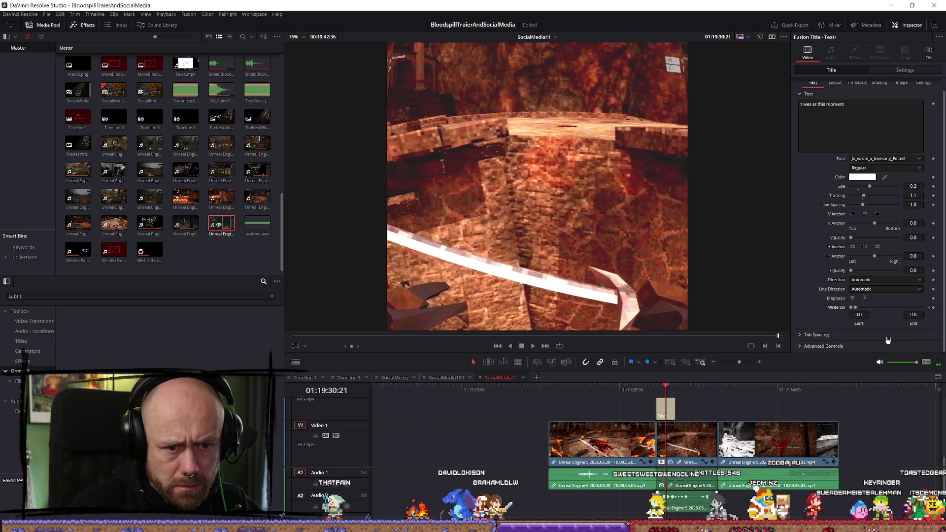
# Retype the subtitle as 'It was at this moment', correcting the typo
pyautogui.click(672, 411)
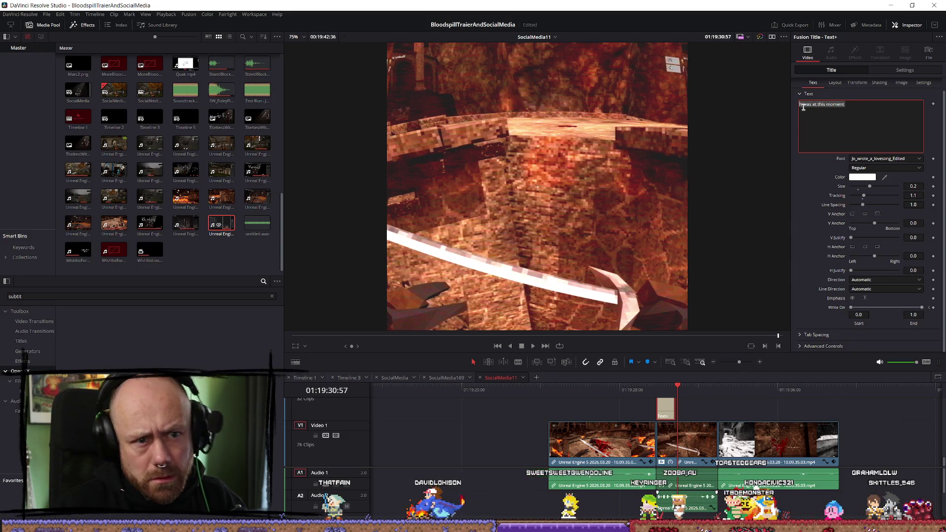
pyautogui.write('was')
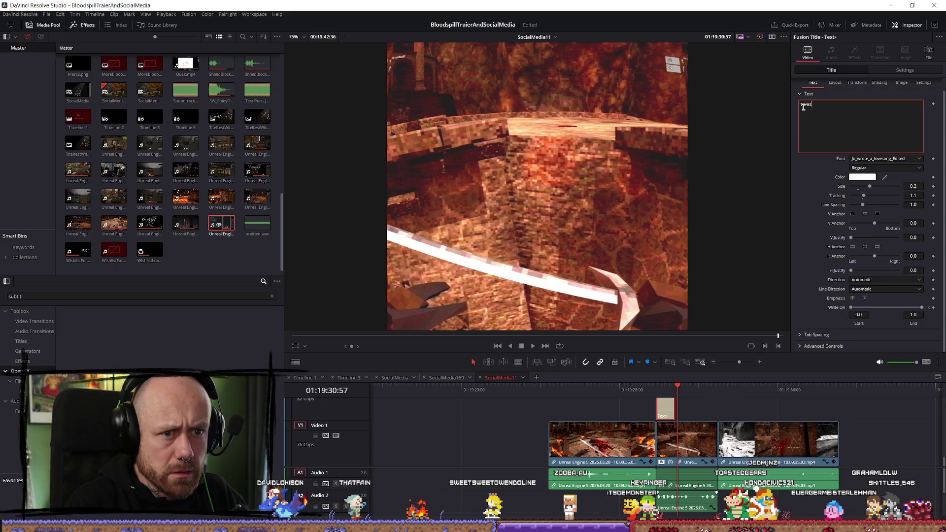
pyautogui.write(' at this moemen')
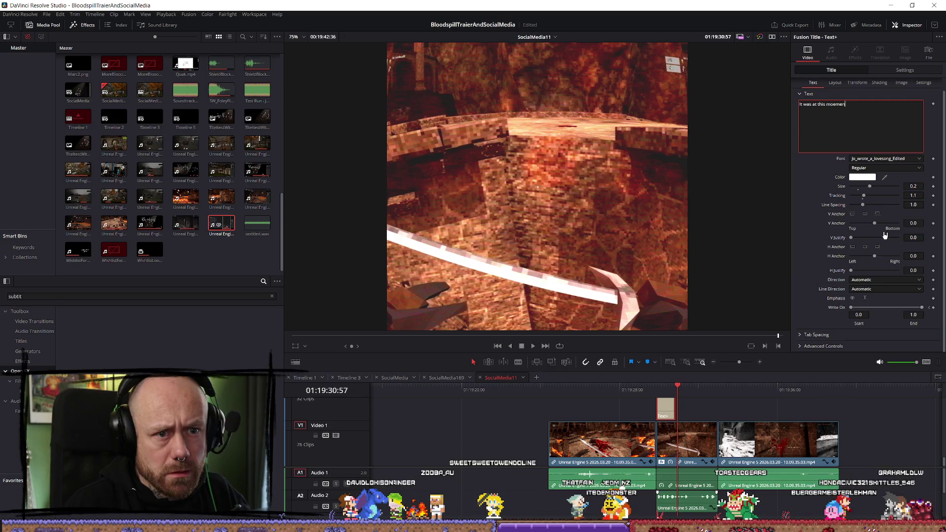
pyautogui.press('BackSpace')
pyautogui.press('BackSpace')
pyautogui.press('BackSpace')
pyautogui.press('BackSpace')
pyautogui.write('ment')
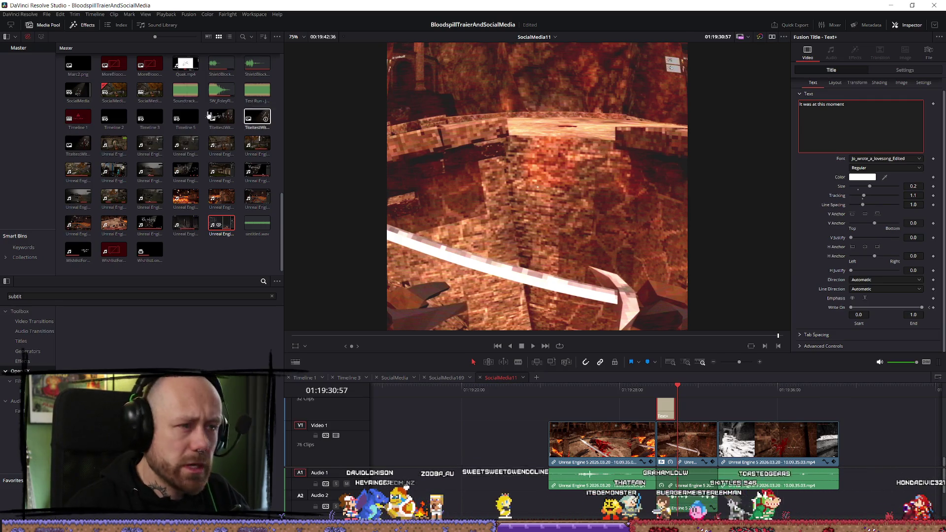
pyautogui.write('q')
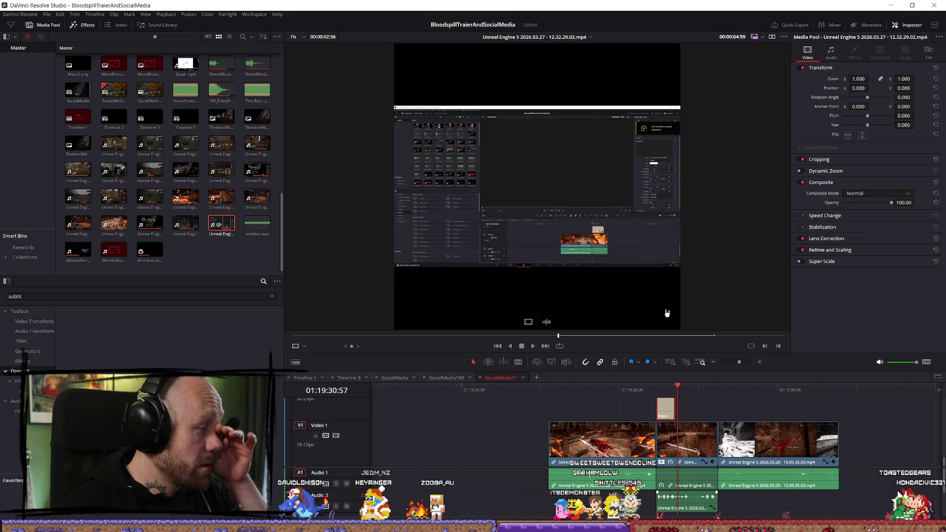
# Move the title clip earlier and preview its write-on
pyautogui.click(660, 389)
pyautogui.moveTo(671, 390); pyautogui.dragTo(595, 408)
pyautogui.click(588, 389)
pyautogui.press('space')
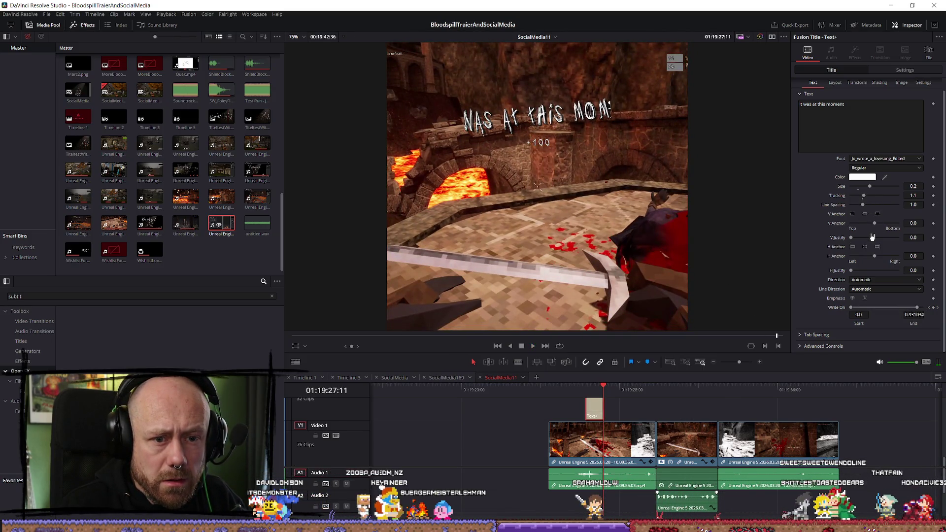
# Reset the title's Transform zoom to 1.0 and set its text size to 0.08
pyautogui.click(835, 82)
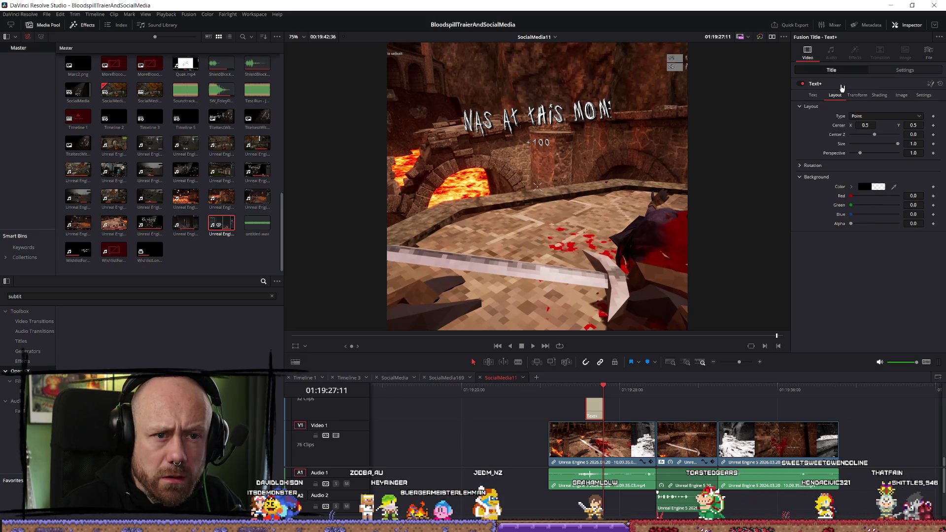
pyautogui.click(905, 70)
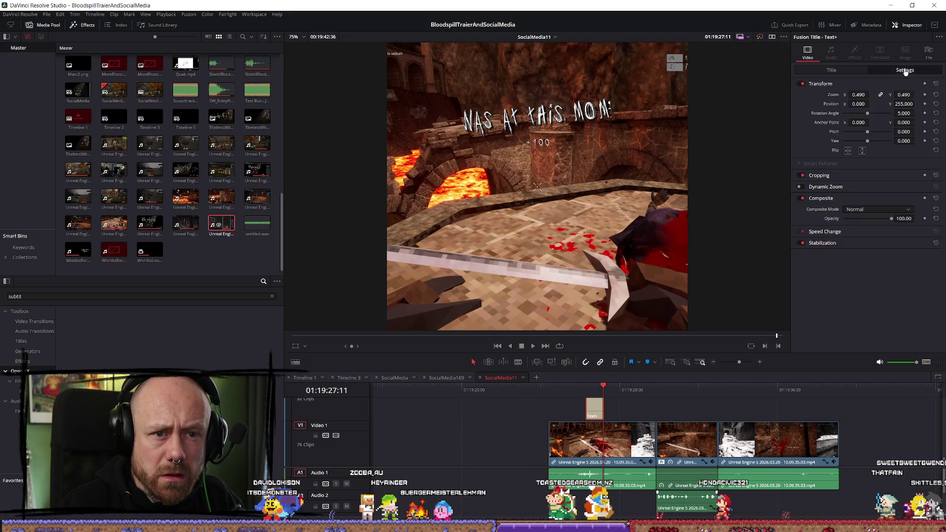
pyautogui.click(936, 94)
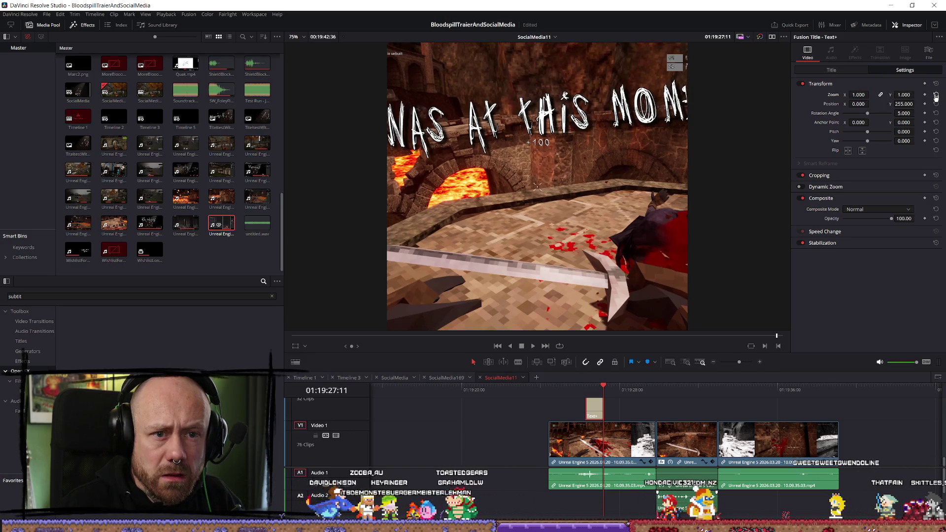
pyautogui.click(831, 70)
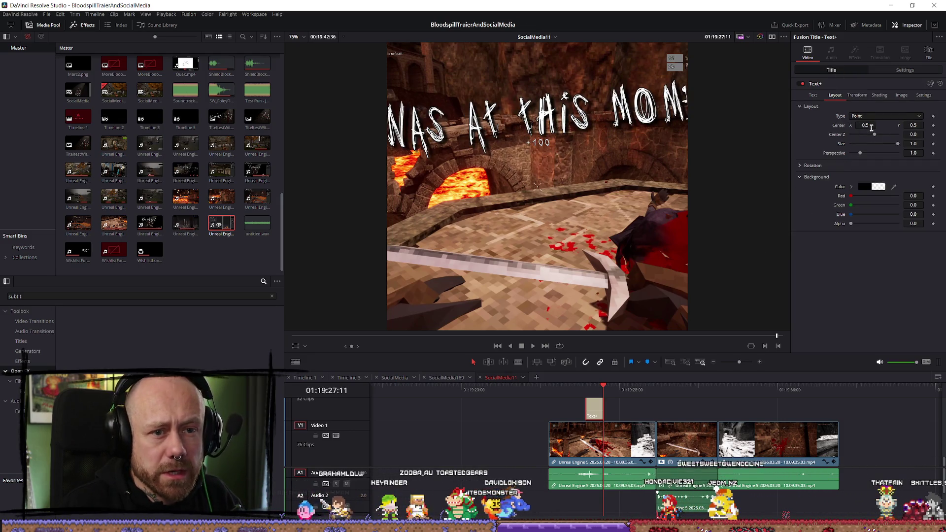
pyautogui.click(820, 95)
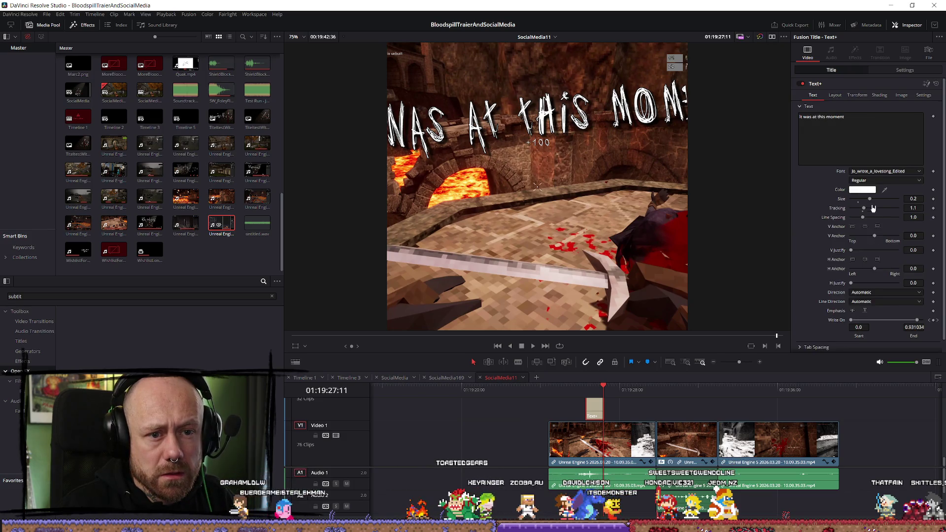
pyautogui.moveTo(863, 202); pyautogui.dragTo(858, 200)
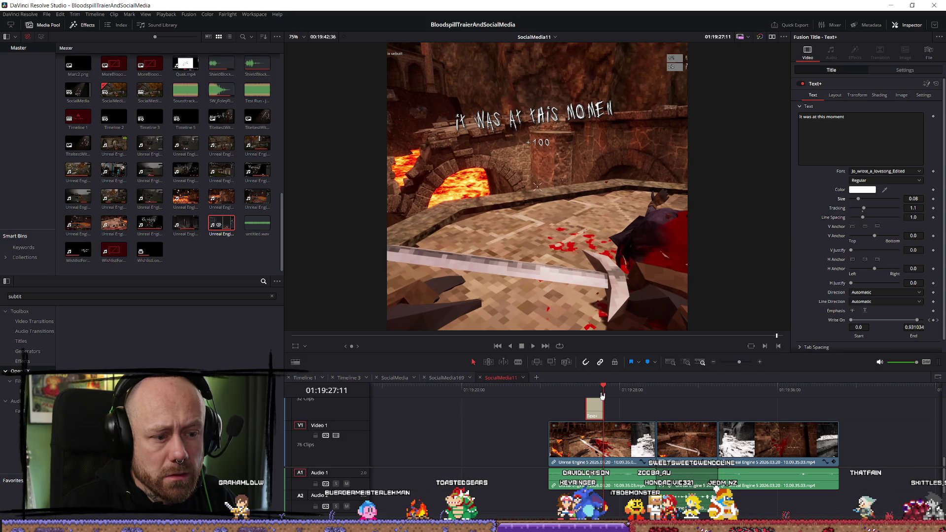
pyautogui.press('space')
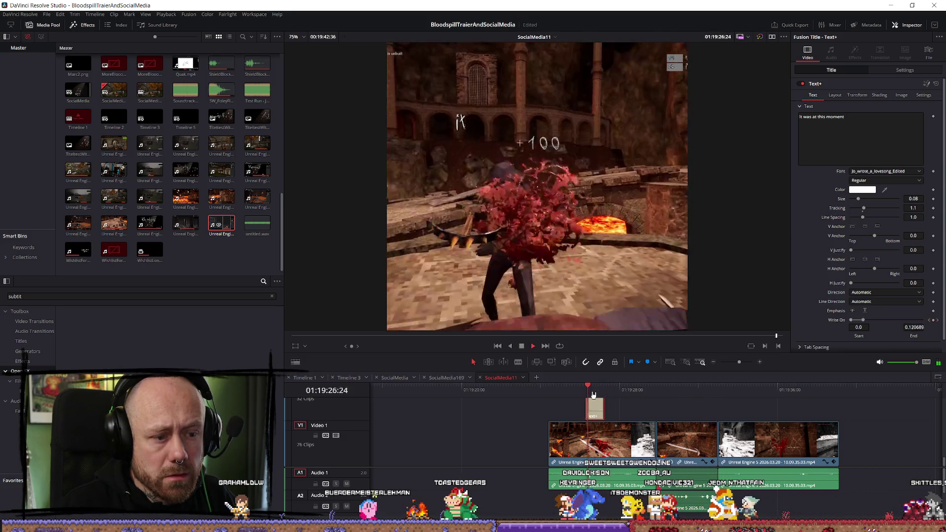
# Move the title clip later onto the next shot and play it
pyautogui.moveTo(596, 409); pyautogui.dragTo(666, 409)
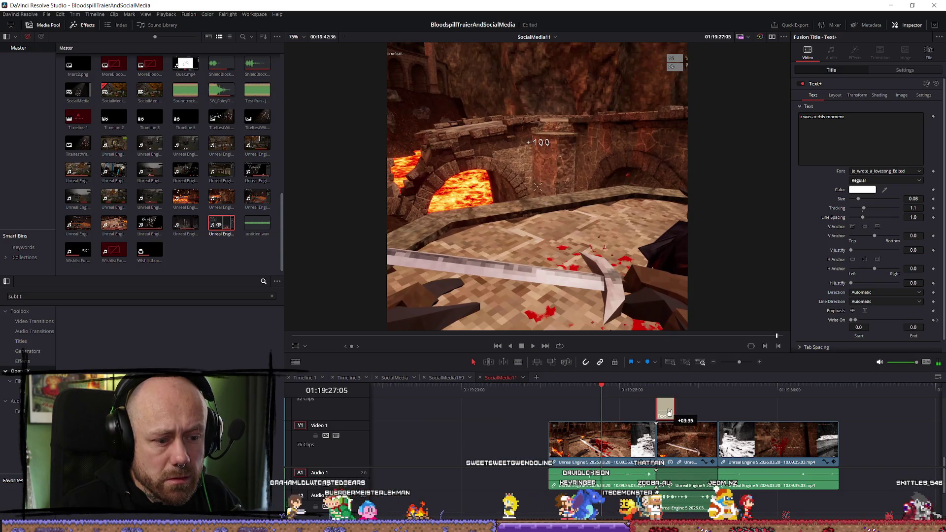
pyautogui.click(653, 389)
pyautogui.press('space')
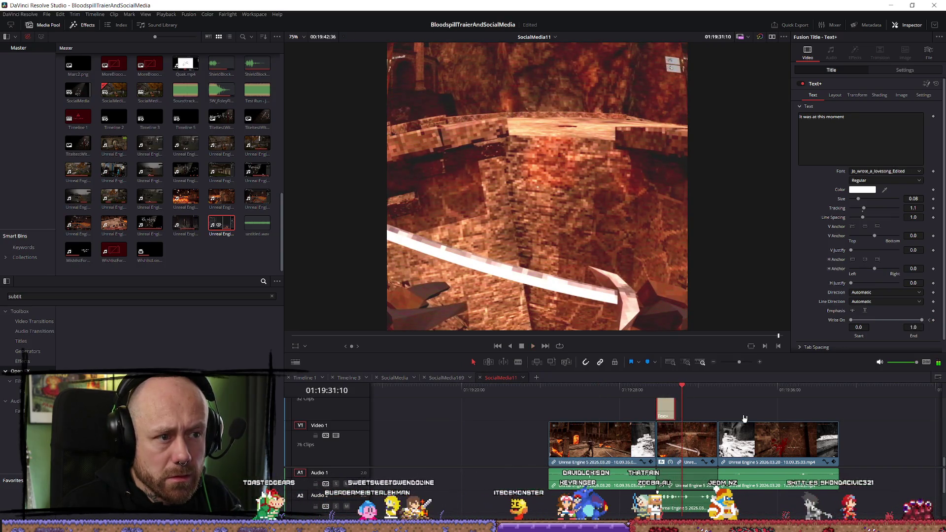
pyautogui.scroll(3, 652, 405)
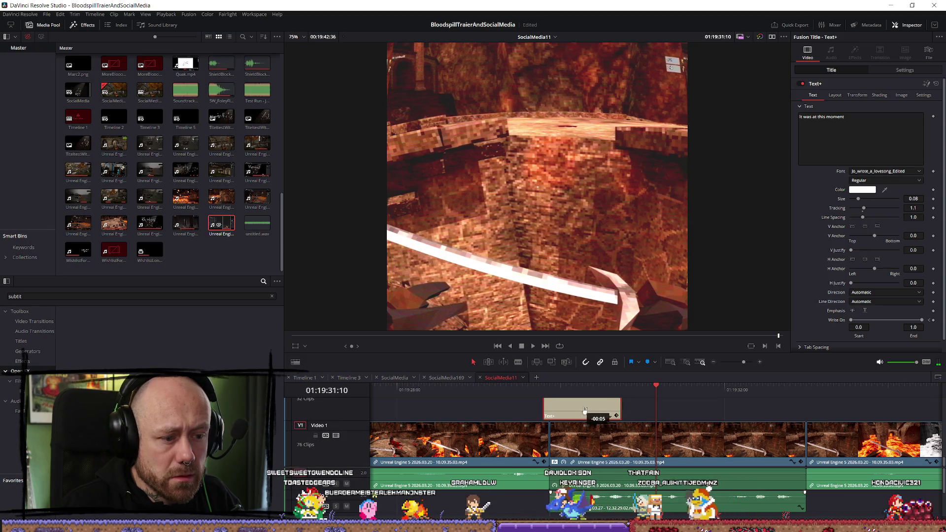
# Keyframe the title's Write On End so the text finishes writing partway through
pyautogui.click(607, 389)
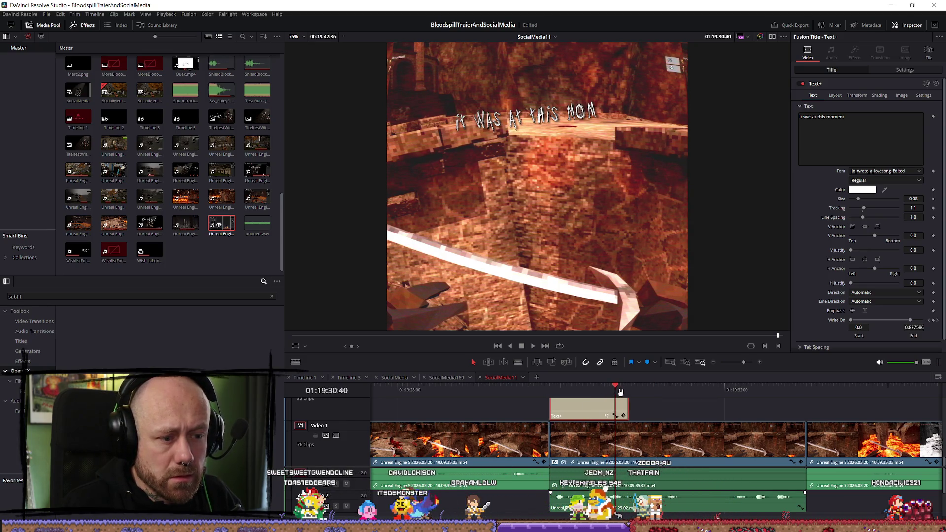
pyautogui.moveTo(621, 393); pyautogui.dragTo(629, 392)
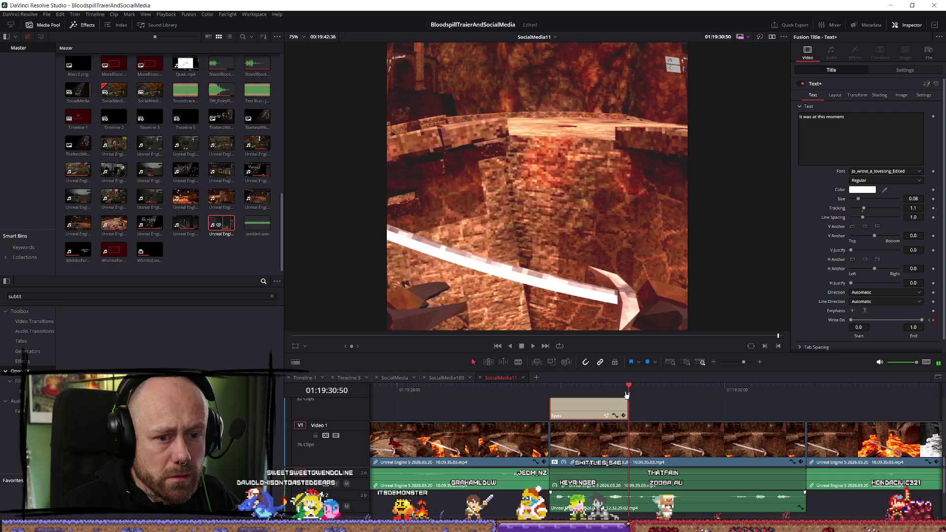
pyautogui.click(933, 320)
pyautogui.press('Up')
pyautogui.press('space')
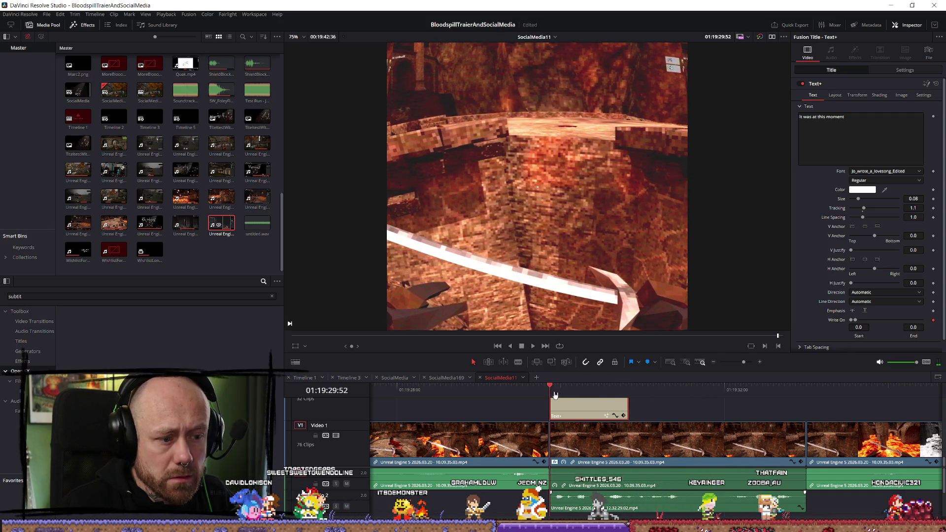
pyautogui.click(615, 391)
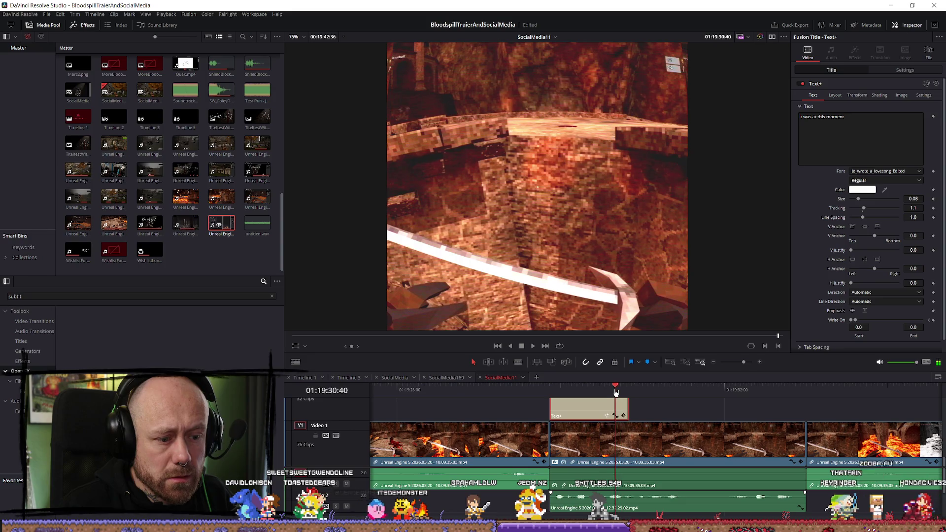
pyautogui.moveTo(611, 391); pyautogui.dragTo(616, 392)
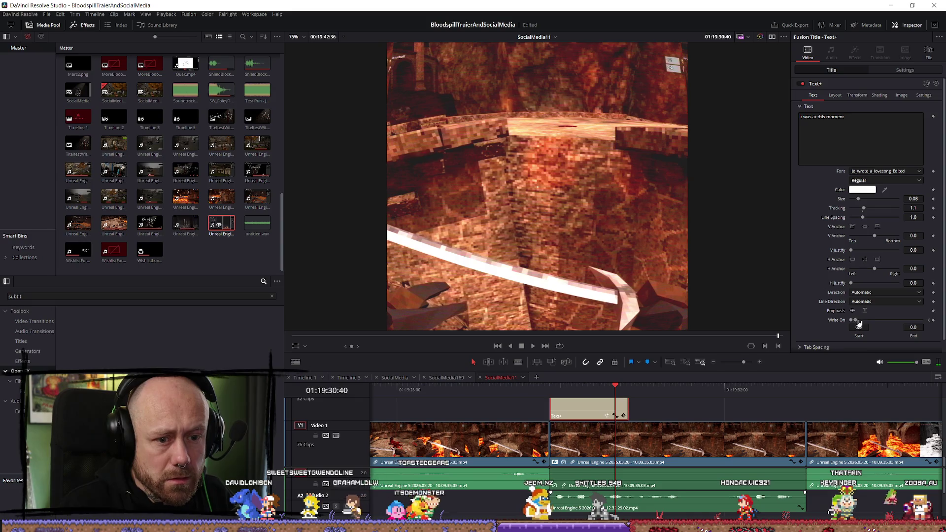
# Set Write On Start to 0 and replay the title animation
pyautogui.moveTo(918, 323); pyautogui.dragTo(811, 323)
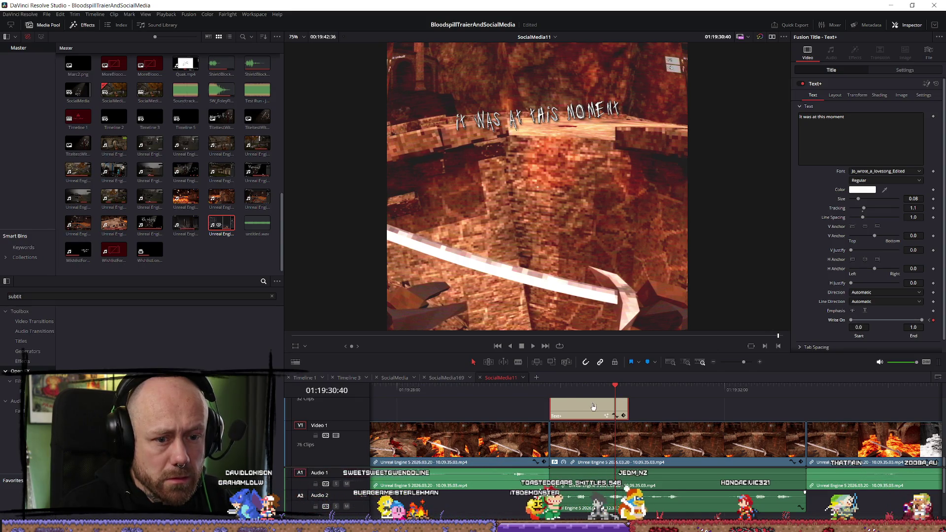
pyautogui.click(550, 388)
pyautogui.press('space')
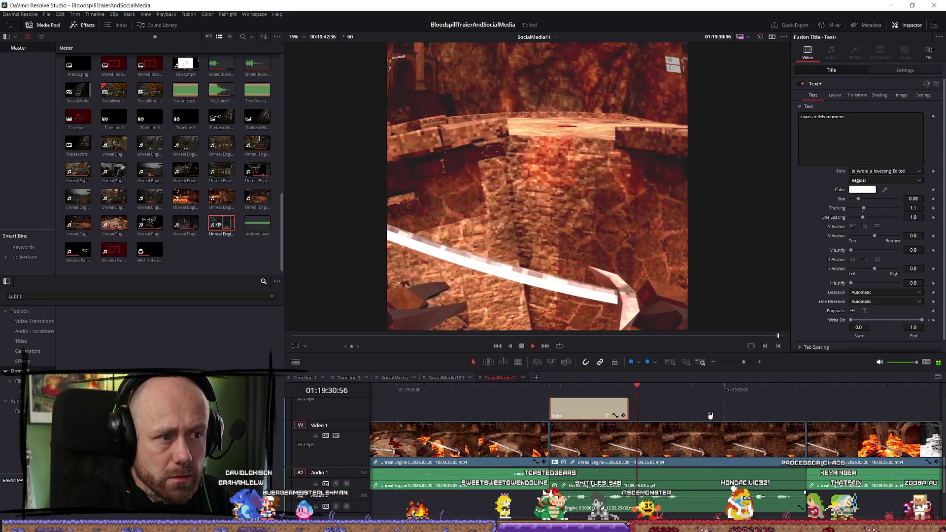
pyautogui.click(570, 392)
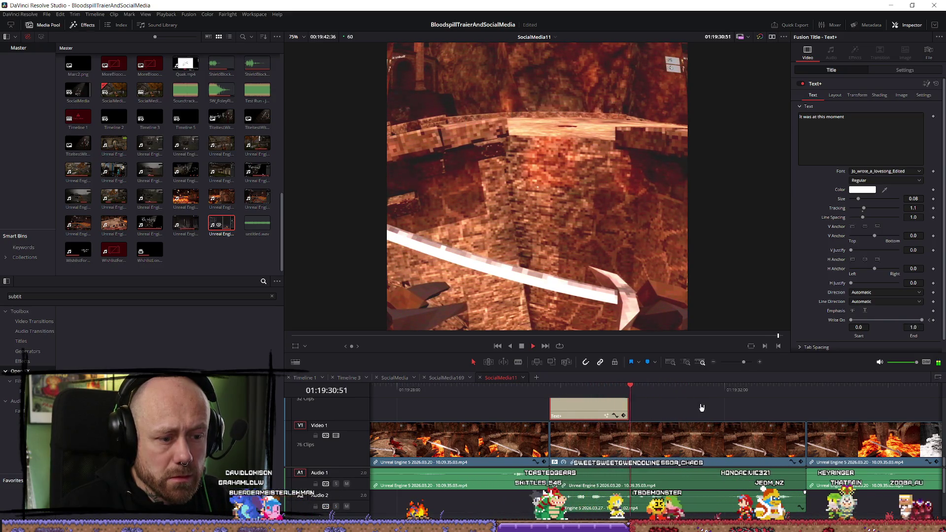
pyautogui.press('space')
pyautogui.click(629, 393)
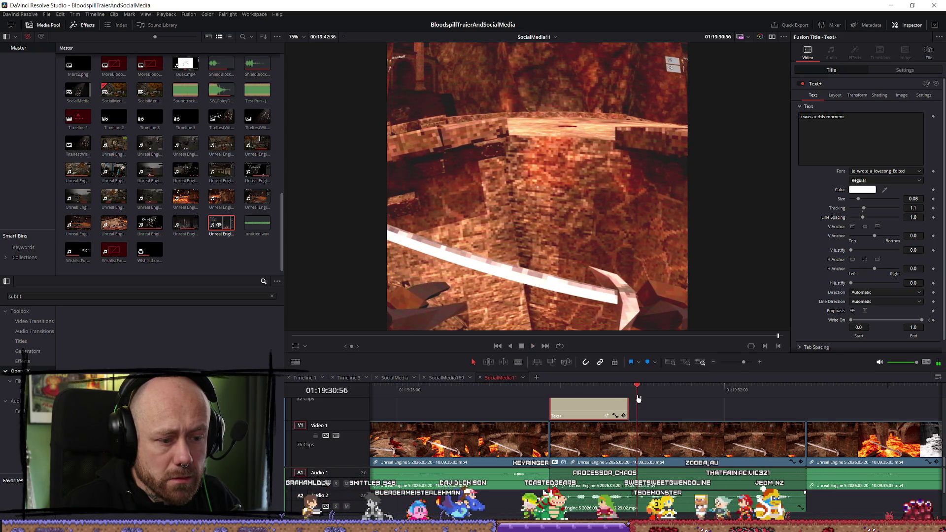
# Lengthen the title clip, set its text size to 0.1, and paste a second copy after it
pyautogui.moveTo(630, 408); pyautogui.dragTo(638, 408)
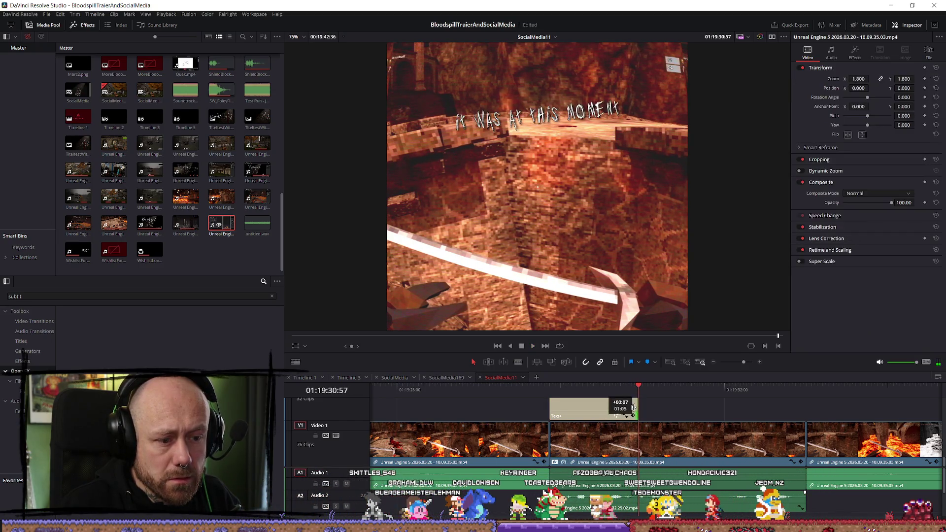
pyautogui.click(572, 390)
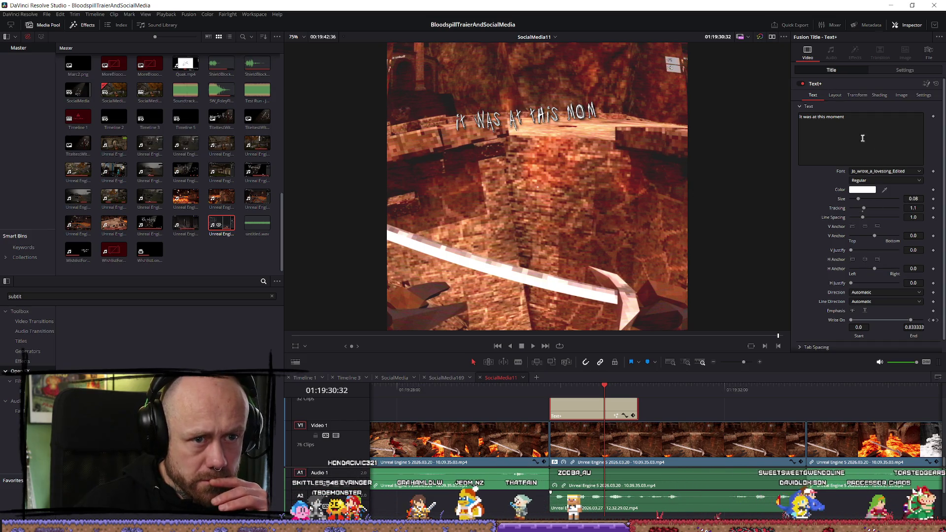
pyautogui.click(919, 199)
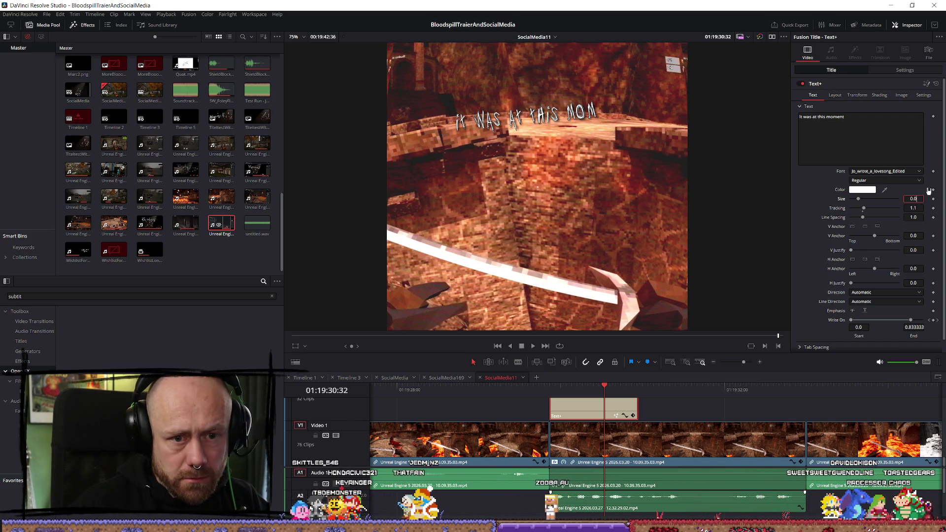
pyautogui.write('0.1')
pyautogui.press('Tab')
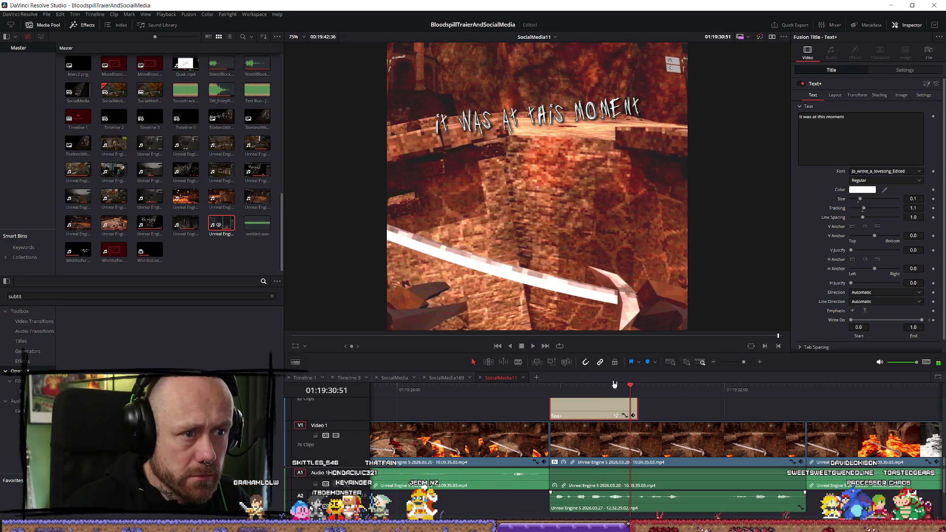
pyautogui.press('space')
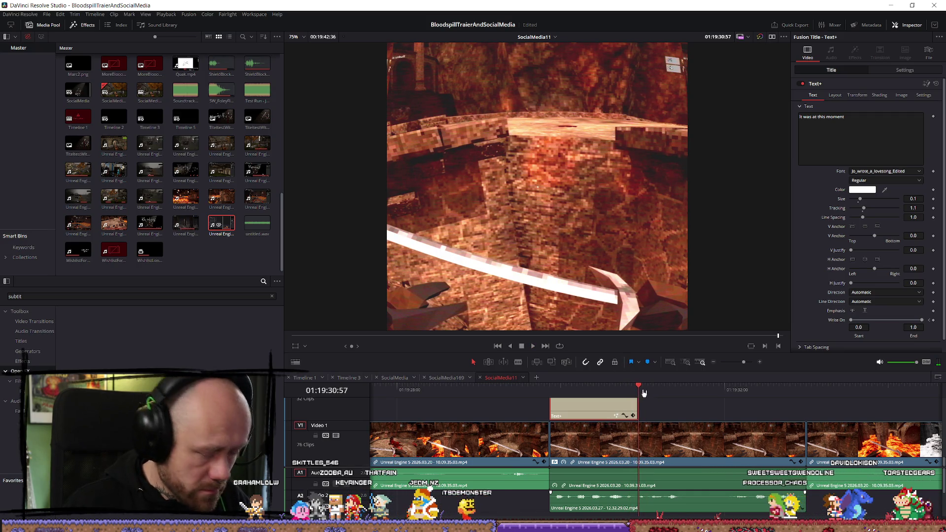
pyautogui.hotkey('ctrl', 'v')
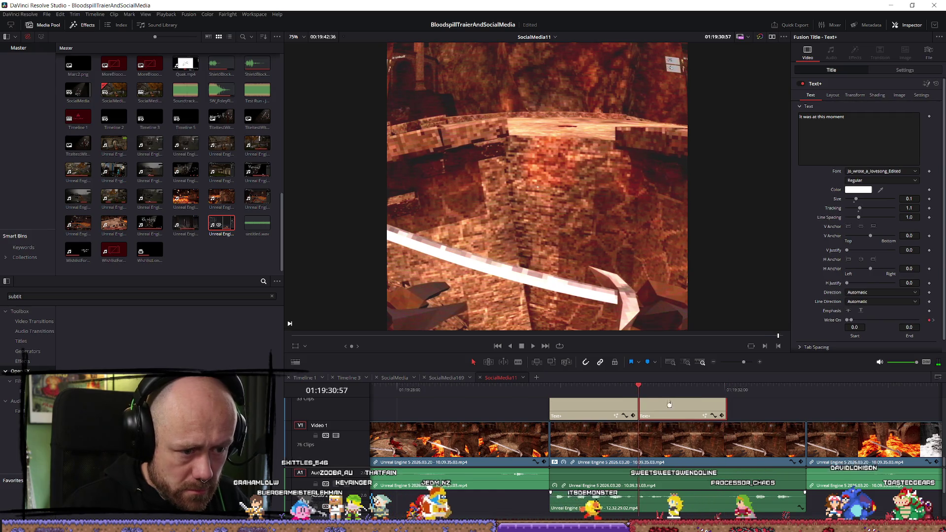
pyautogui.click(808, 121)
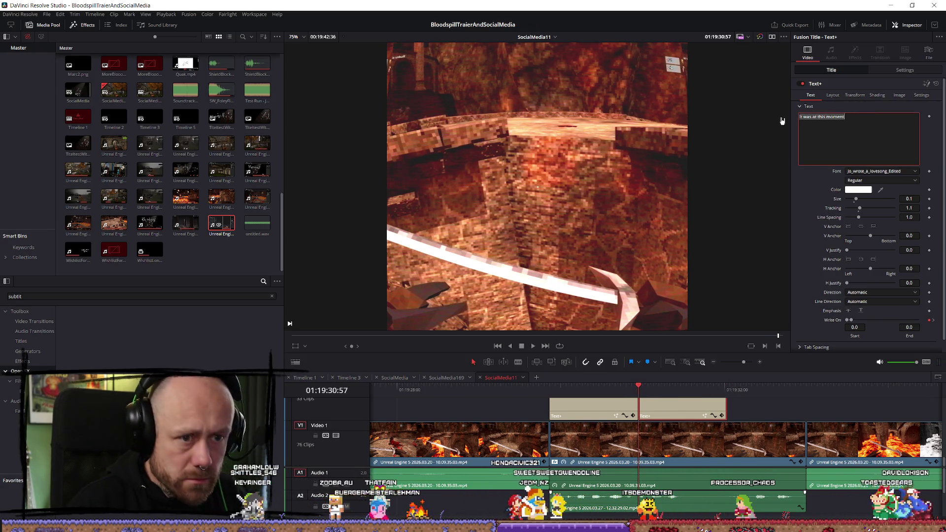
# Type 'that he knew... He fucked up.' and select 'He fucked up.' for removal
pyautogui.write('that he knew. He fucked up.')
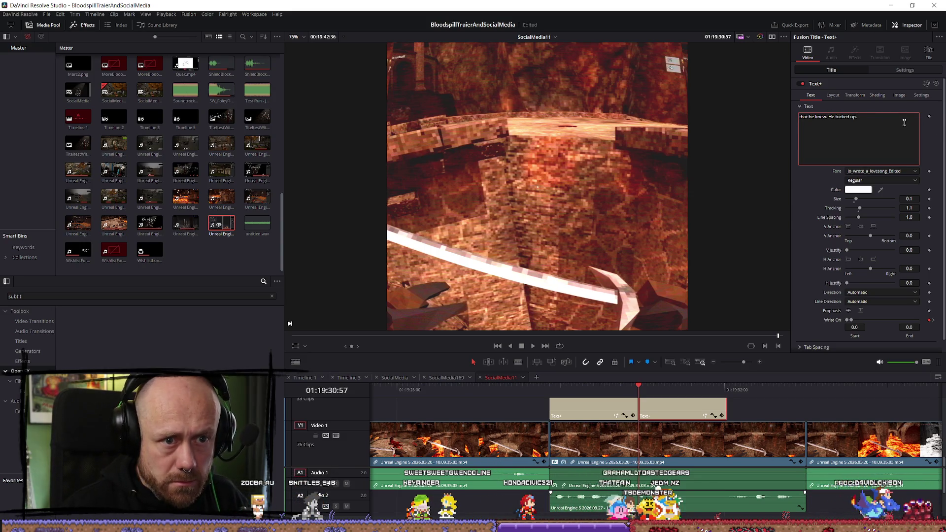
pyautogui.write('..')
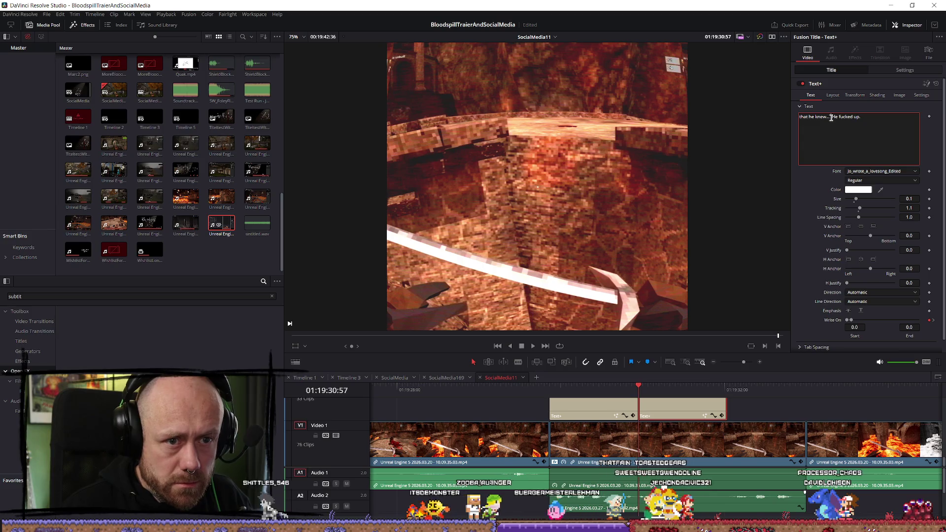
pyautogui.click(875, 123)
pyautogui.moveTo(875, 123); pyautogui.dragTo(833, 117)
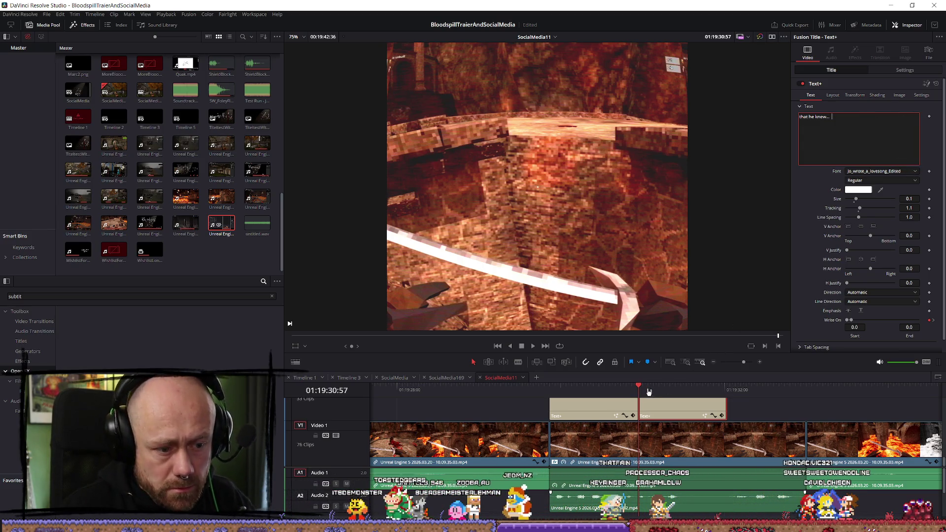
# Replay the subtitles and step through the 'that he knew...' write-on
pyautogui.click(623, 390)
pyautogui.press('space')
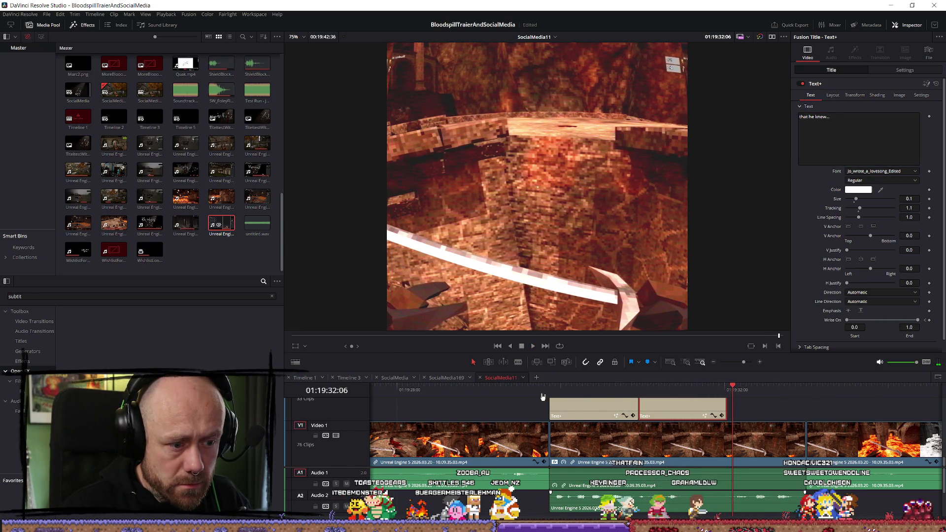
pyautogui.click(562, 390)
pyautogui.press('space')
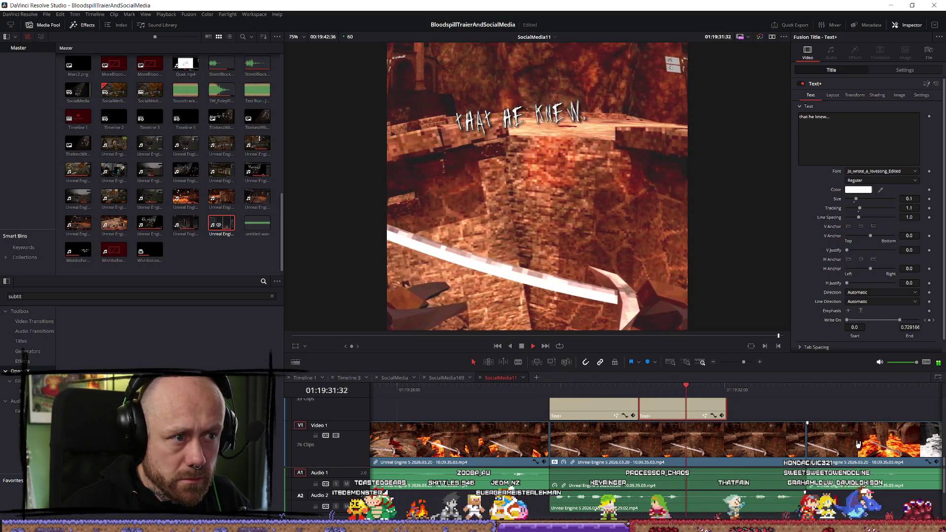
pyautogui.click(624, 398)
pyautogui.moveTo(624, 398); pyautogui.dragTo(638, 403)
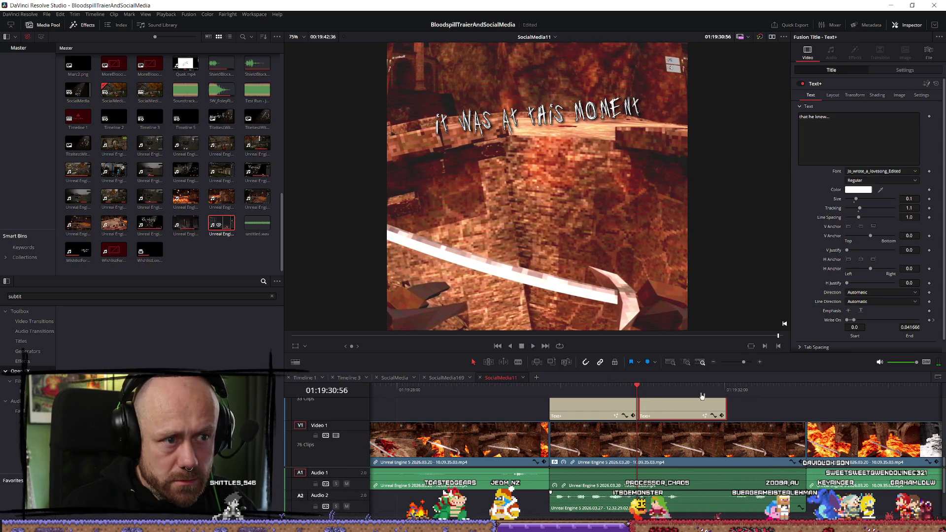
pyautogui.scroll(3, 661, 413)
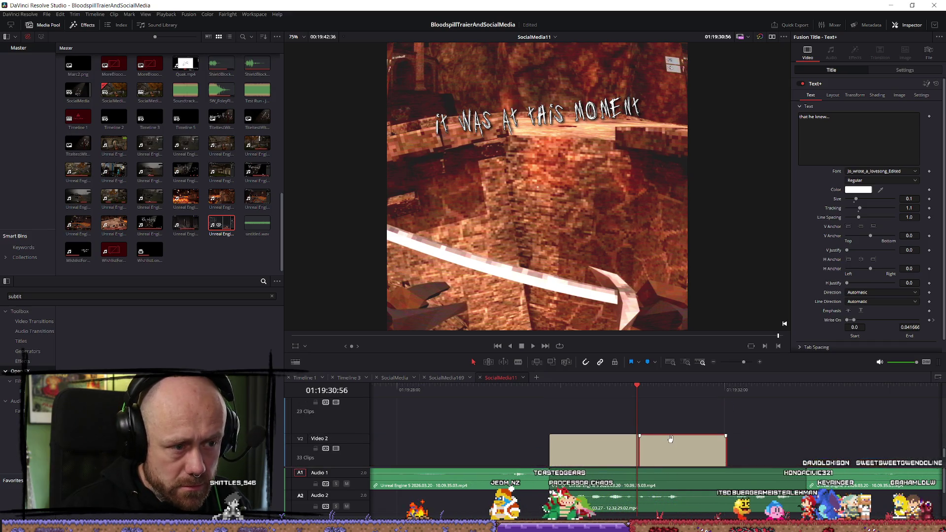
# Move the second subtitle to V3 and set its Y position to 133
pyautogui.moveTo(670, 450)
pyautogui.mouseDown()
pyautogui.moveTo(685, 411)
pyautogui.moveTo(670, 406)
pyautogui.mouseUp()
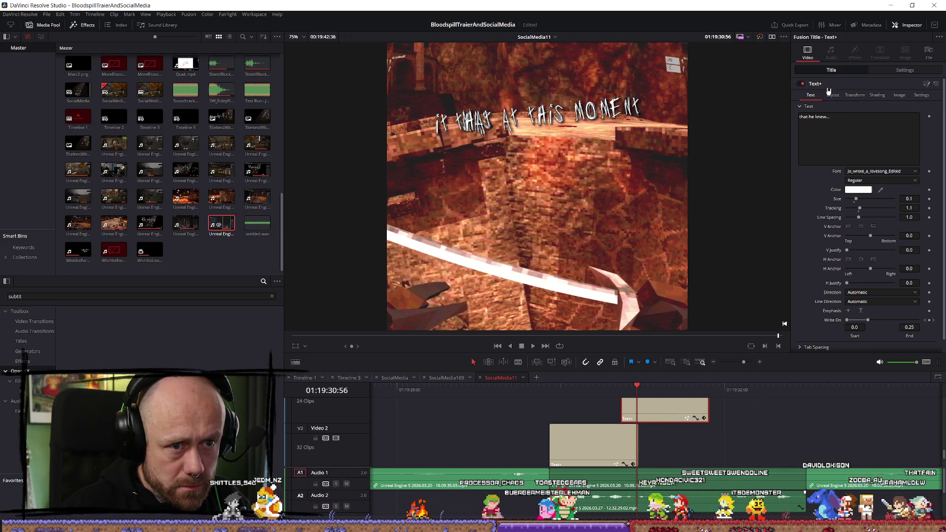
pyautogui.click(903, 70)
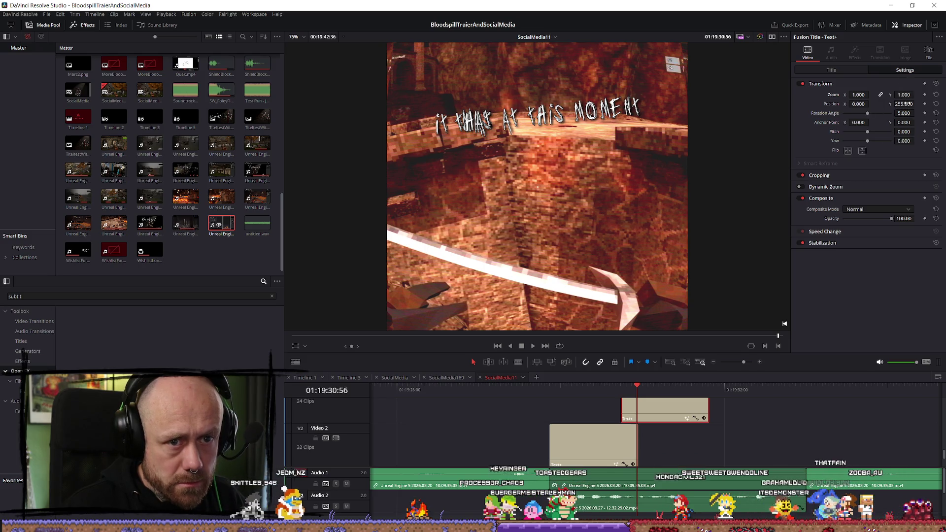
pyautogui.click(904, 104)
pyautogui.write('133')
pyautogui.press('Return')
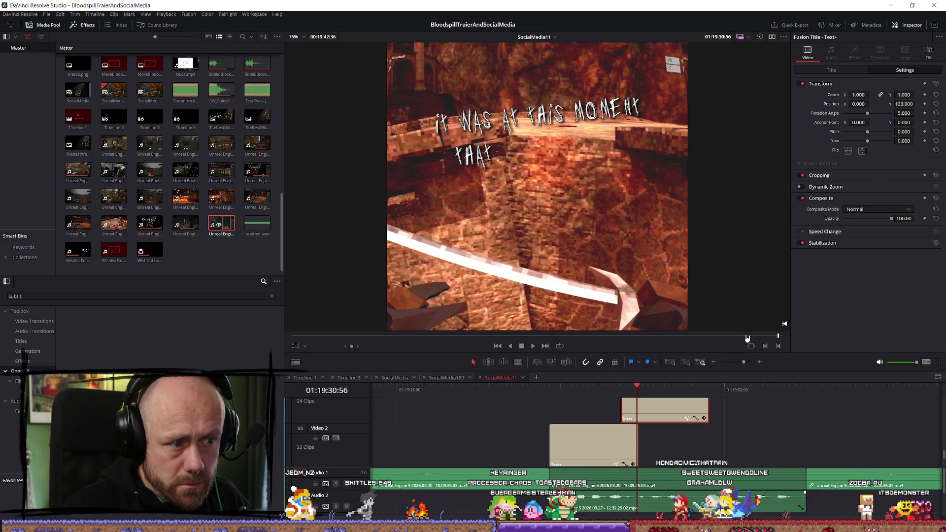
pyautogui.press('space')
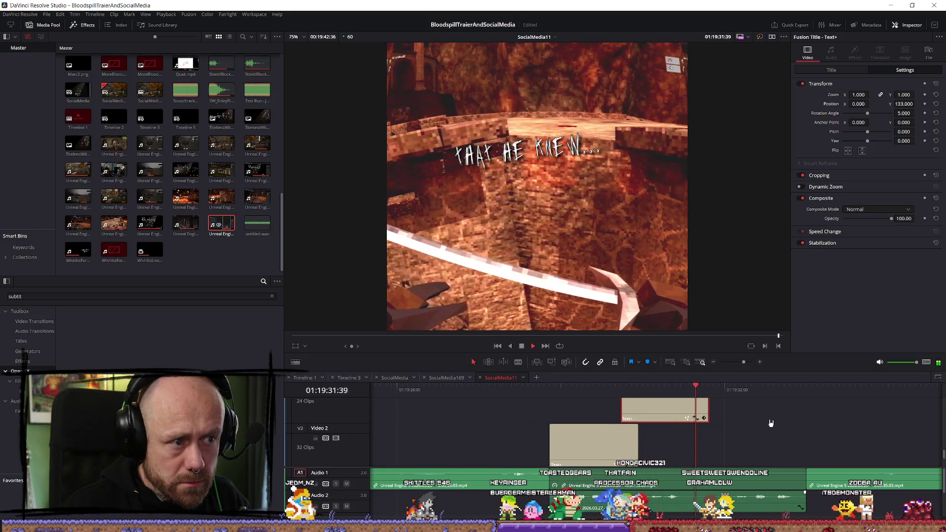
pyautogui.press('space')
# Extend the first subtitle to end with the second and shift the second line to X 48
pyautogui.moveTo(634, 440); pyautogui.dragTo(707, 439)
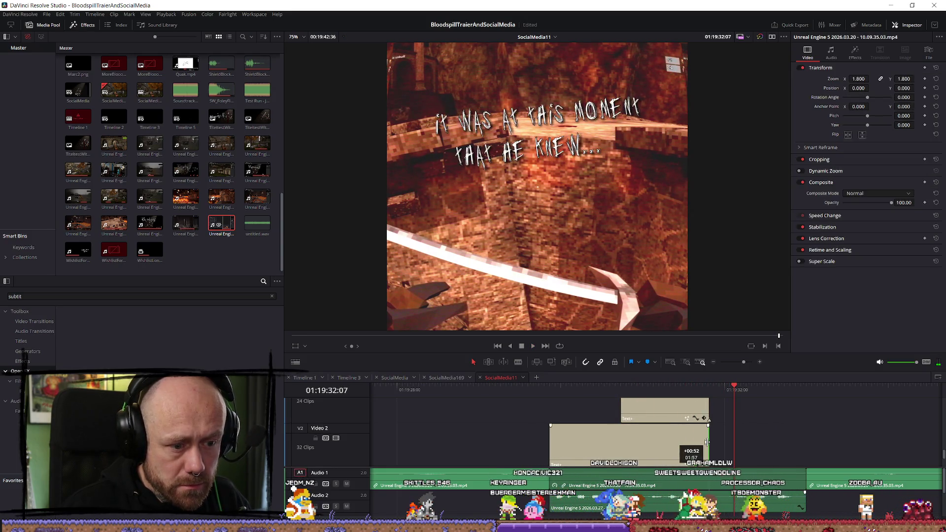
pyautogui.click(550, 390)
pyautogui.press('space')
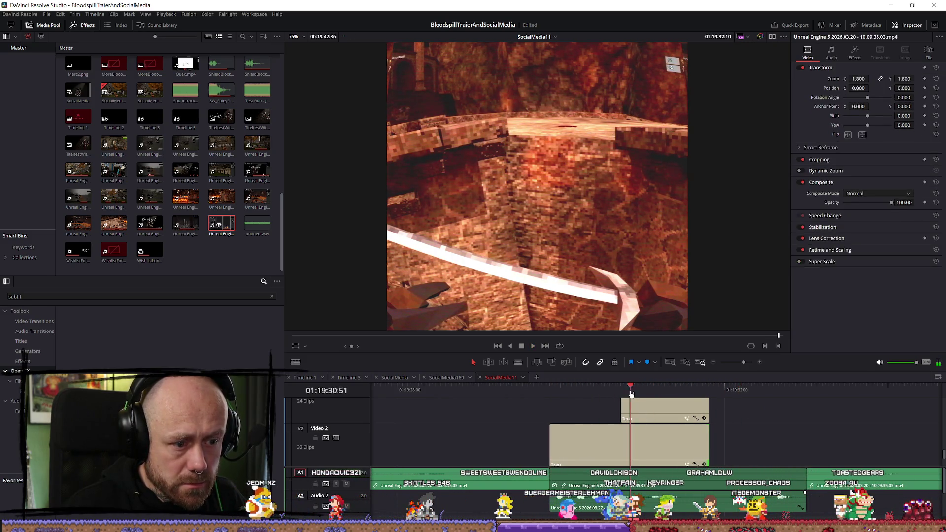
pyautogui.press('space')
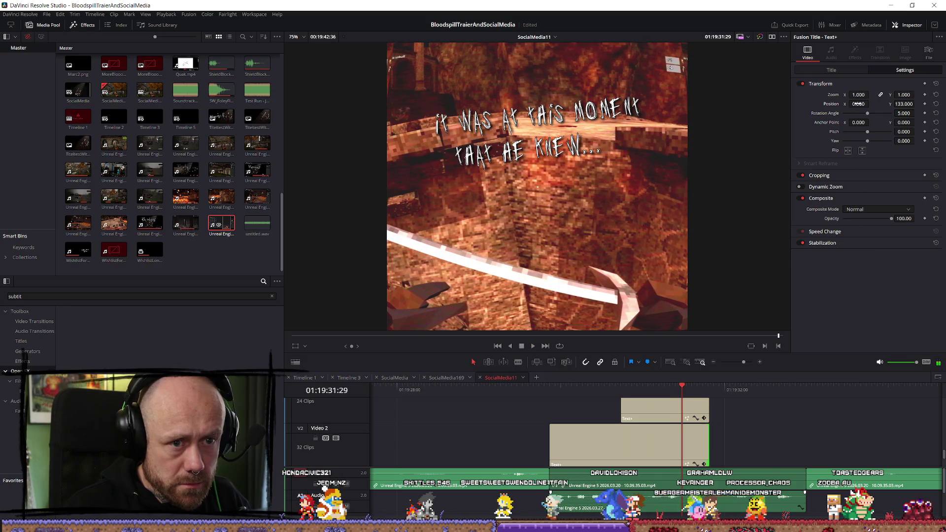
pyautogui.moveTo(871, 103); pyautogui.dragTo(871, 104)
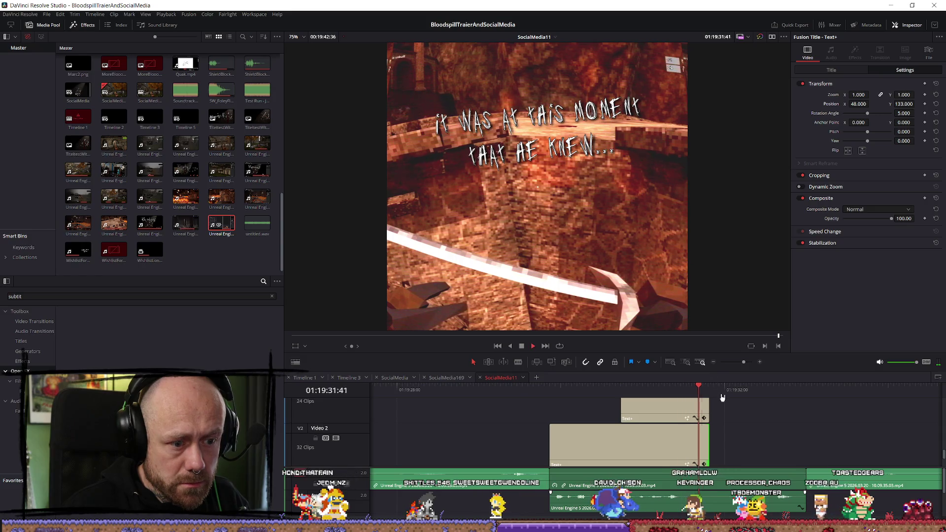
pyautogui.press('space')
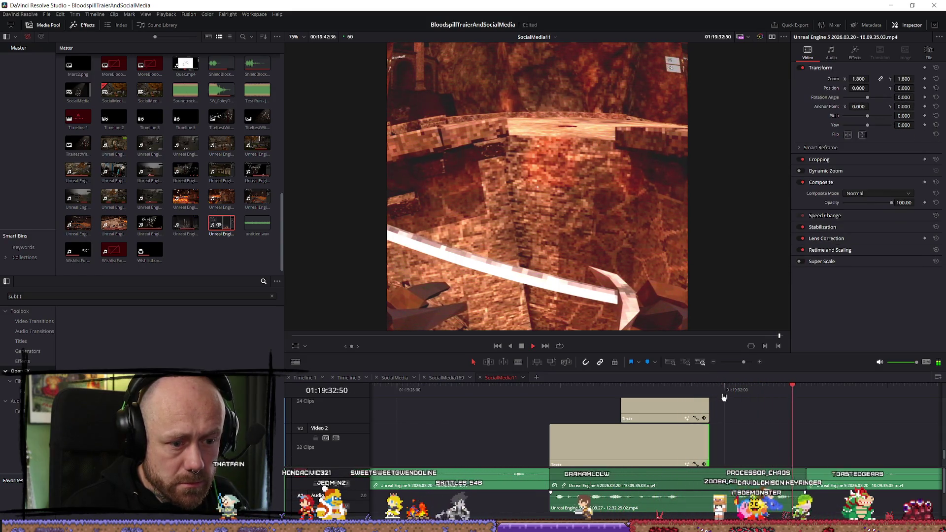
pyautogui.press('space')
# Paste a third subtitle copy after them and shorten it
pyautogui.click(723, 398)
pyautogui.click(653, 442)
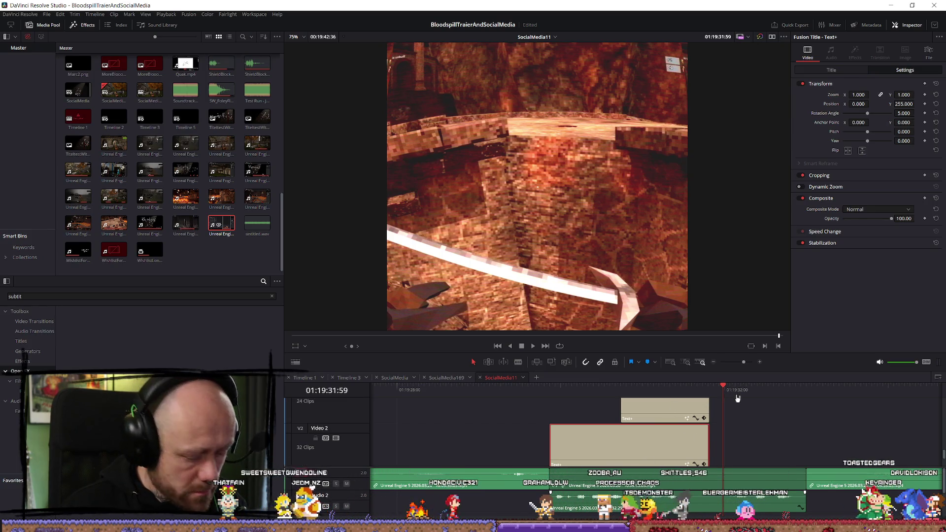
pyautogui.hotkey('ctrl', 'v')
pyautogui.moveTo(859, 442); pyautogui.dragTo(805, 441)
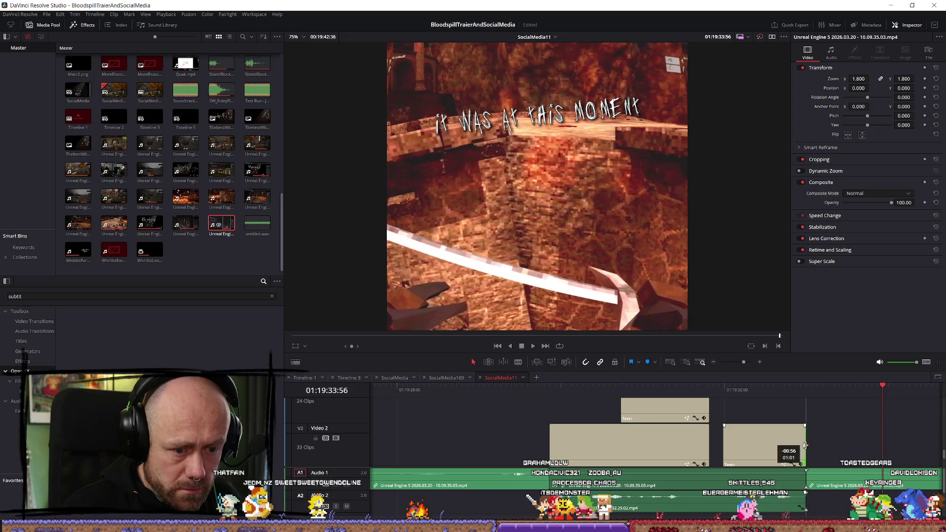
# Paste the full sentence into the new copy and trim it down to 'He fucked up.'
pyautogui.click(747, 390)
pyautogui.click(746, 404)
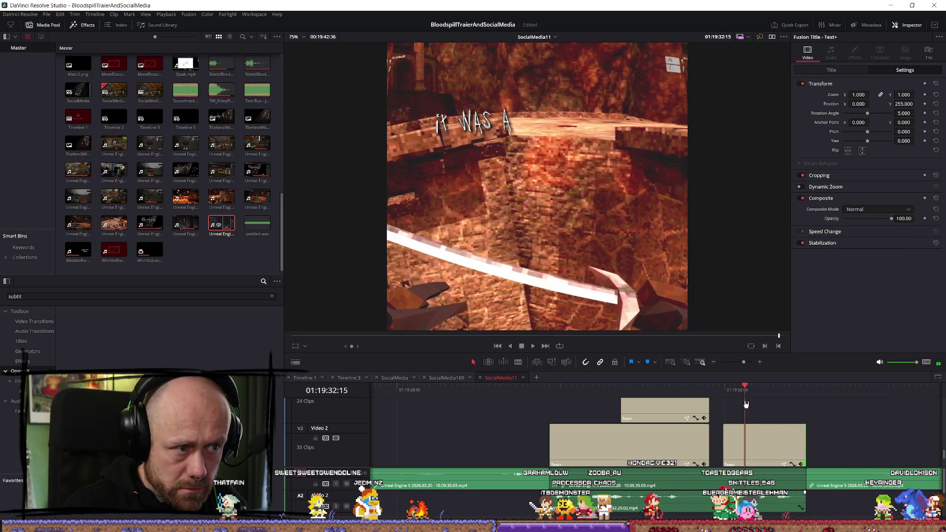
pyautogui.click(833, 71)
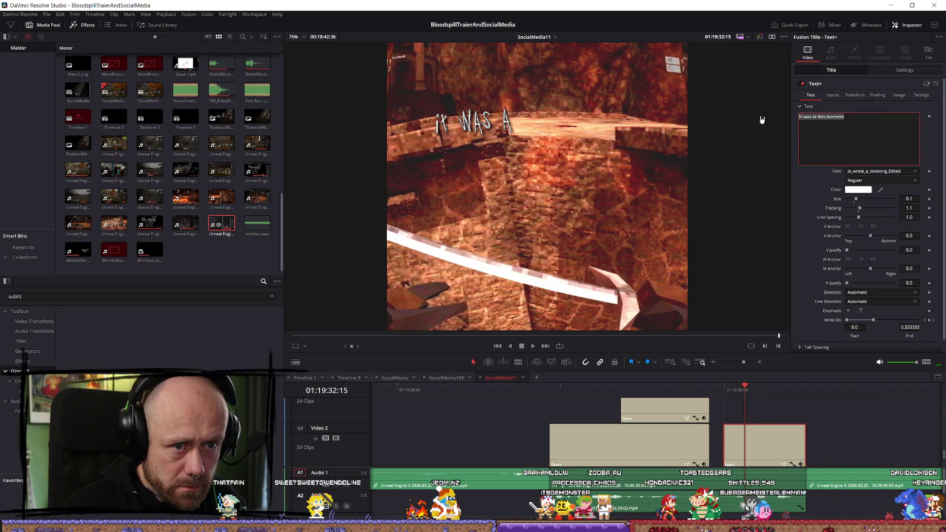
pyautogui.write('It was at this moment that he knew. He fucked up.')
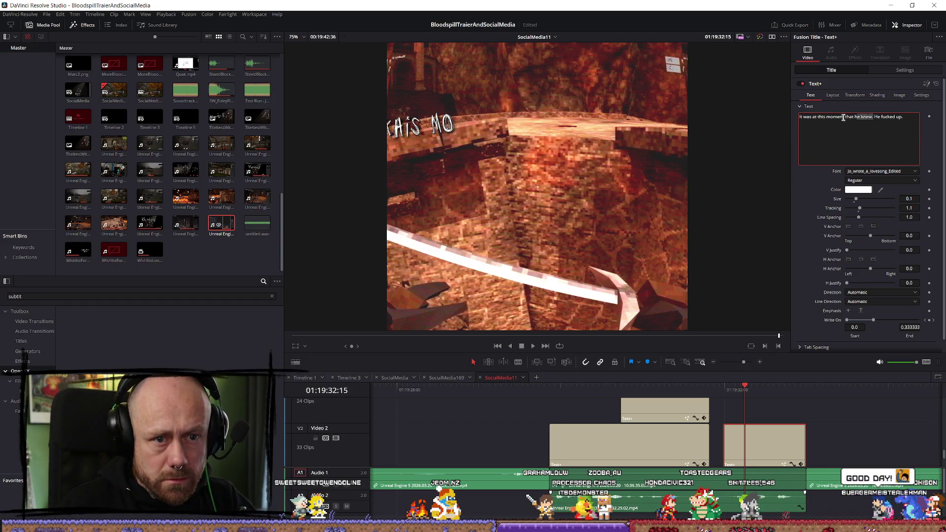
pyautogui.hotkey('shift', 'Home')
pyautogui.press('BackSpace')
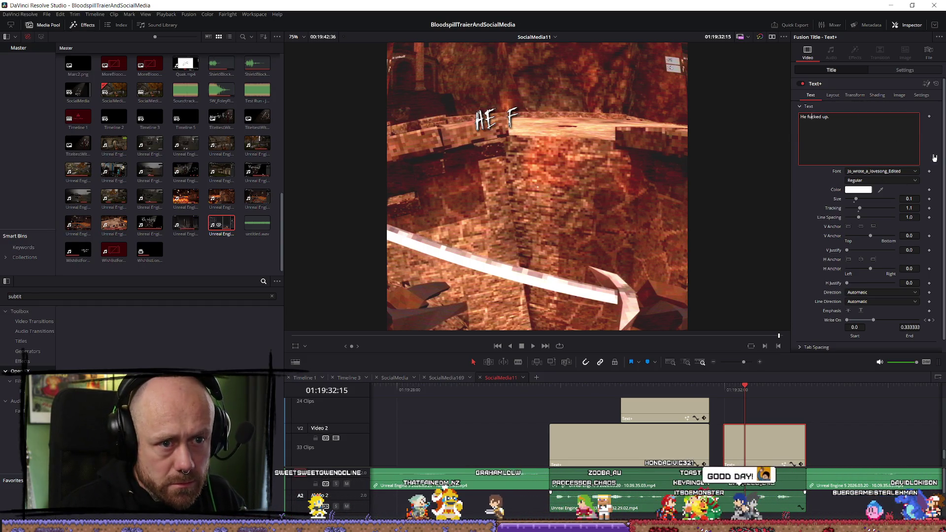
pyautogui.write('*')
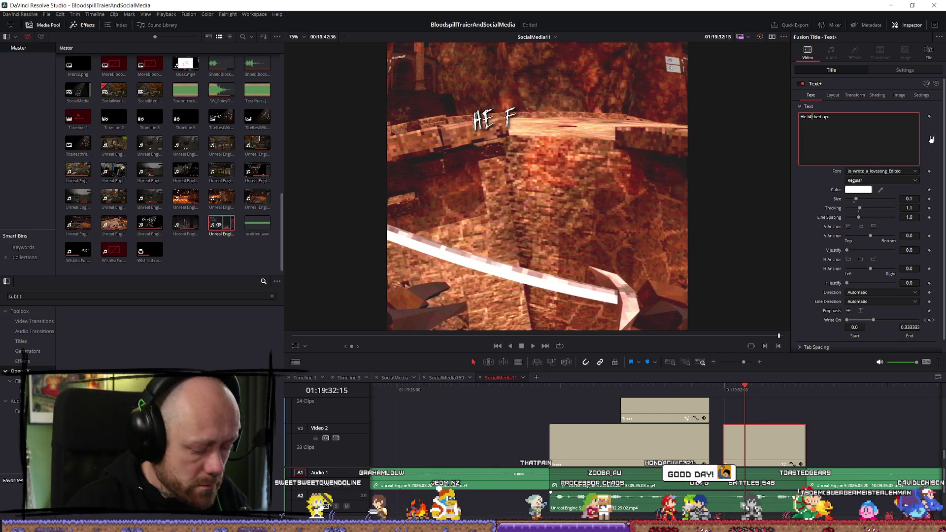
pyautogui.write('#')
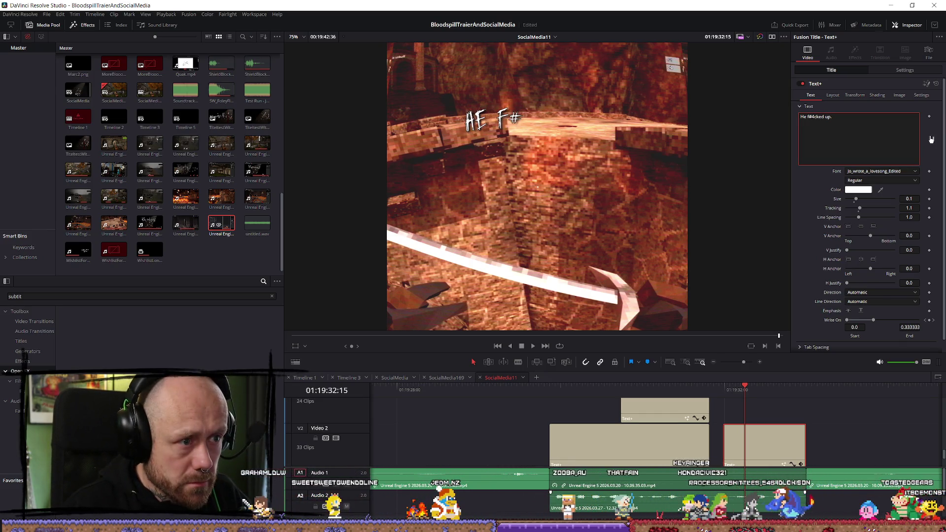
pyautogui.press('BackSpace')
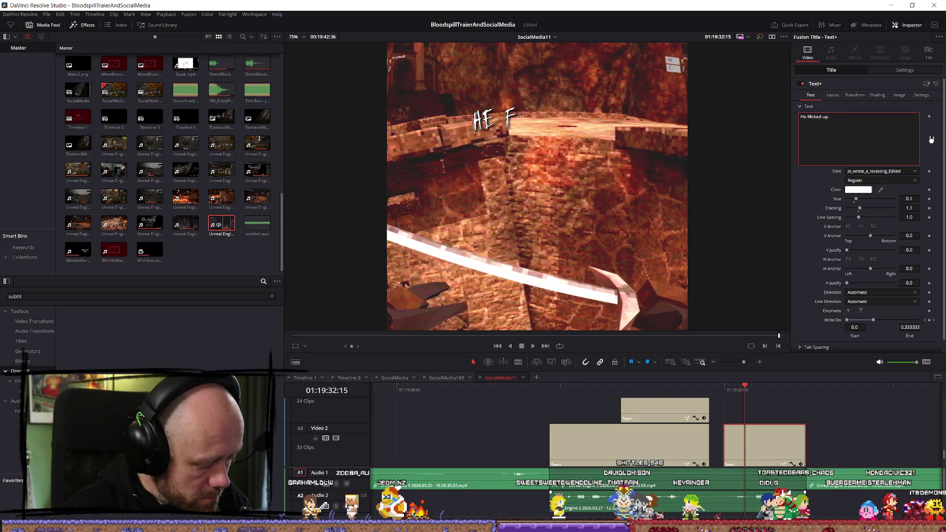
pyautogui.write('#&')
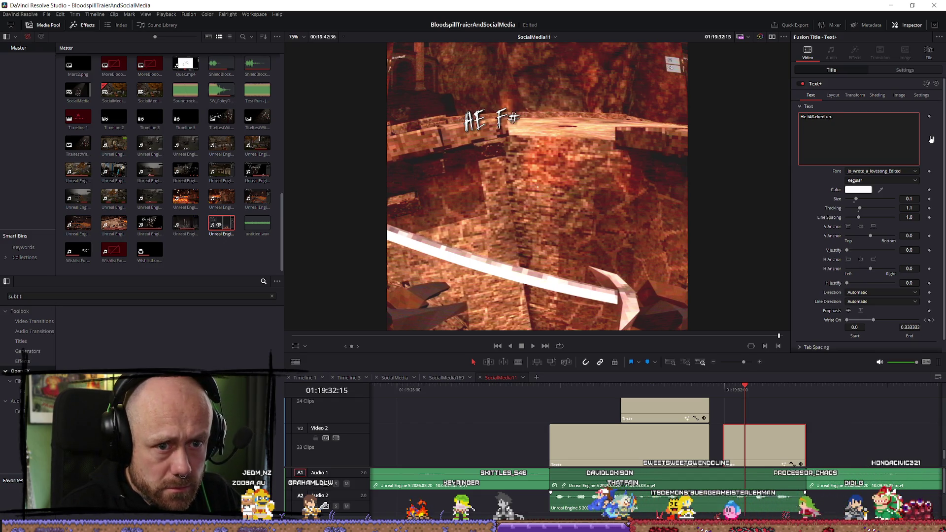
pyautogui.press('BackSpace')
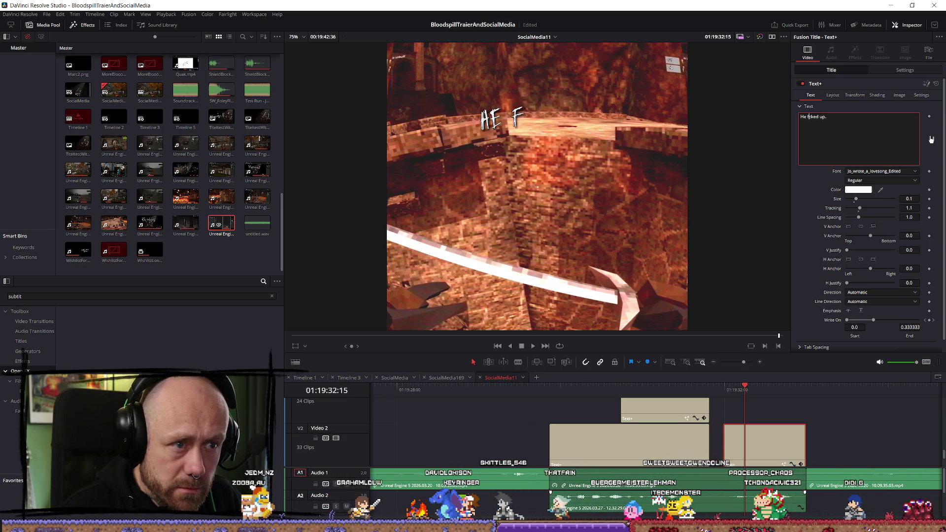
# Censor the swear word so the subtitle reads 'He f$#*ed up.'
pyautogui.moveTo(781, 385); pyautogui.dragTo(788, 384)
pyautogui.click(860, 128)
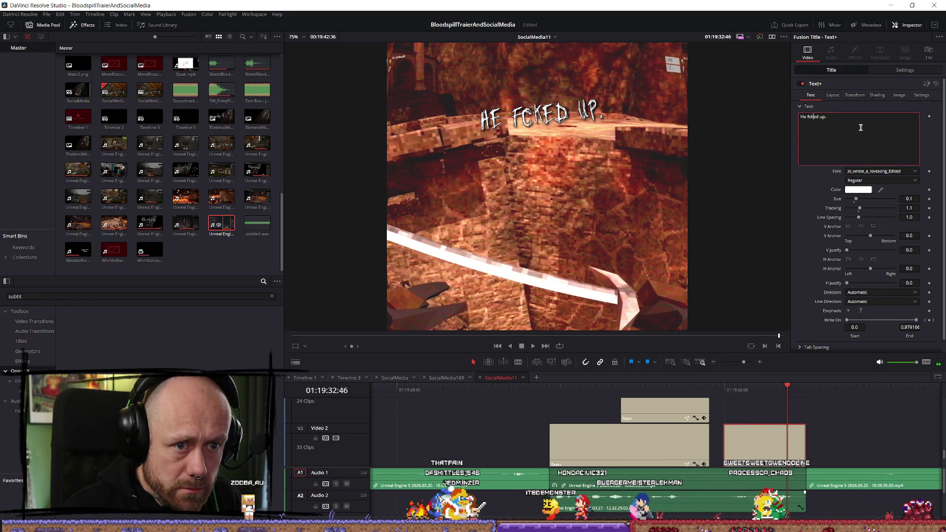
pyautogui.write('#')
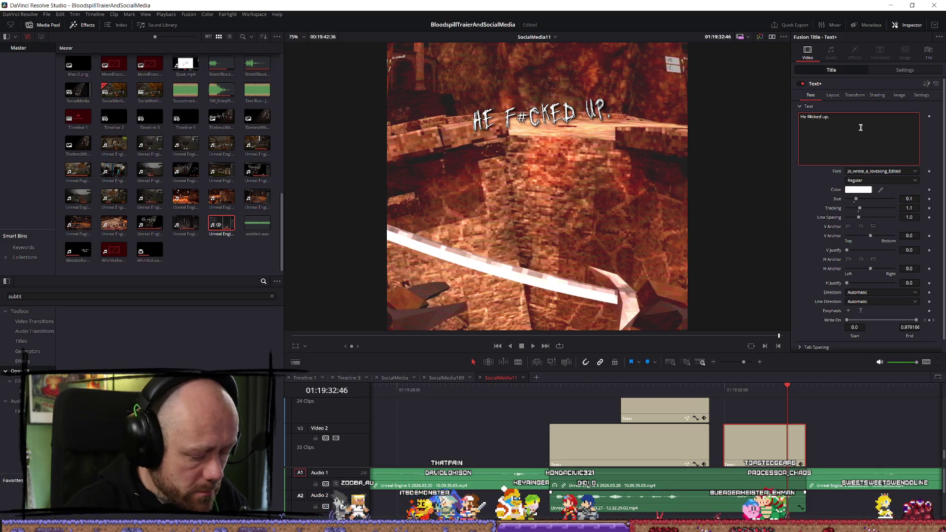
pyautogui.write('&')
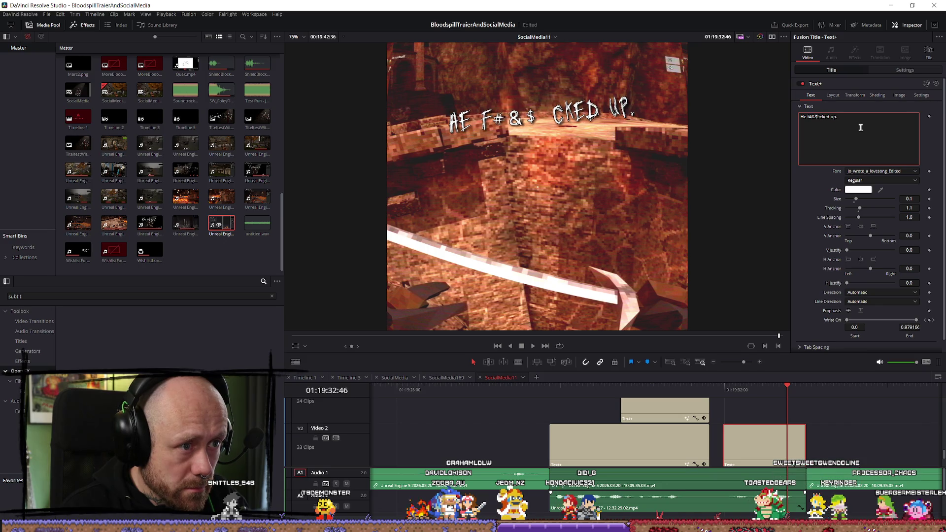
pyautogui.write('$')
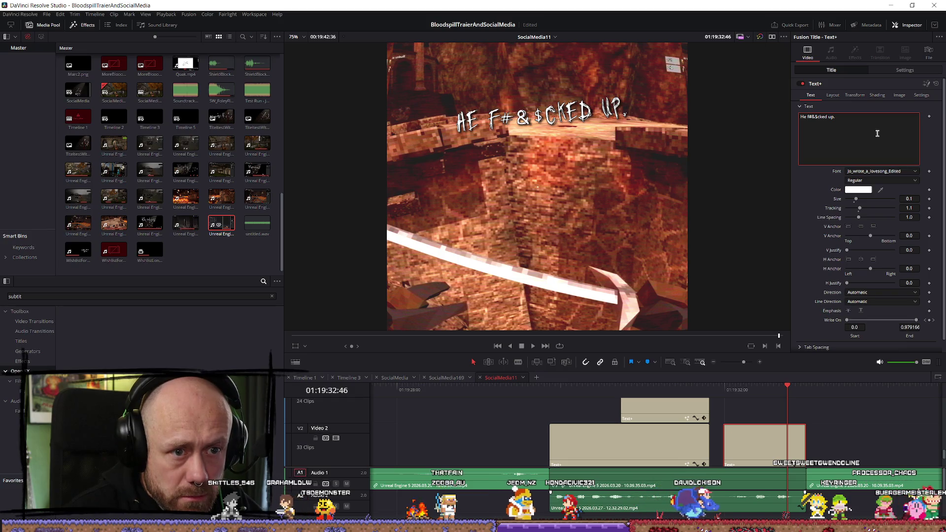
pyautogui.press('Delete')
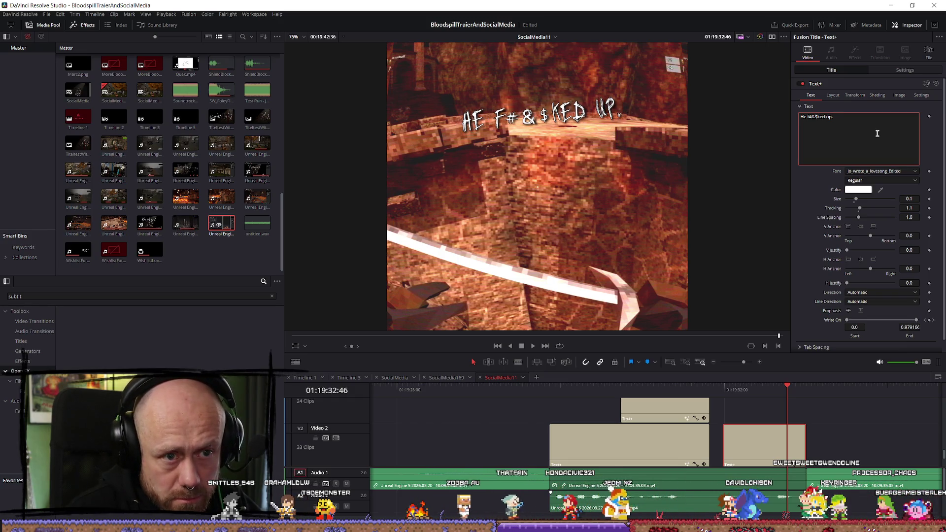
pyautogui.press('Delete')
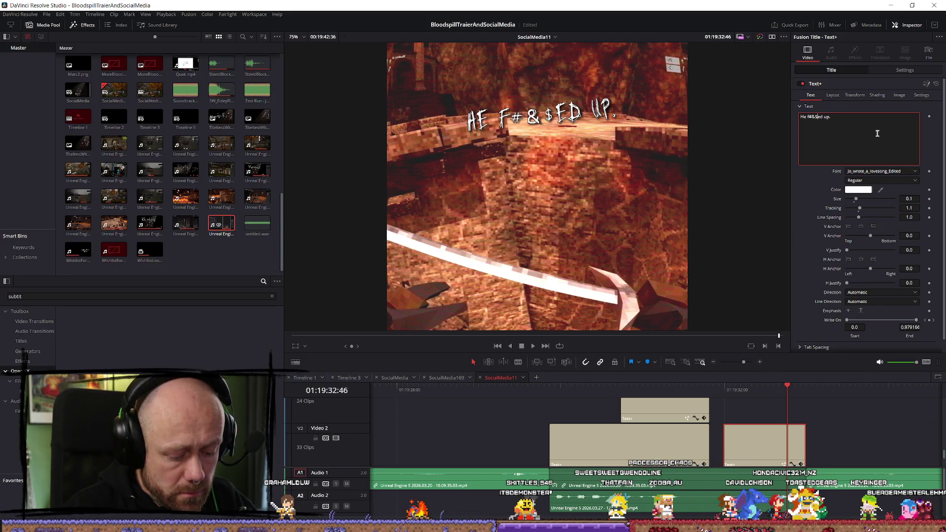
pyautogui.press('BackSpace')
pyautogui.write('*')
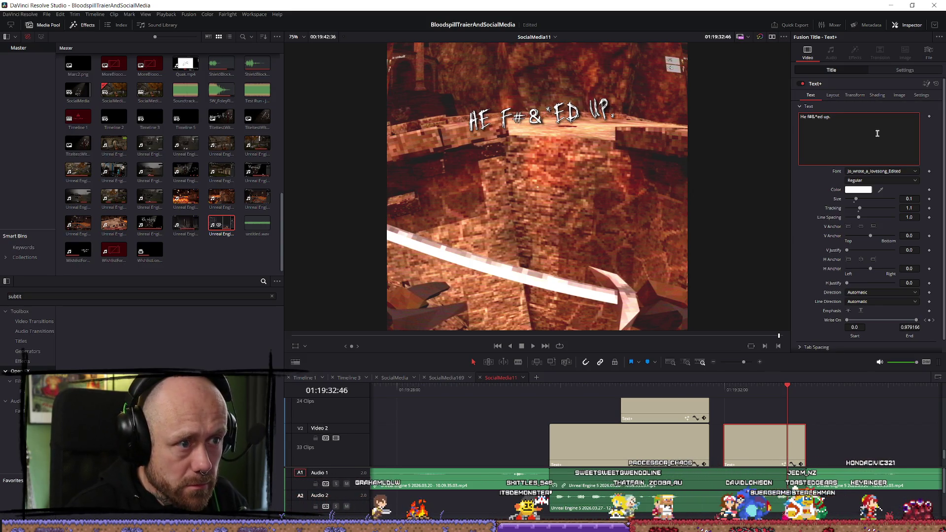
pyautogui.press('BackSpace')
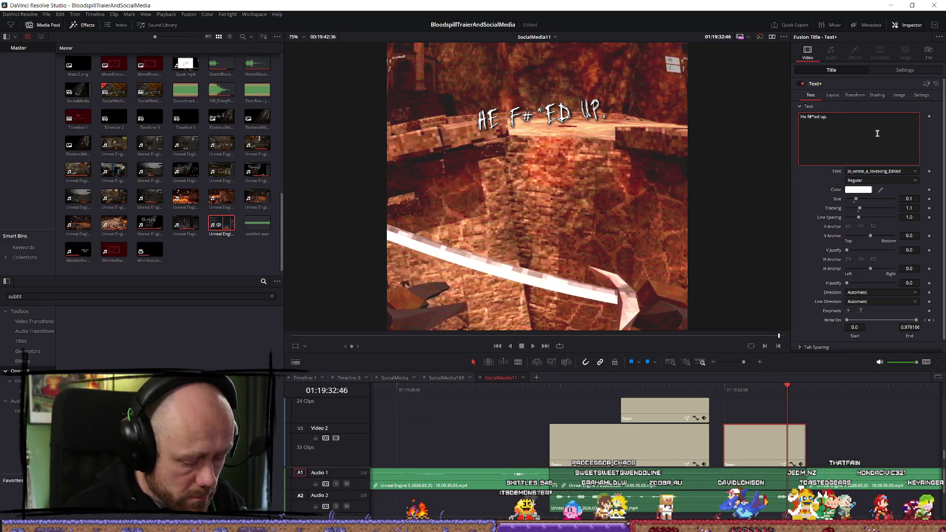
pyautogui.write('$')
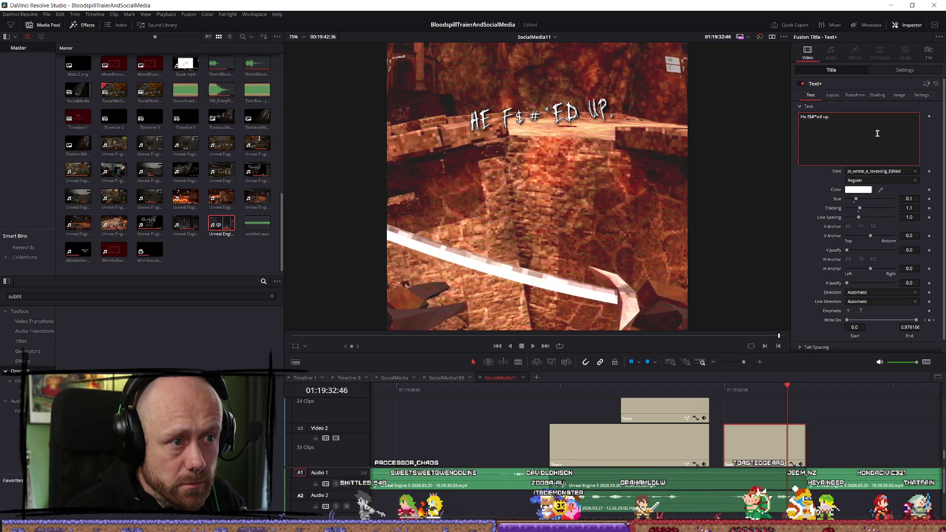
pyautogui.moveTo(743, 384); pyautogui.dragTo(710, 387)
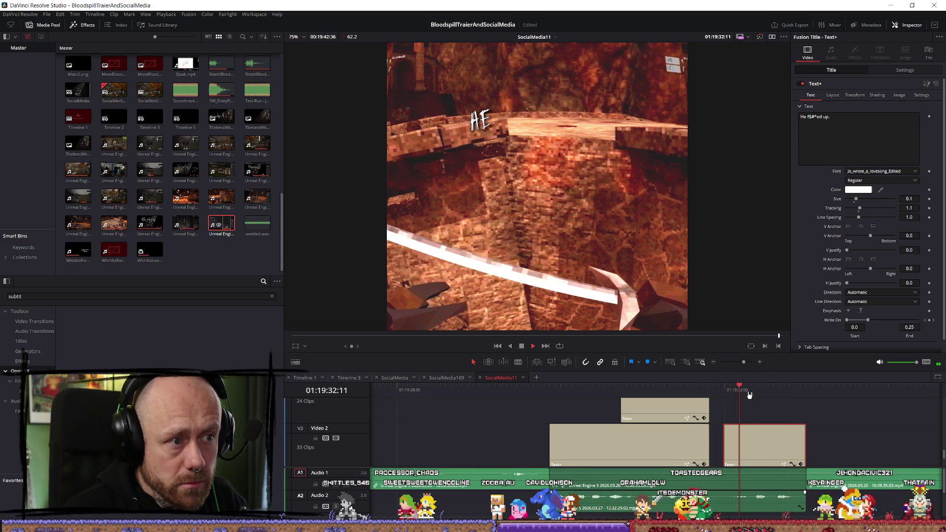
# Set the censored subtitle's Text+ Size to 0.15, after trying 0.2
pyautogui.moveTo(765, 389)
pyautogui.mouseDown()
pyautogui.moveTo(751, 389)
pyautogui.moveTo(777, 389)
pyautogui.mouseUp()
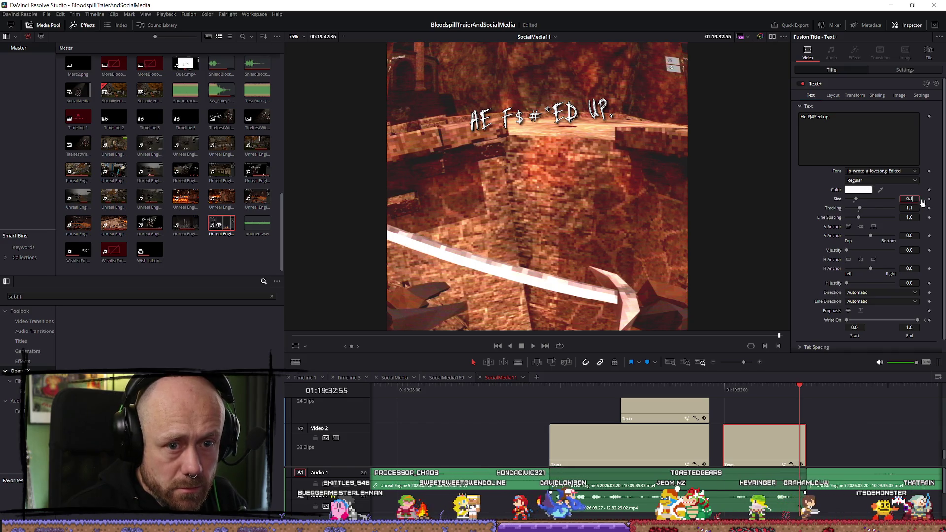
pyautogui.press('BackSpace')
pyautogui.write('2')
pyautogui.press('Tab')
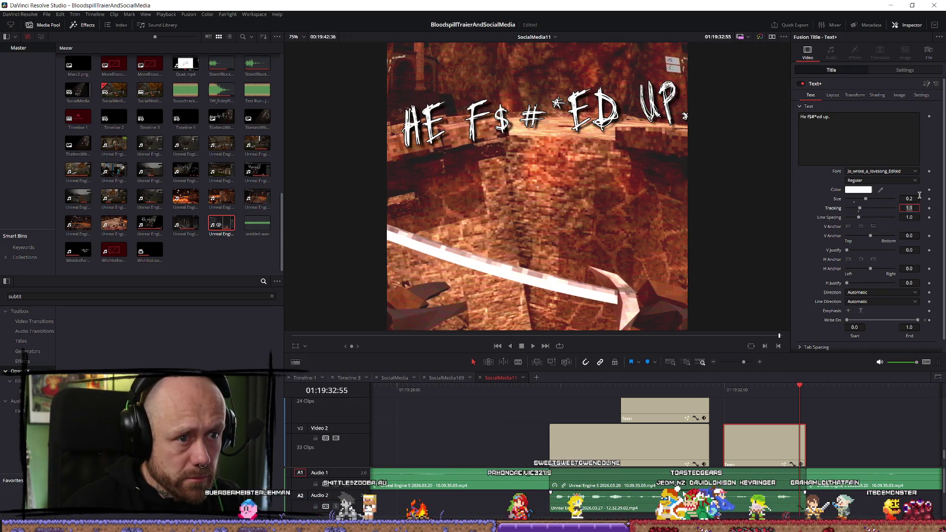
pyautogui.click(918, 196)
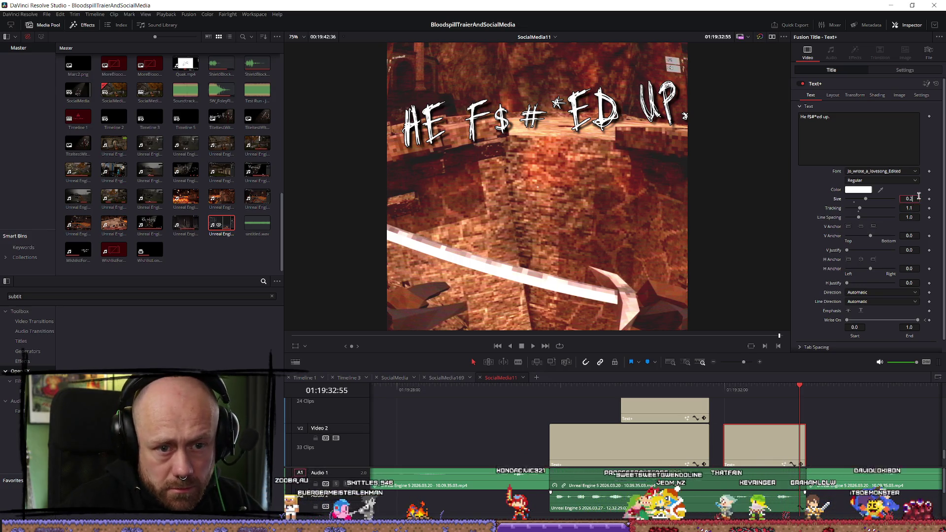
pyautogui.press('BackSpace')
pyautogui.write('15')
pyautogui.press('Tab')
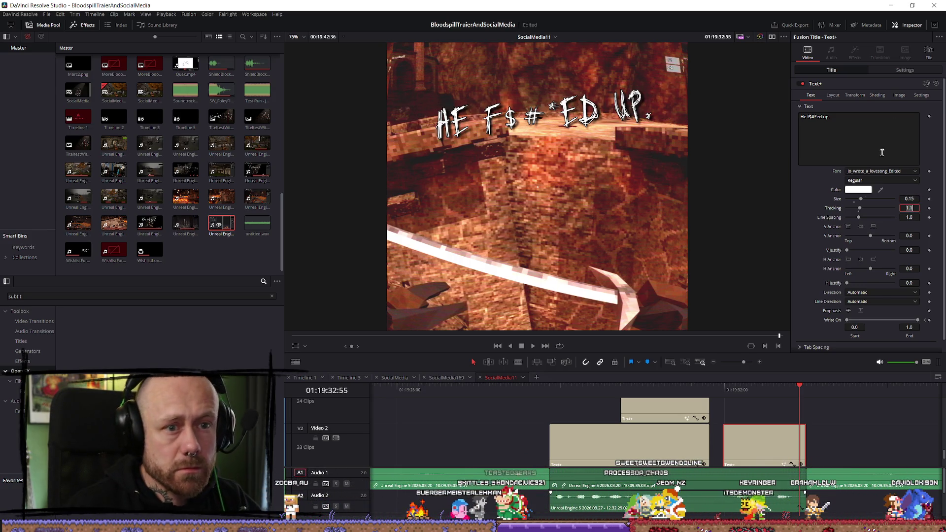
# Lower the subtitle by dragging Settings Transform Position Y to about 71
pyautogui.click(856, 95)
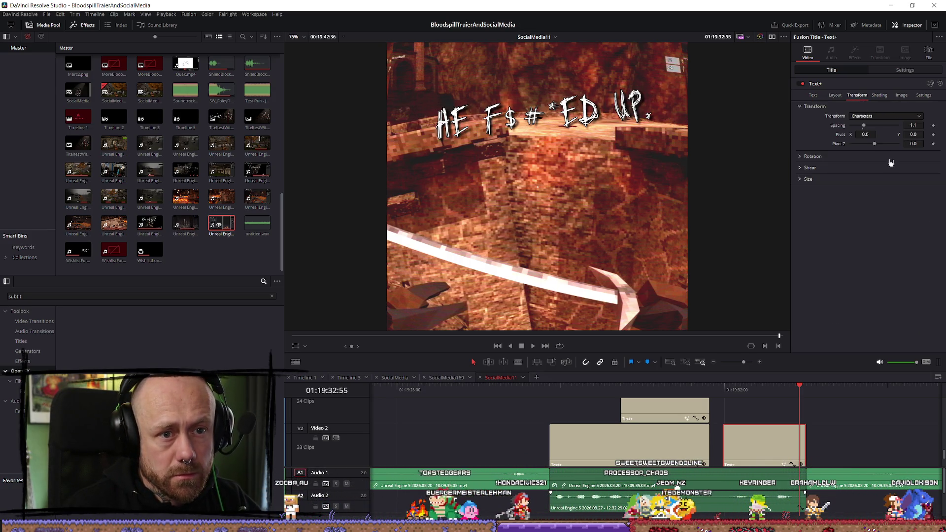
pyautogui.click(891, 74)
pyautogui.moveTo(903, 104); pyautogui.dragTo(872, 104)
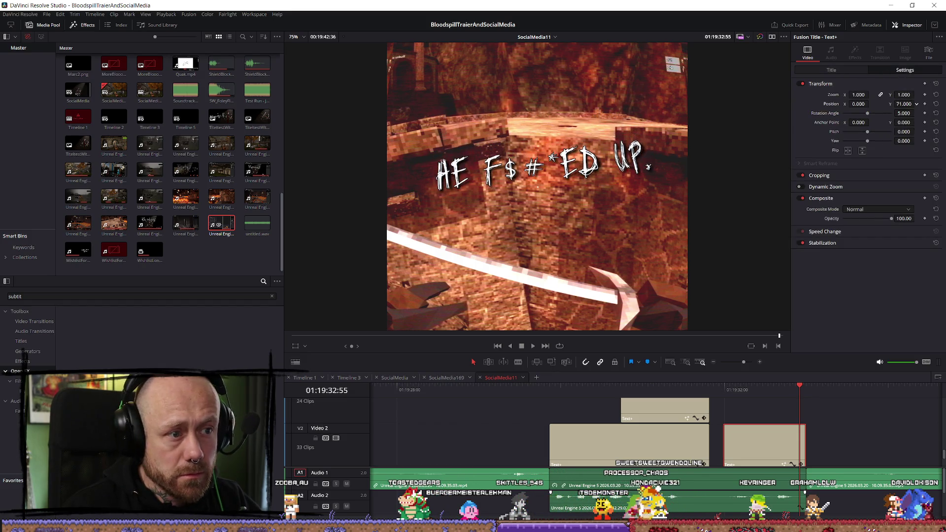
pyautogui.moveTo(531, 392)
pyautogui.mouseDown()
pyautogui.moveTo(840, 391)
pyautogui.moveTo(466, 392)
pyautogui.mouseUp()
pyautogui.scroll(-3, 539, 419)
pyautogui.scroll(-2, 658, 405)
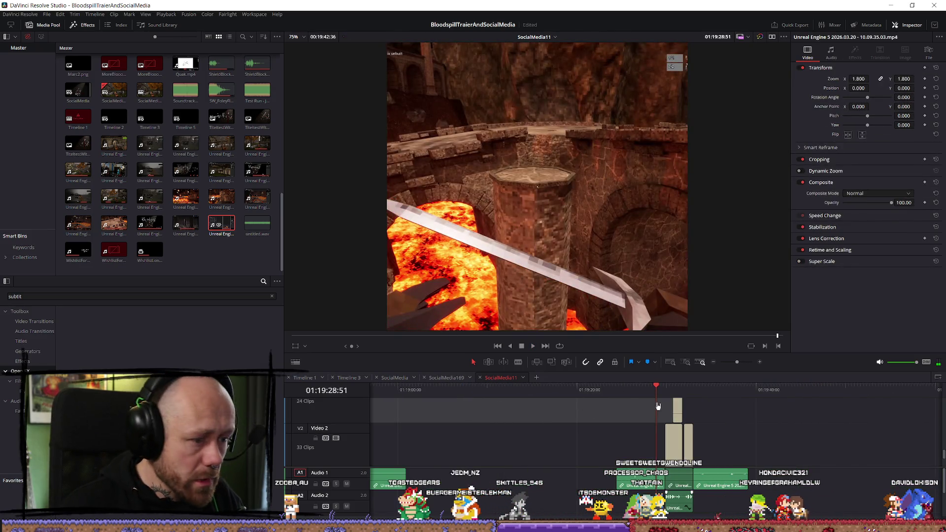
pyautogui.click(617, 387)
pyautogui.press('space')
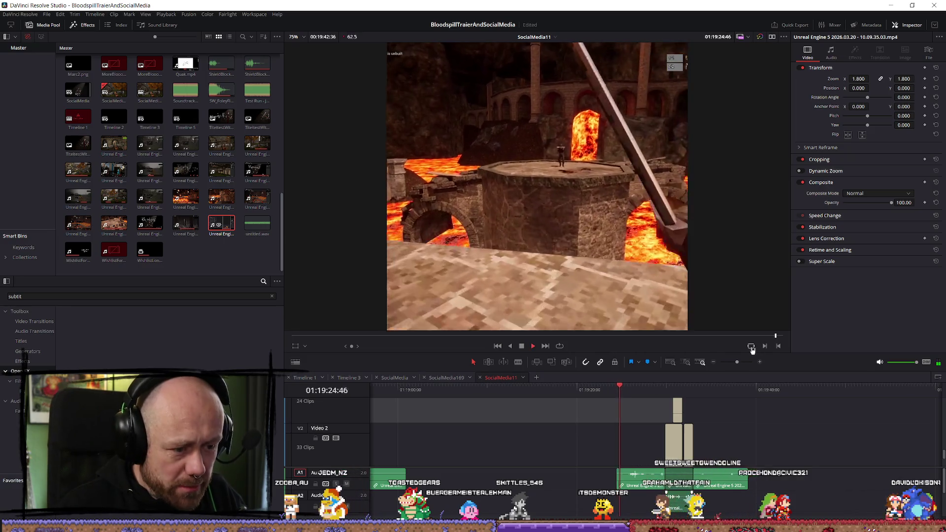
pyautogui.press('space')
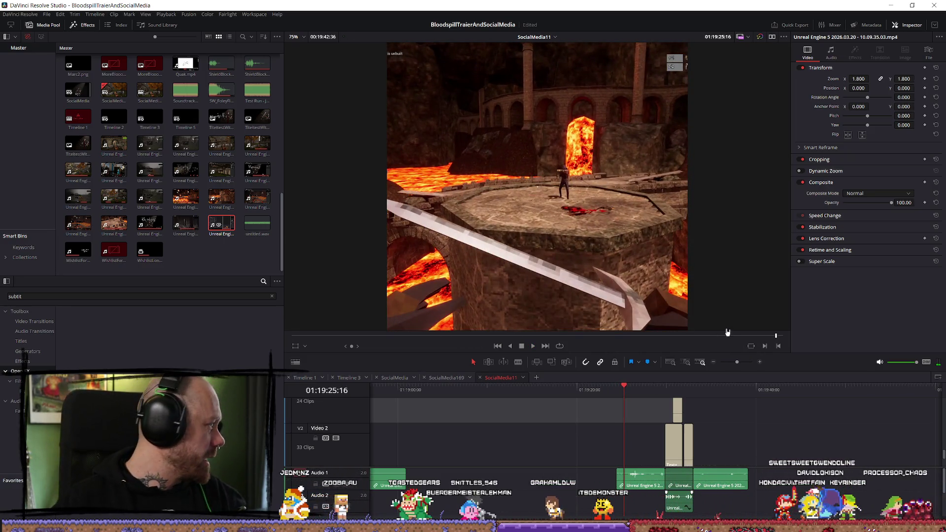
pyautogui.press('space')
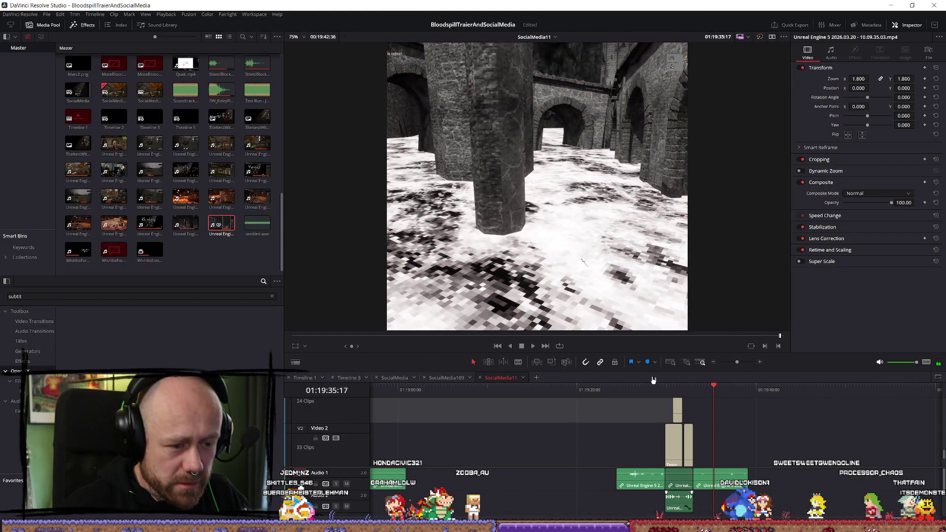
pyautogui.click(654, 392)
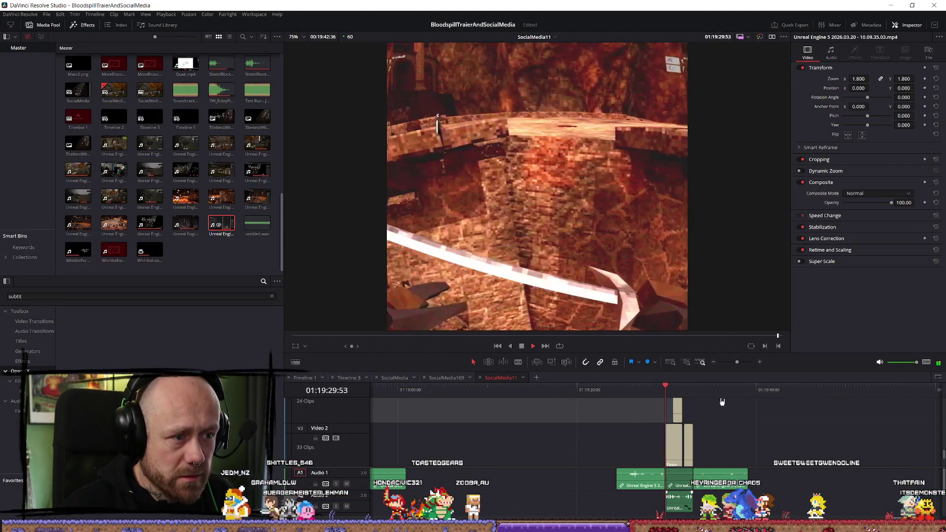
pyautogui.press('space')
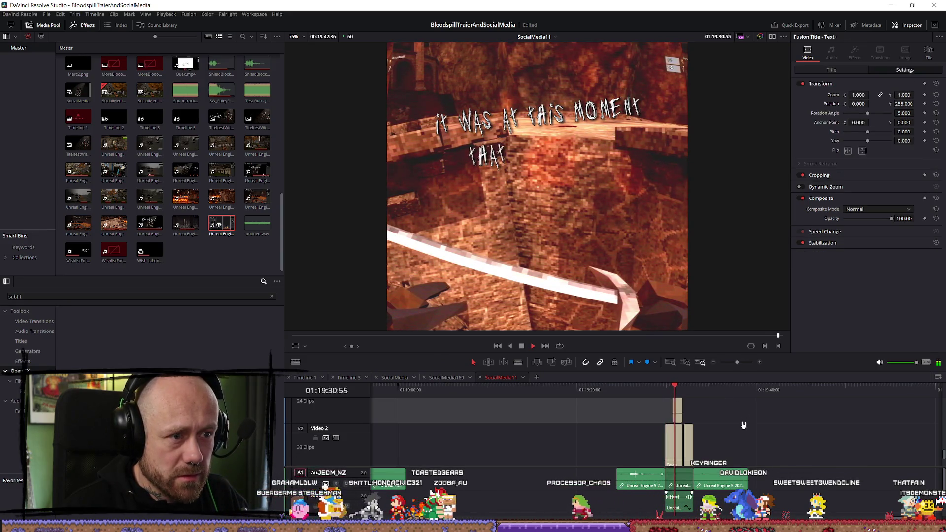
pyautogui.press('space')
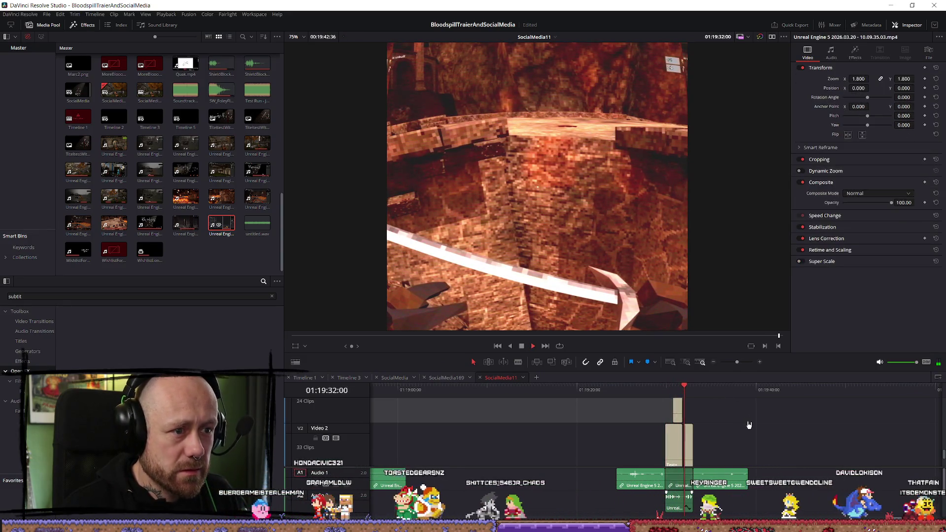
pyautogui.press('space')
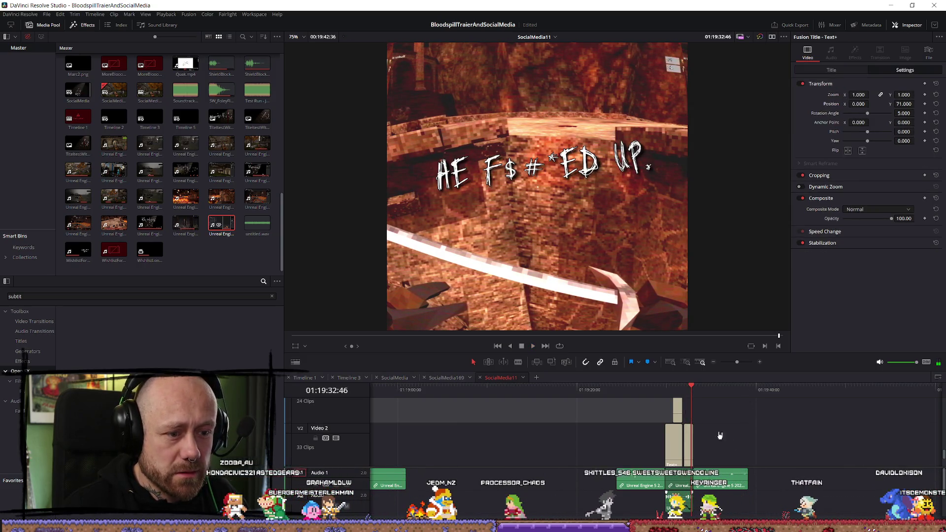
pyautogui.scroll(8, 719, 435)
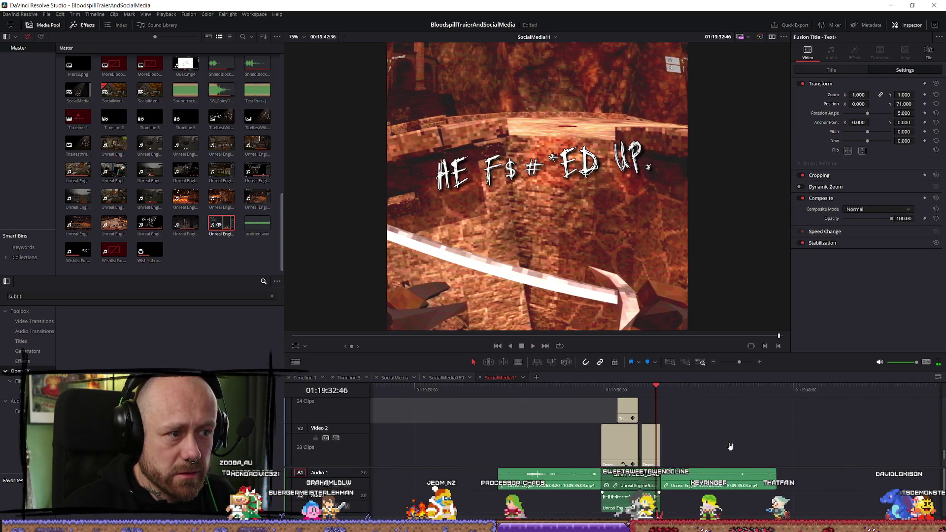
# Raise the censored subtitle higher in the frame by dragging Position Y up
pyautogui.click(641, 390)
pyautogui.click(656, 394)
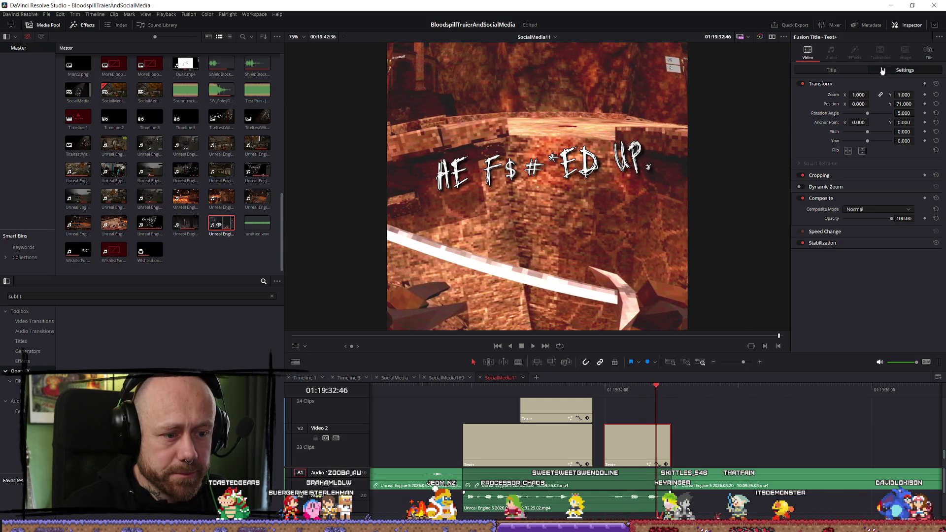
pyautogui.click(850, 72)
pyautogui.click(882, 73)
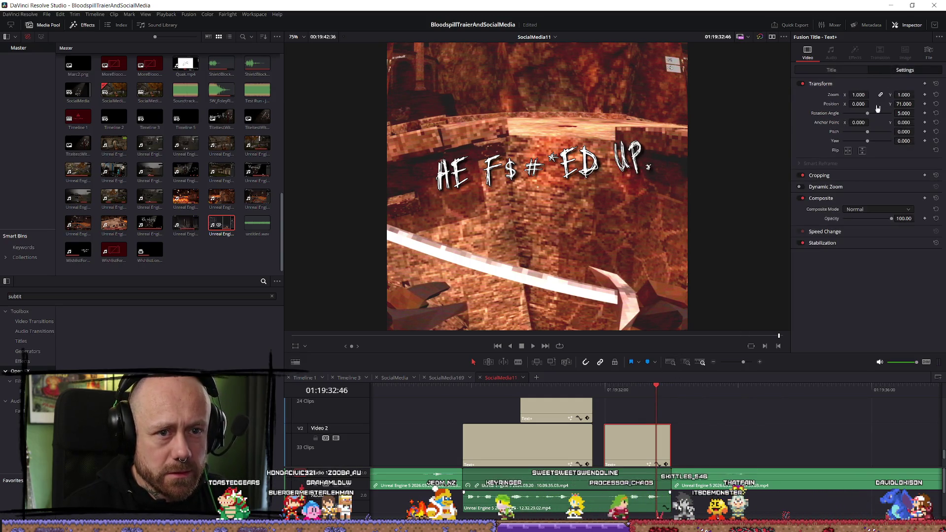
pyautogui.moveTo(904, 104); pyautogui.dragTo(933, 104)
# Lower both 'It was at this moment' title clips' Position Y, play to check, then start REAPER
pyautogui.click(548, 389)
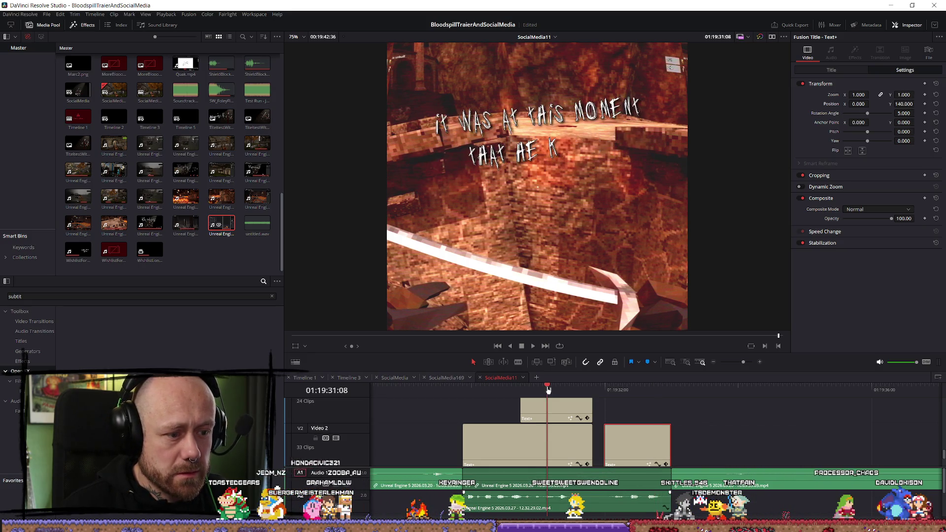
pyautogui.click(517, 444)
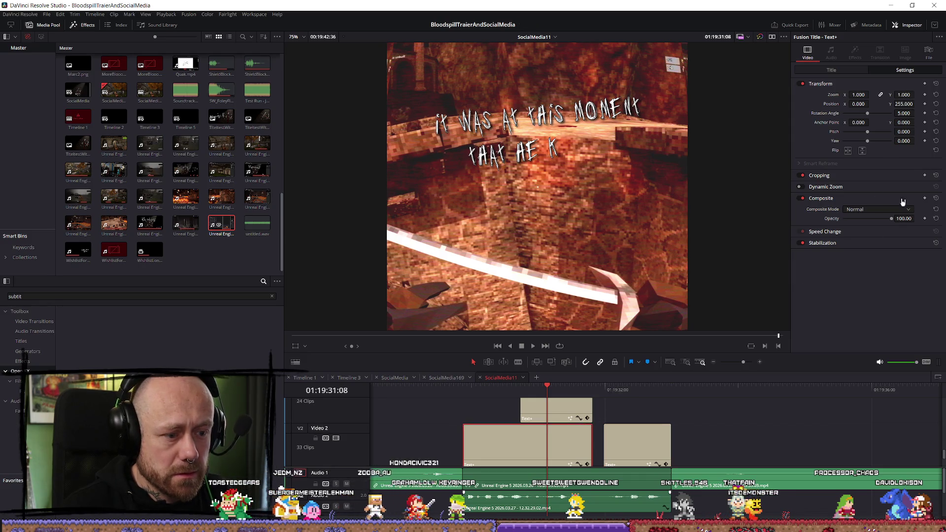
pyautogui.moveTo(910, 105); pyautogui.dragTo(891, 105)
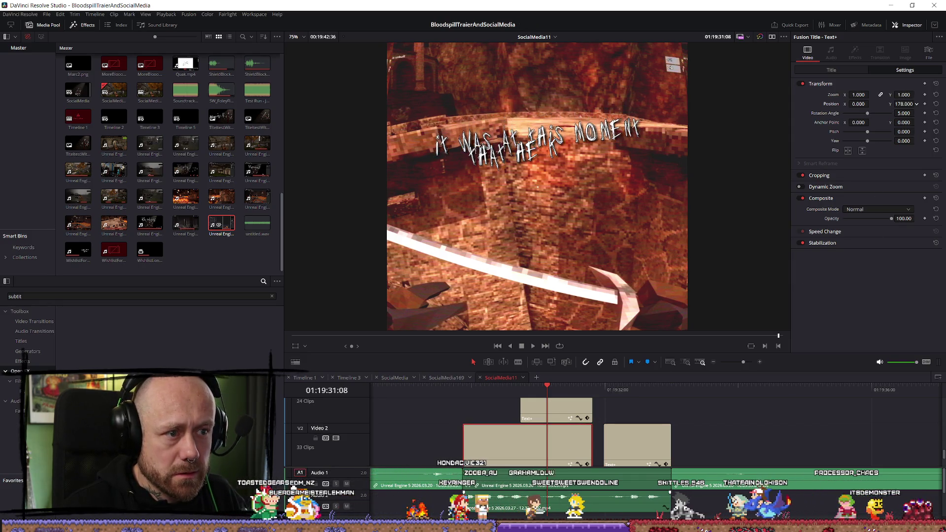
pyautogui.click(556, 409)
pyautogui.moveTo(905, 105); pyautogui.dragTo(891, 104)
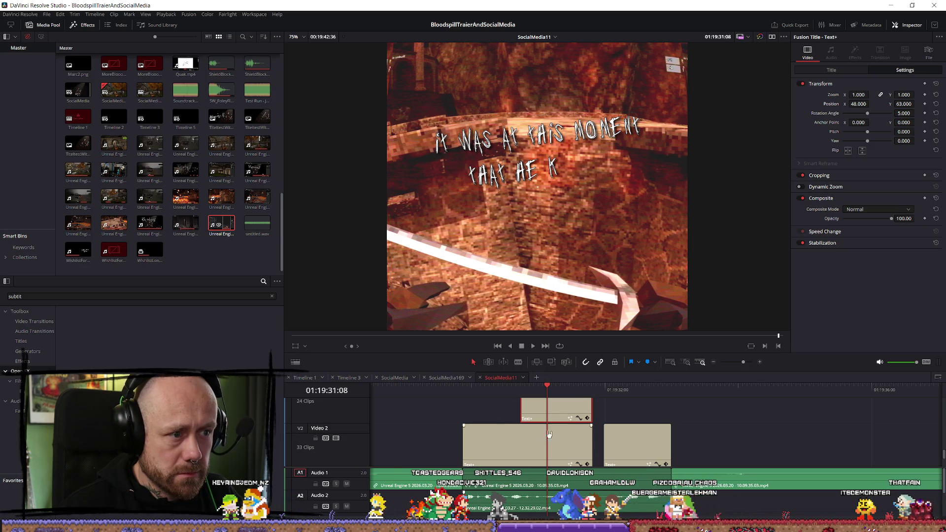
pyautogui.press('/')
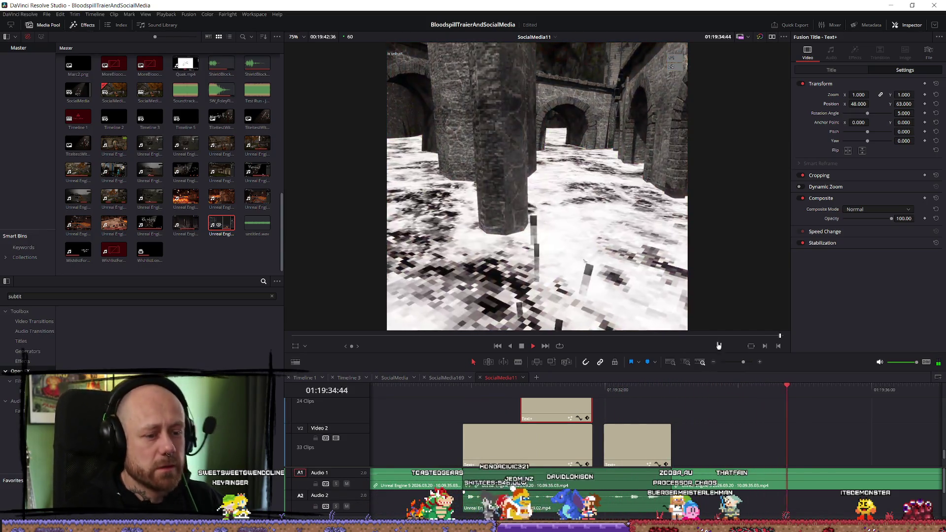
pyautogui.click(686, 397)
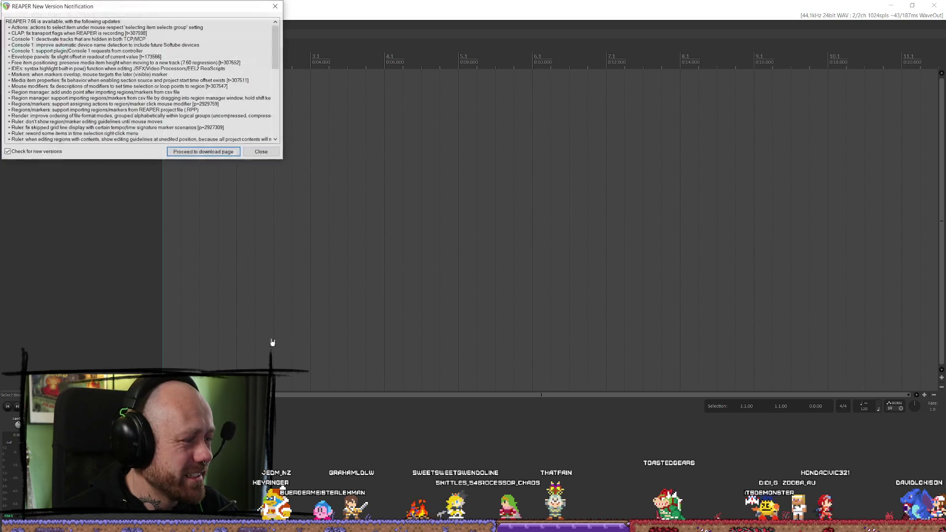
# Dismiss the REAPER update notice, reset the edit position to the start, and add Track 1
pyautogui.click(260, 152)
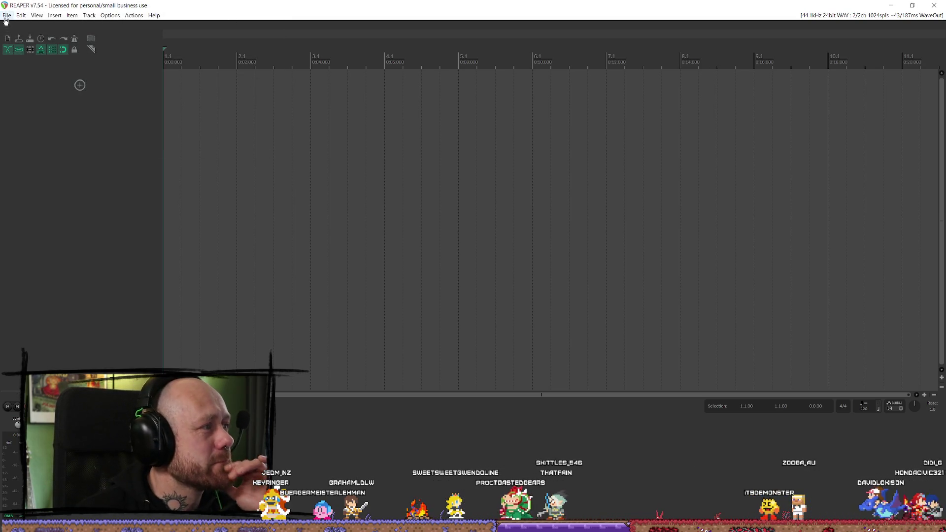
pyautogui.click(7, 16)
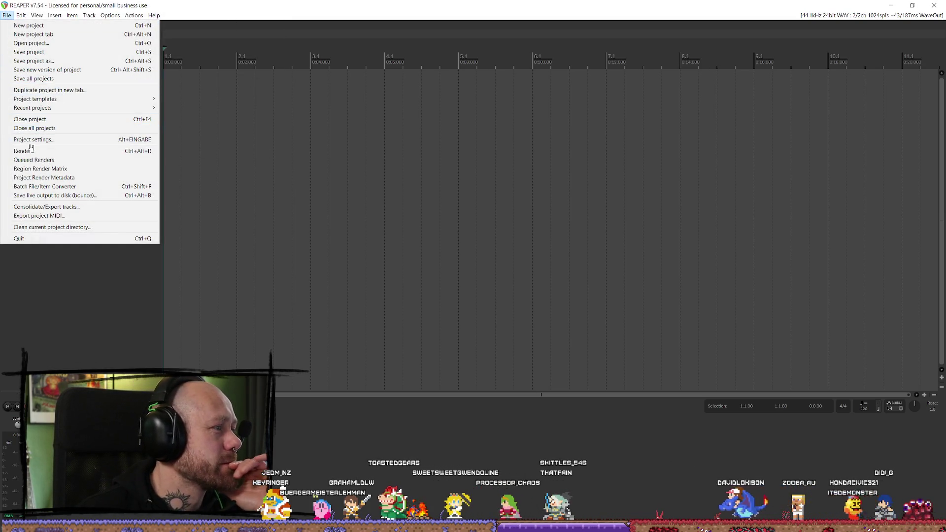
pyautogui.click(384, 148)
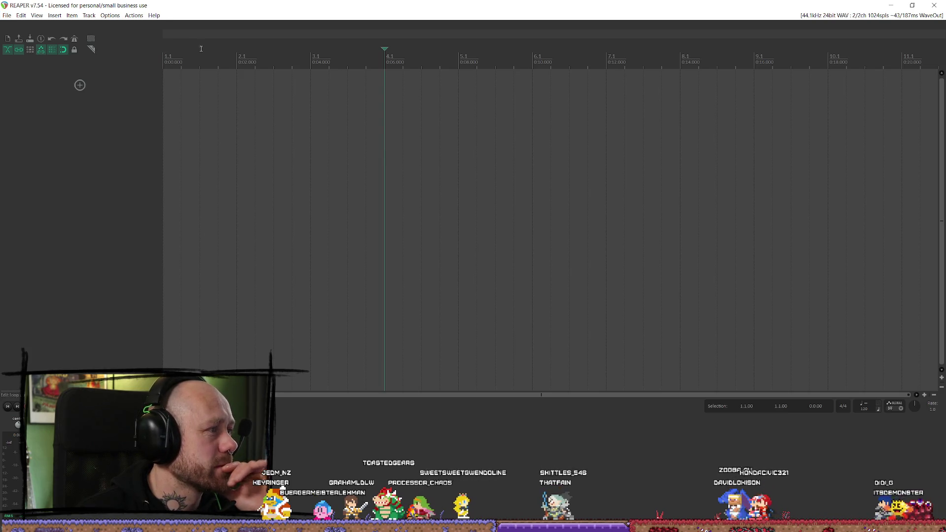
pyautogui.click(233, 95)
pyautogui.click(167, 59)
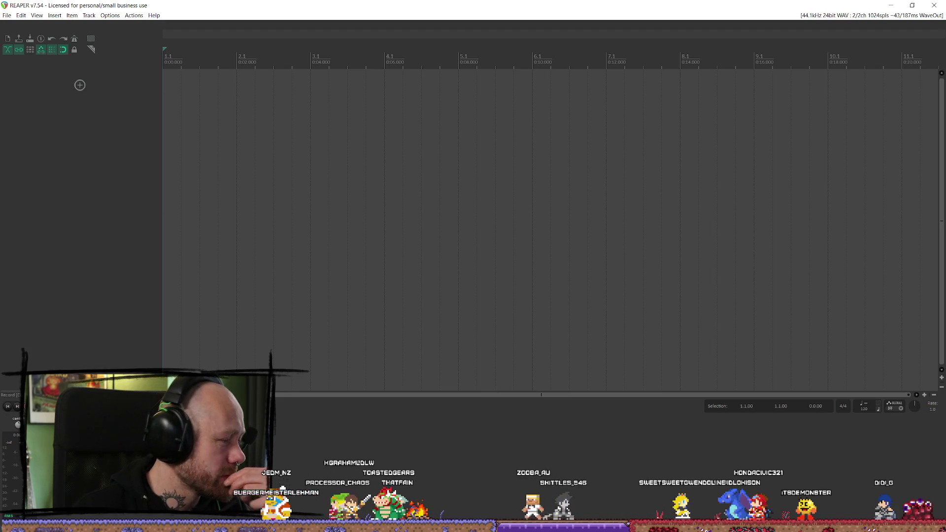
pyautogui.click(80, 86)
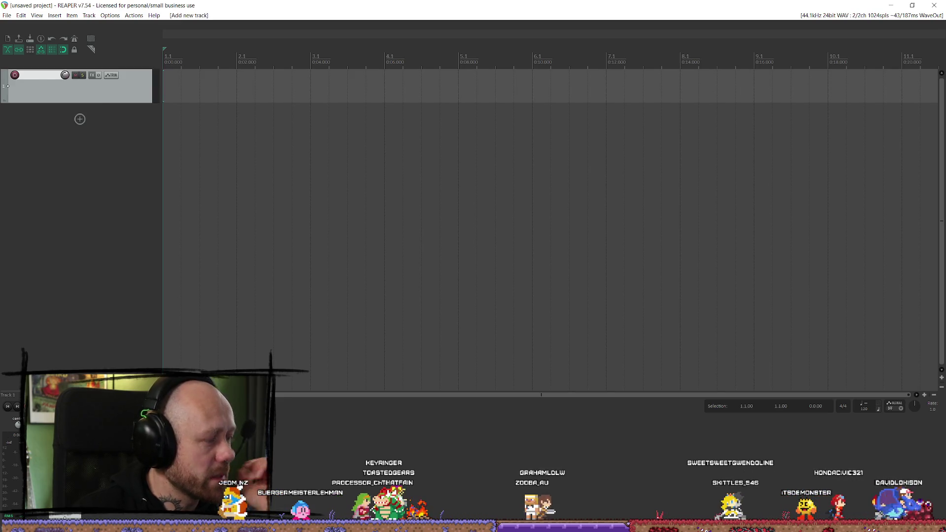
# Arm Track 1 and record a roughly 25-second voiceover take, then stop
pyautogui.click(15, 75)
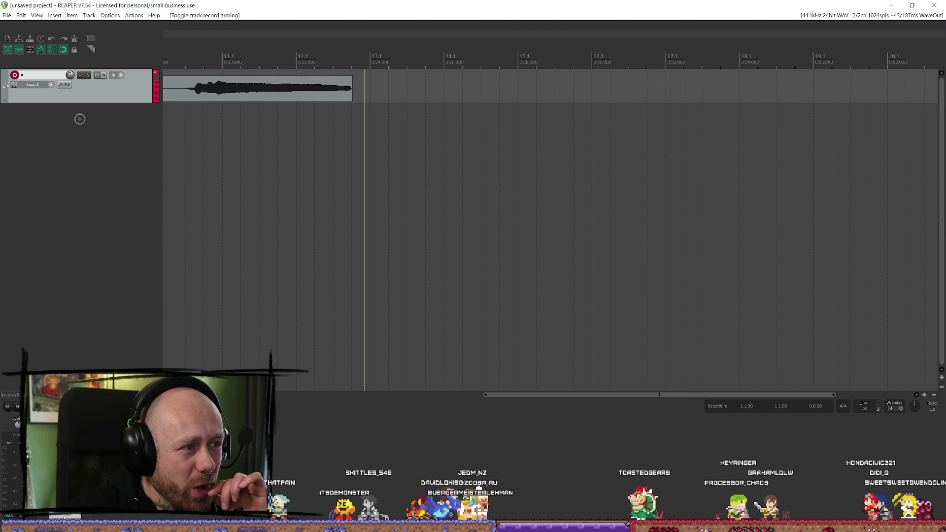
pyautogui.press('space')
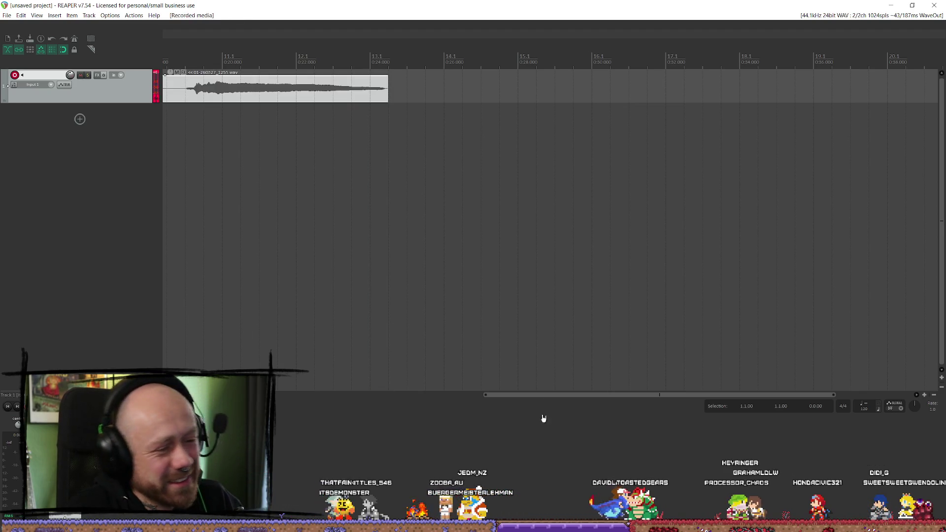
# Play back the recorded voiceover take from a chosen point, then switch back to Resolve
pyautogui.click(185, 118)
pyautogui.press('space')
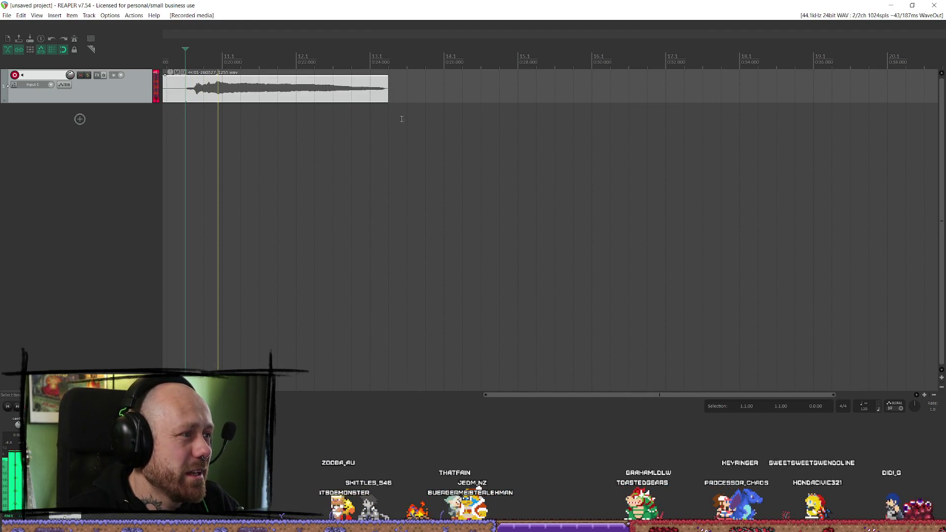
pyautogui.hscroll(-10, 503, 212)
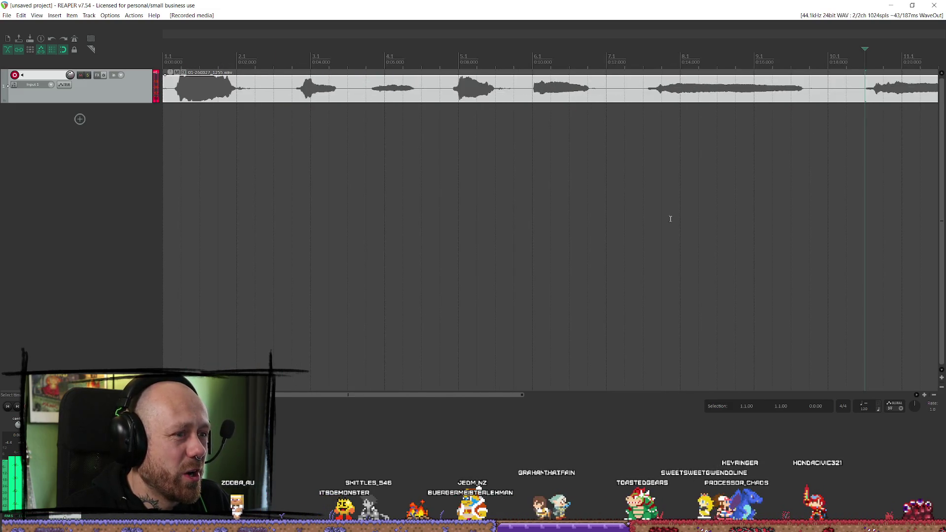
pyautogui.hscroll(5, 646, 218)
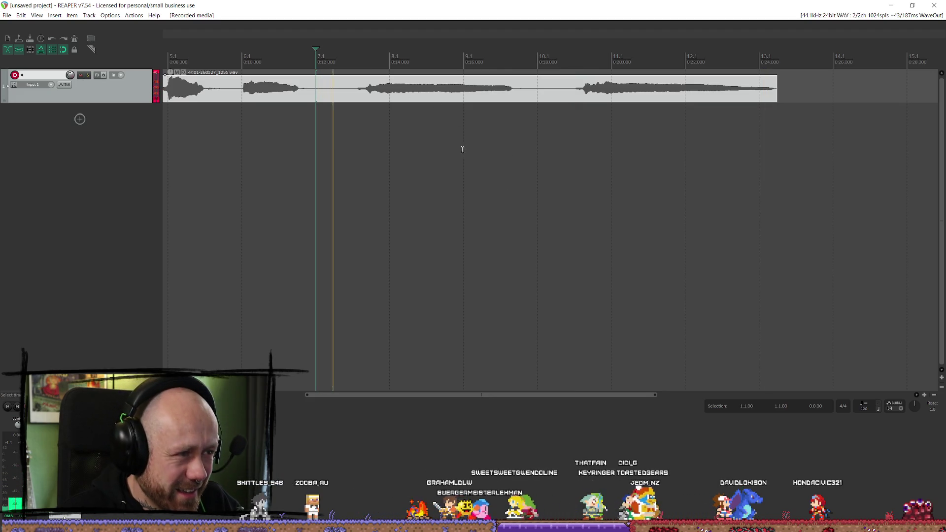
pyautogui.hscroll(-5, 463, 149)
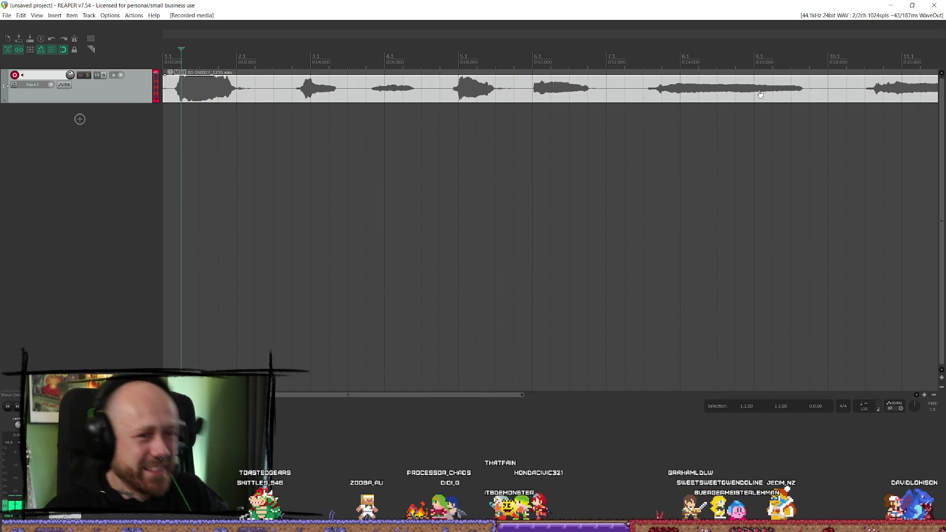
pyautogui.hotkey('alt', 'Tab')
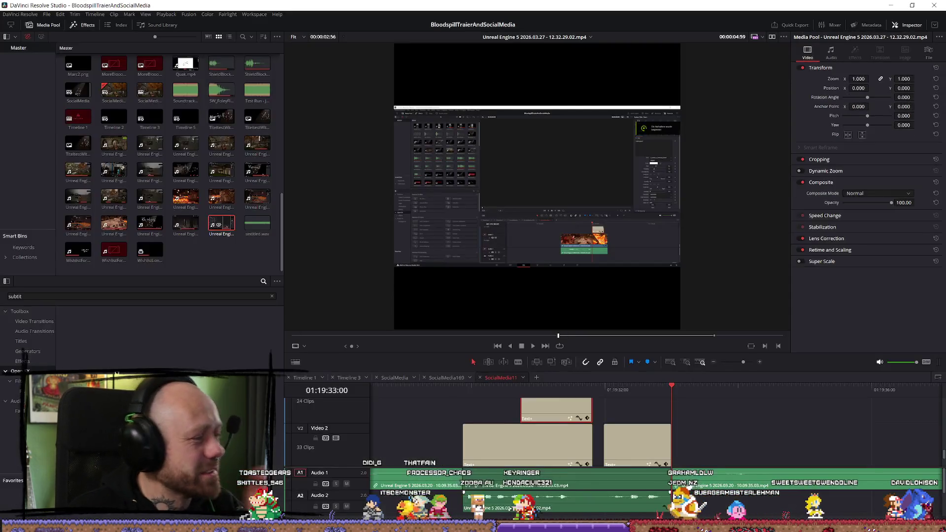
# Play the SocialMedia11 timeline and replay the subtitle section from successively earlier points
pyautogui.click(641, 404)
pyautogui.press('space')
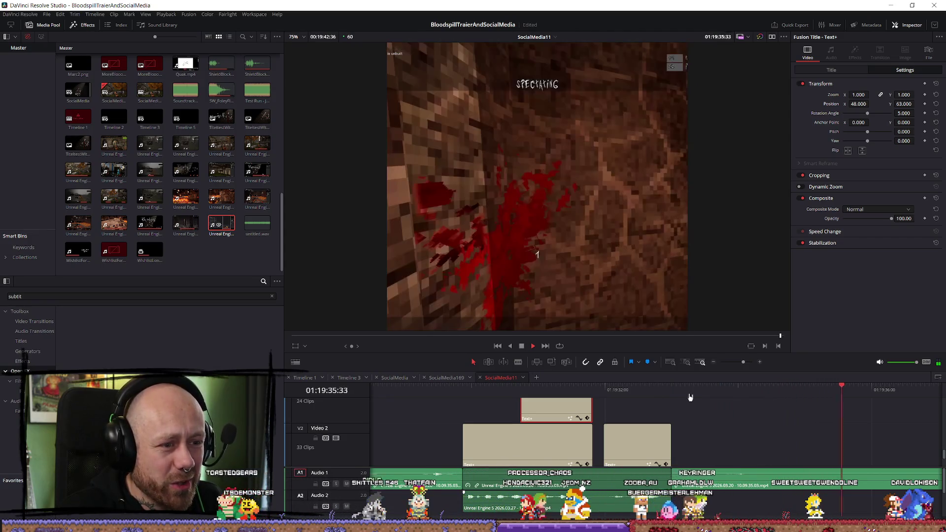
pyautogui.click(680, 391)
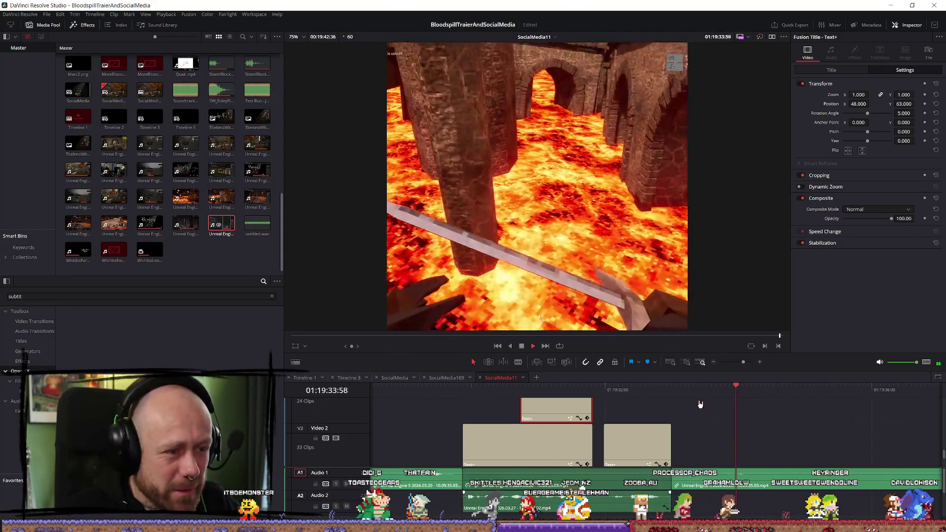
pyautogui.click(665, 391)
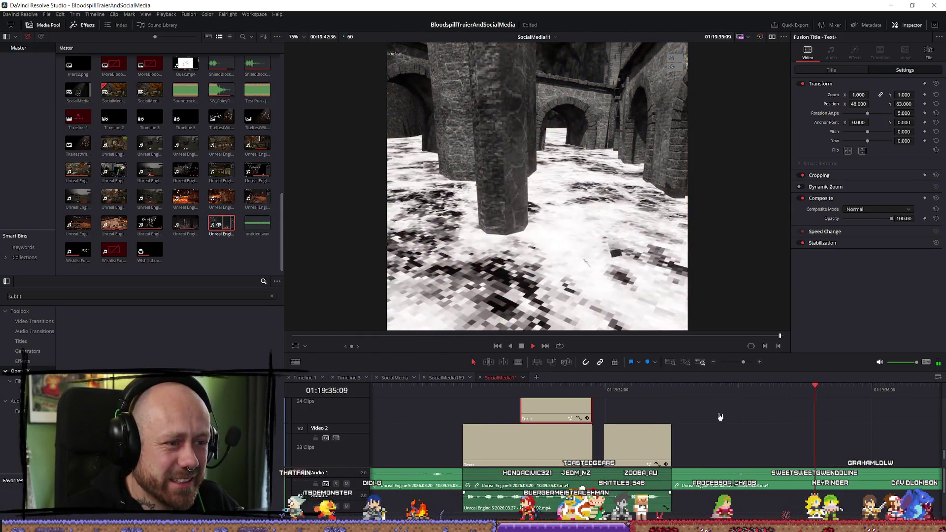
pyautogui.click(654, 390)
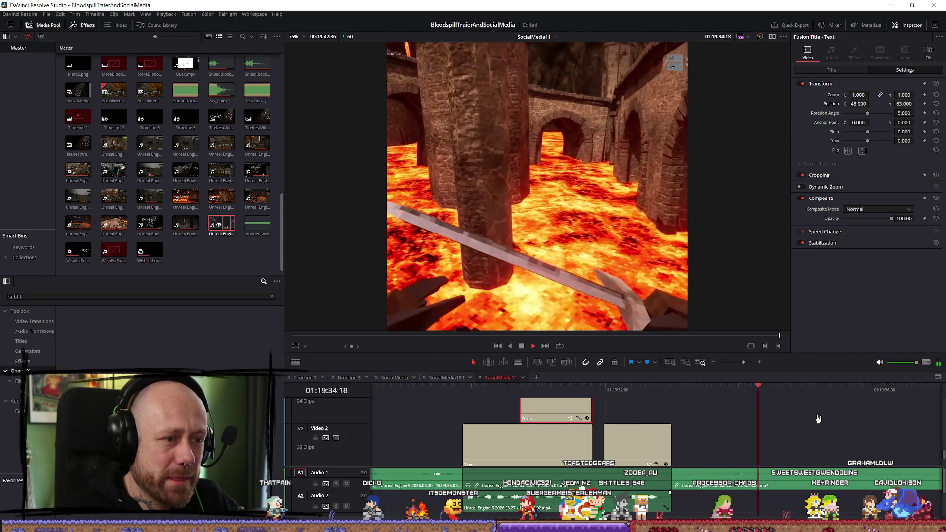
pyautogui.click(643, 391)
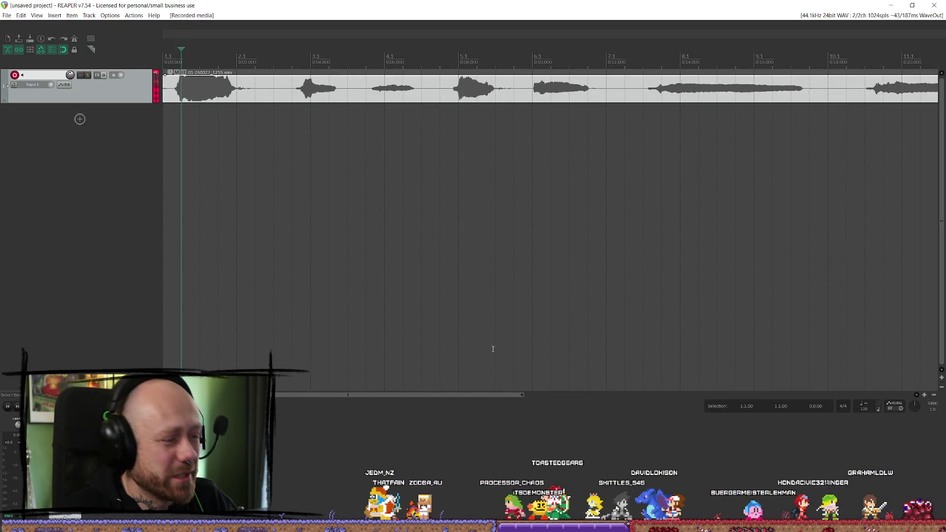
# Record a second voiceover take on Track 1 starting after the first, then deselect both takes
pyautogui.moveTo(403, 400); pyautogui.dragTo(478, 400)
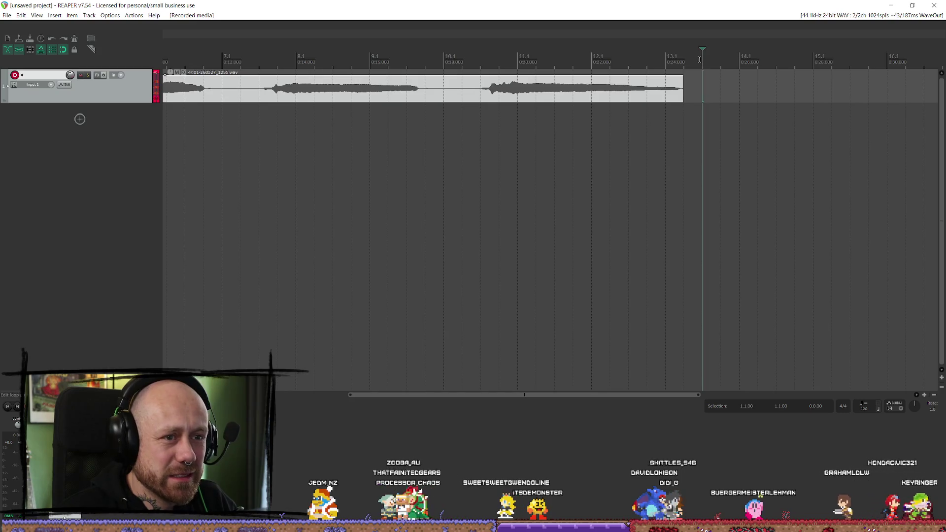
pyautogui.hotkey('ctrl', 'r')
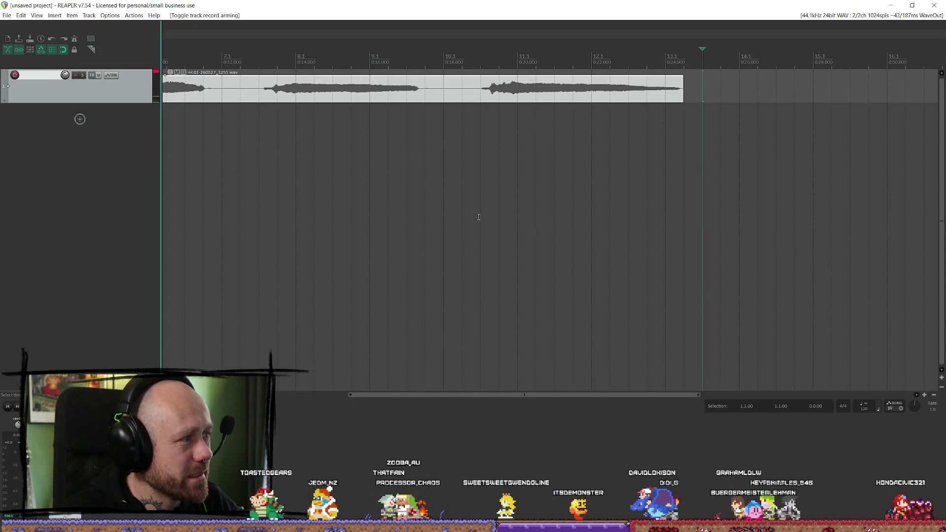
pyautogui.click(791, 86)
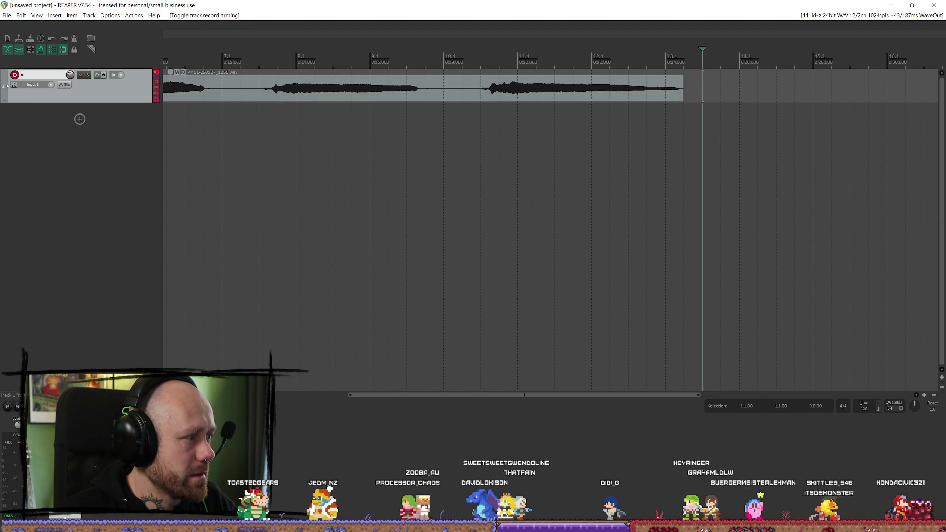
pyautogui.hotkey('ctrl', 'r')
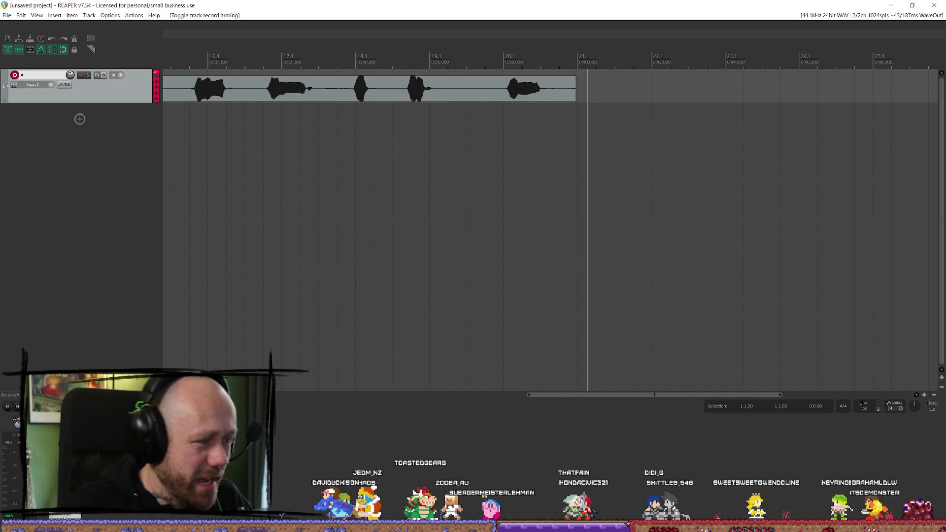
pyautogui.press('space')
pyautogui.hscroll(-3, 555, 397)
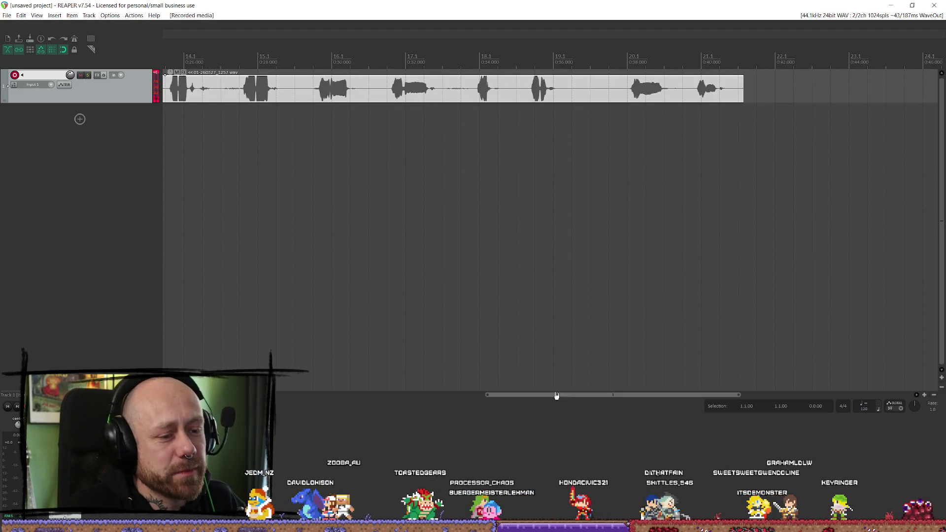
pyautogui.click(599, 389)
pyautogui.hscroll(-5, 599, 395)
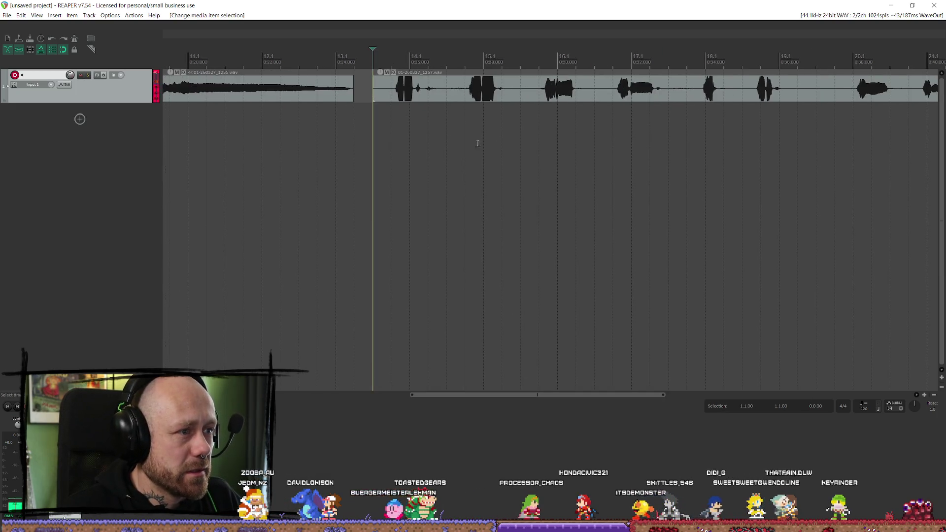
pyautogui.click(7, 16)
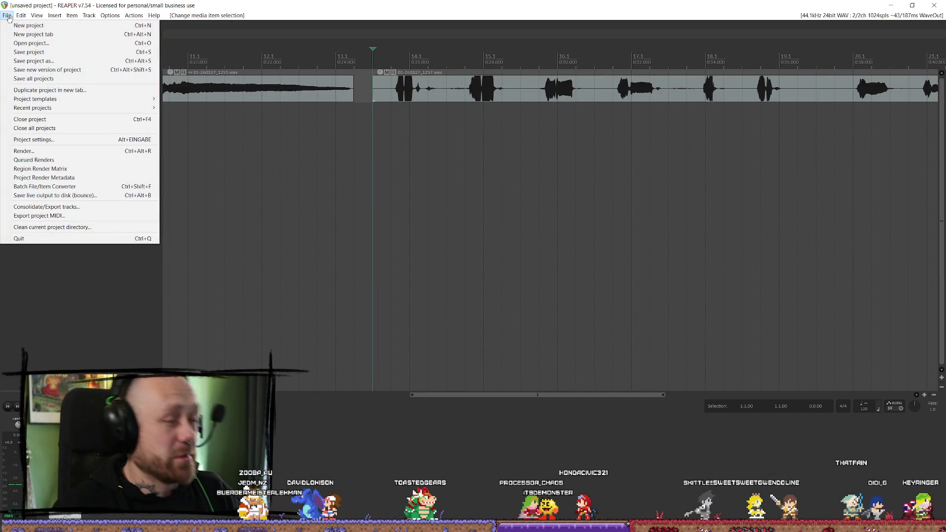
# Browse the File menu without choosing anything, then open Track 1's Add FX browser
pyautogui.click(282, 135)
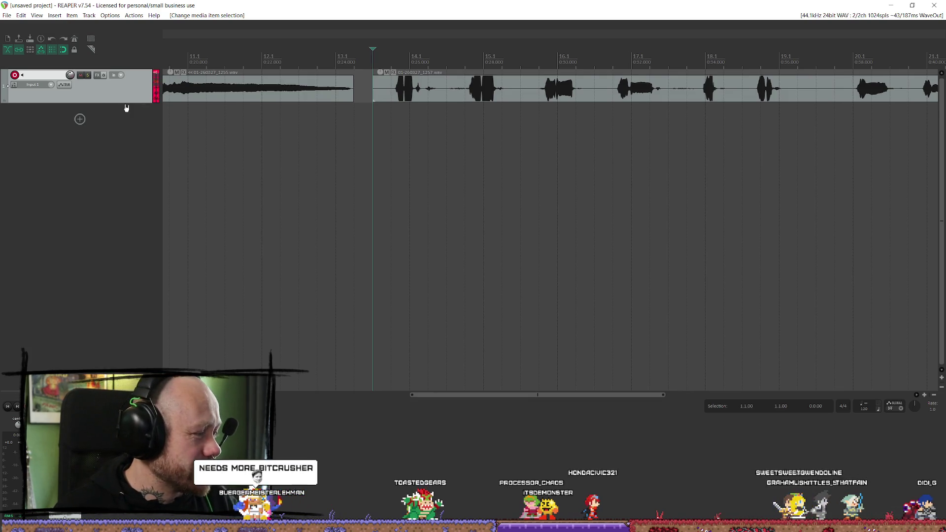
pyautogui.click(7, 16)
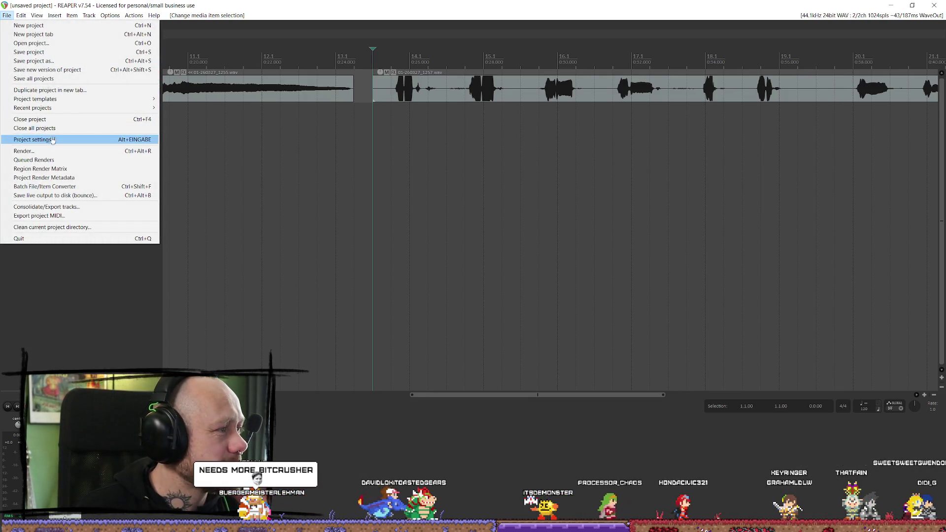
pyautogui.click(189, 337)
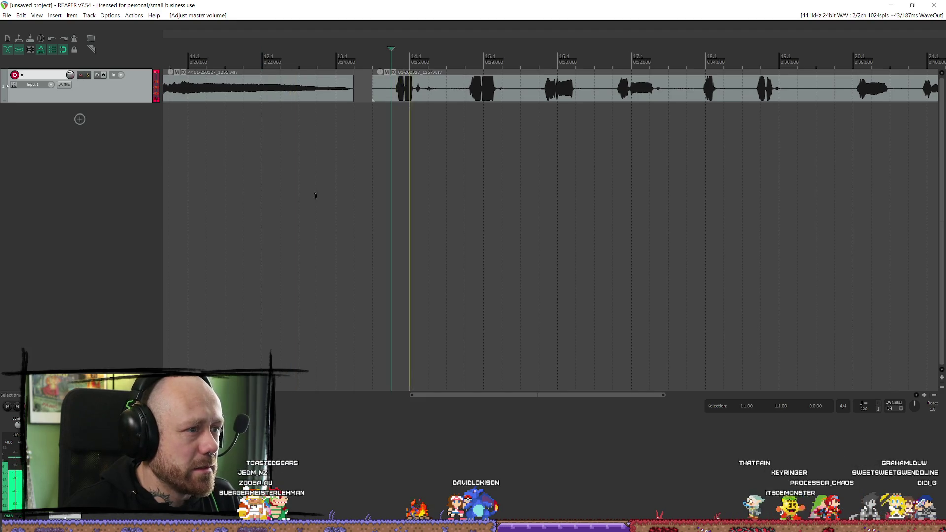
pyautogui.click(7, 15)
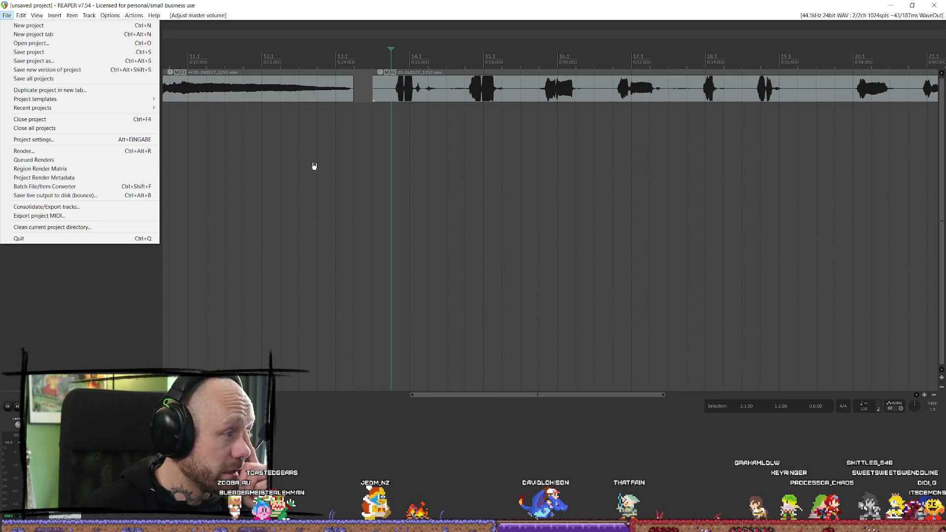
pyautogui.click(140, 313)
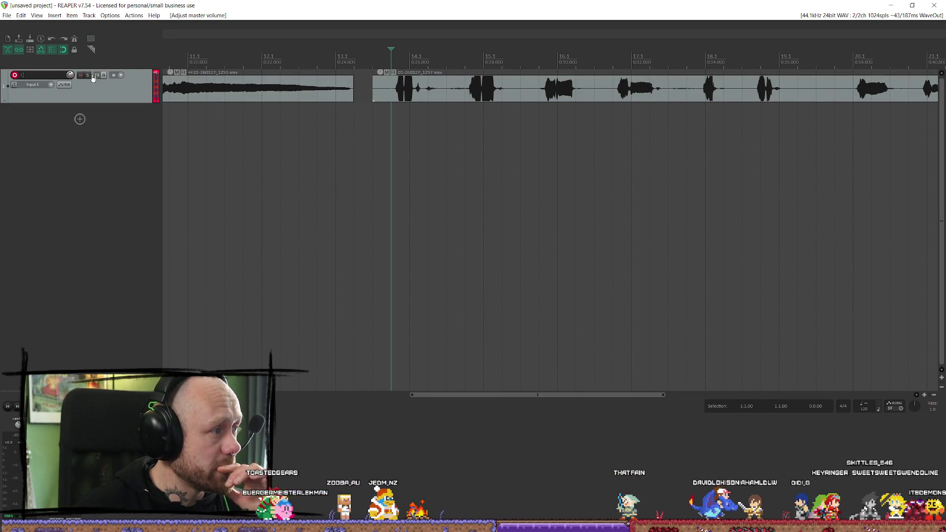
pyautogui.click(97, 75)
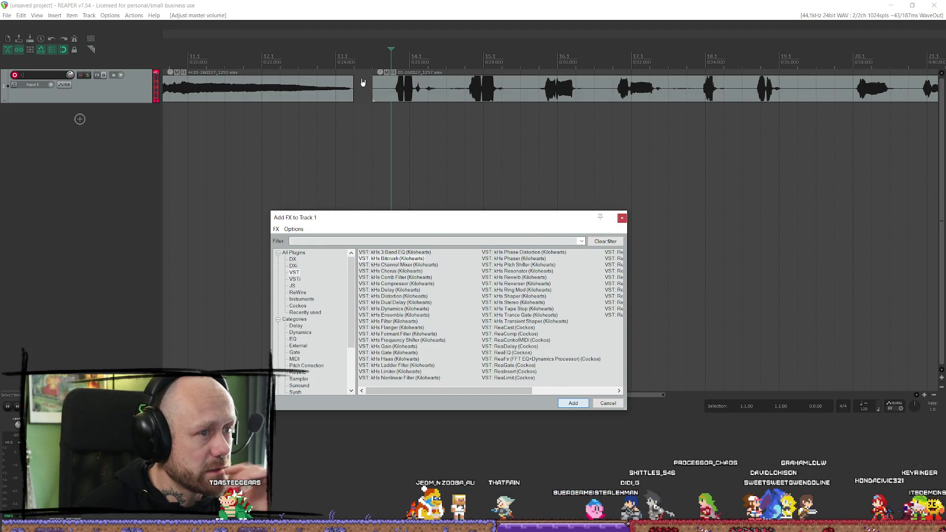
# Add kHs Bitcrush to Track 1 and play the voiceover takes to hear it
pyautogui.click(580, 406)
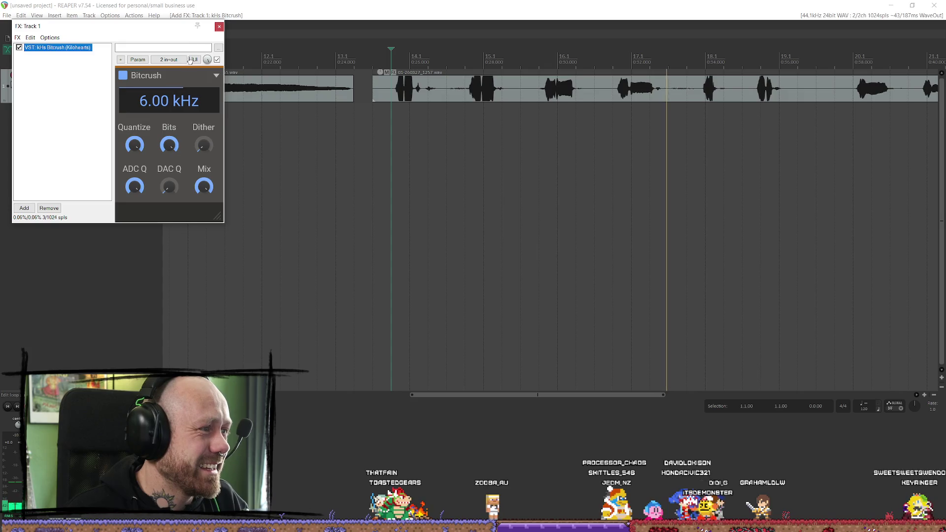
pyautogui.press('Escape')
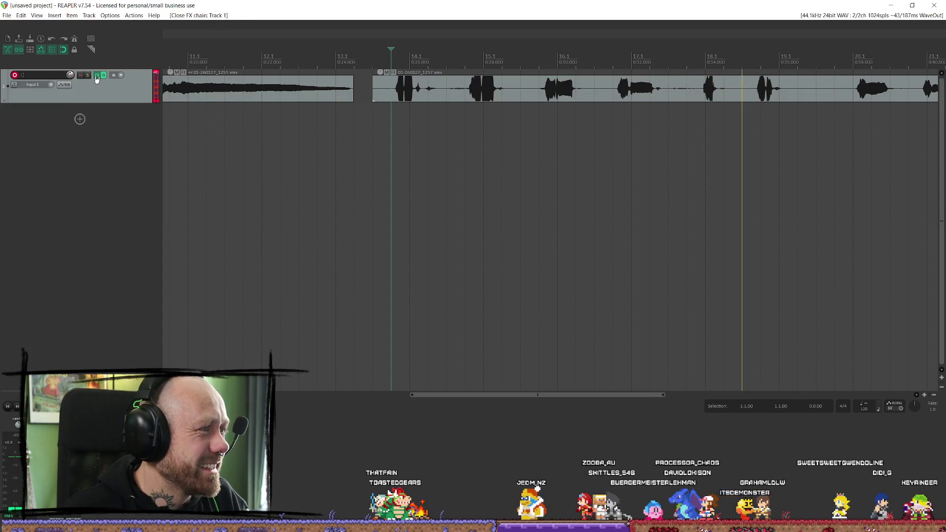
pyautogui.click(97, 75)
pyautogui.click(220, 29)
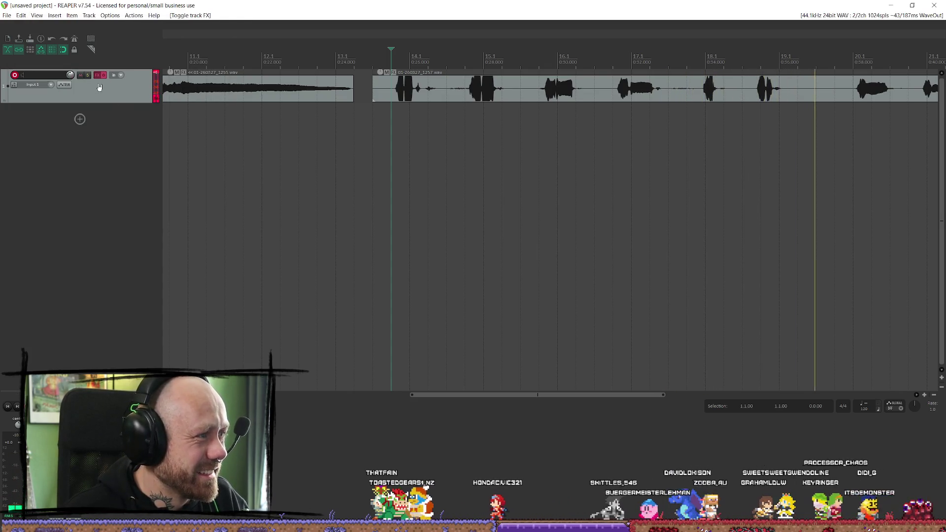
pyautogui.doubleClick(99, 87)
pyautogui.press('space')
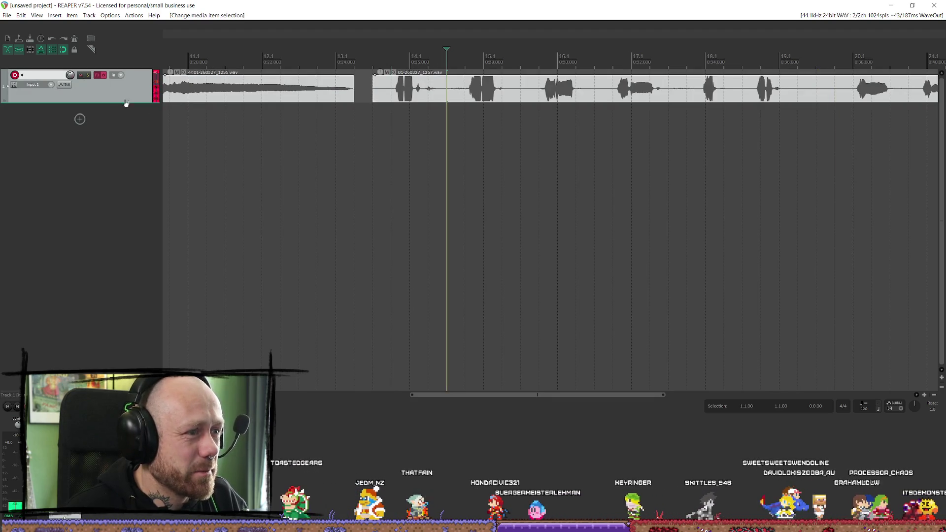
# Remove kHs Bitcrush from Track 1's FX chain and close the FX window
pyautogui.click(100, 75)
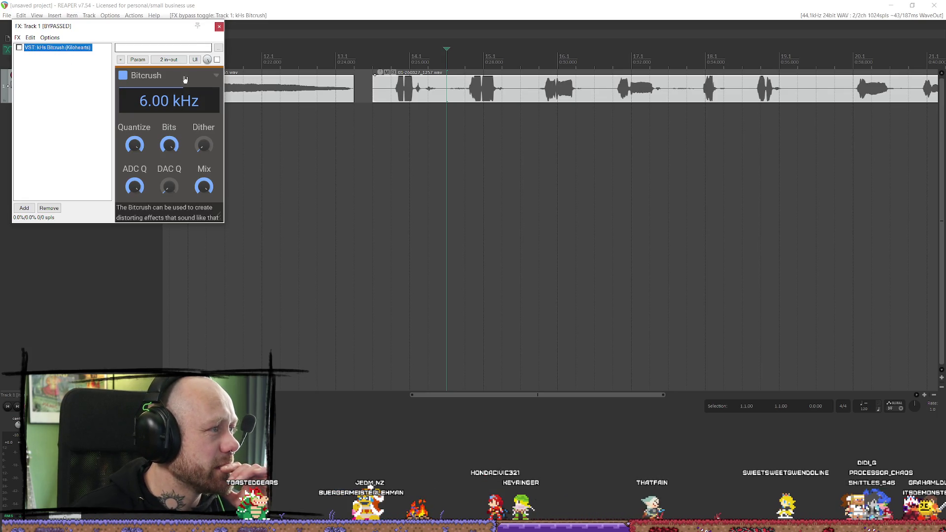
pyautogui.click(54, 209)
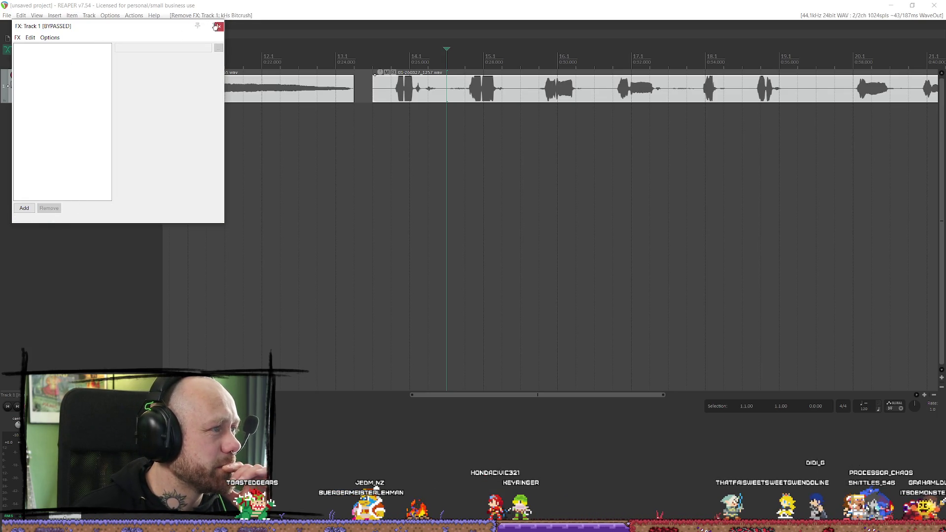
pyautogui.click(219, 26)
pyautogui.click(7, 15)
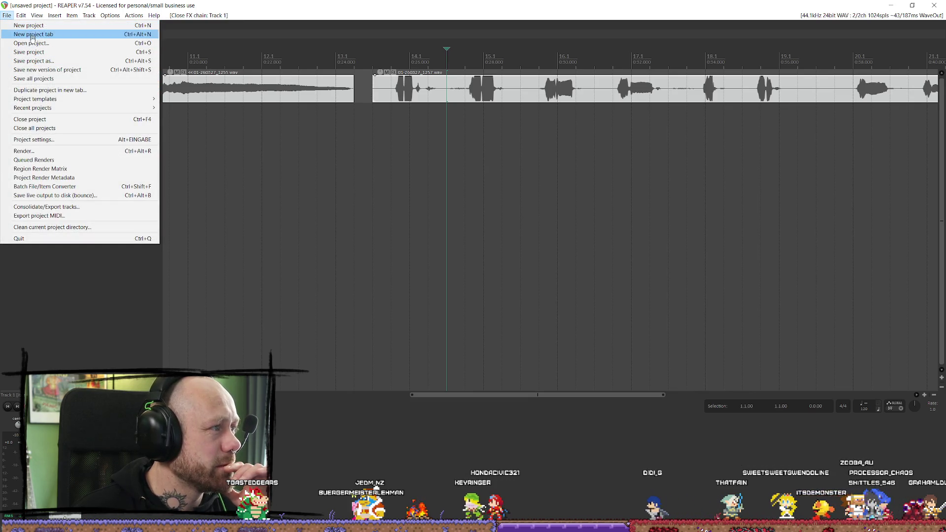
# Close the File menu, stop playback, and open Track 1's Add FX browser listing Kilohearts plugins
pyautogui.moveTo(53, 108)
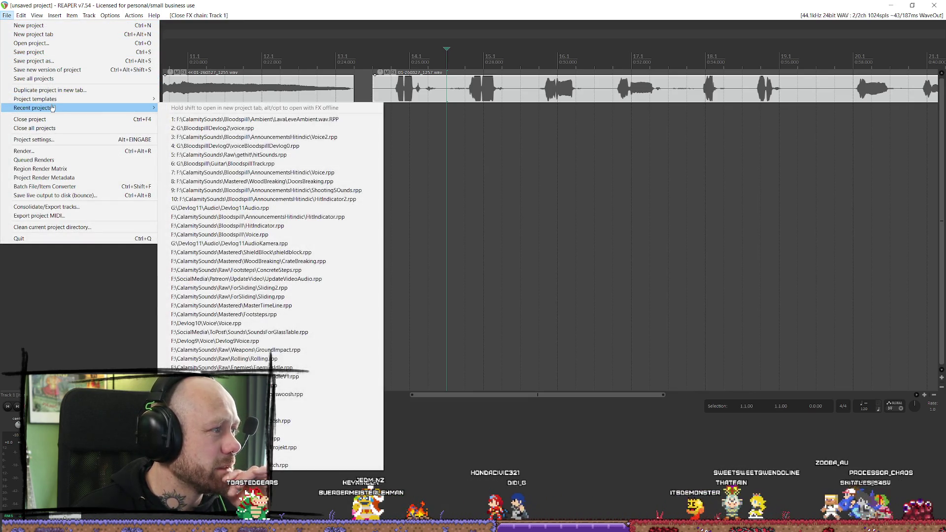
pyautogui.click(43, 141)
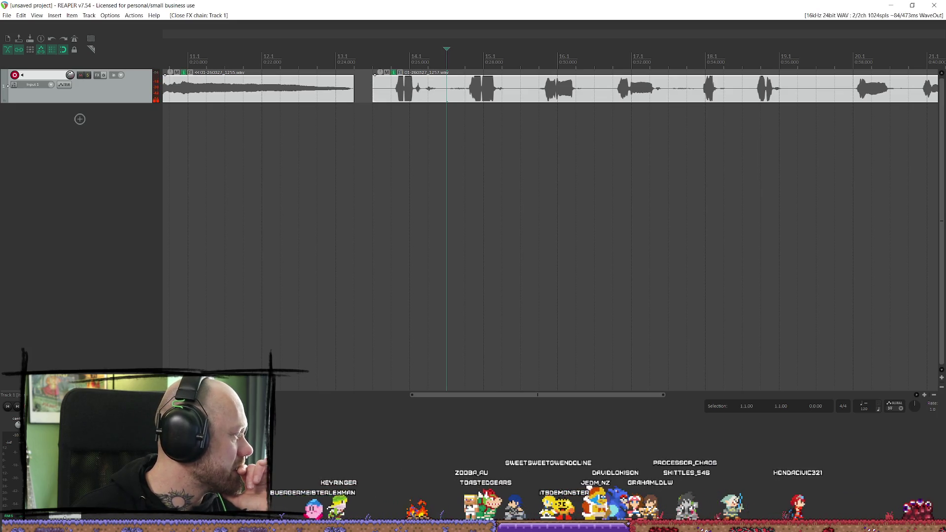
pyautogui.scroll(-6, 327, 131)
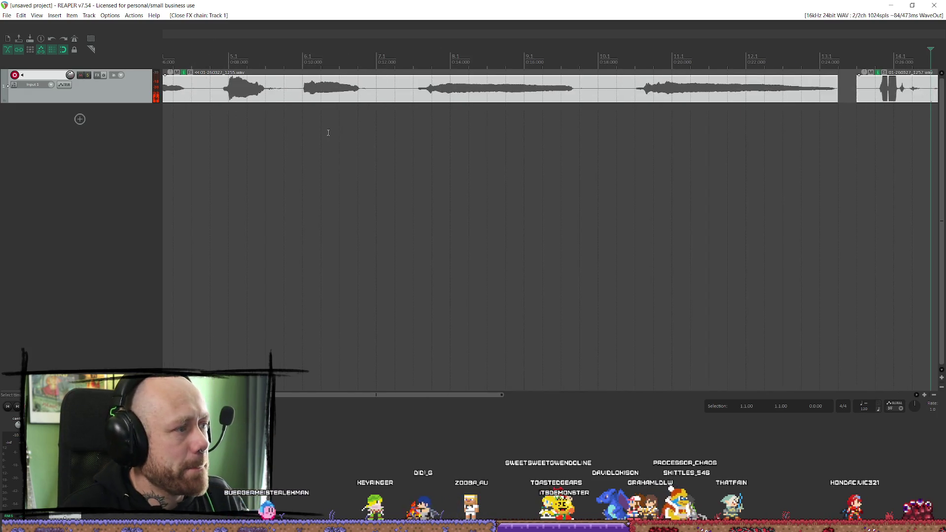
pyautogui.scroll(3, 442, 142)
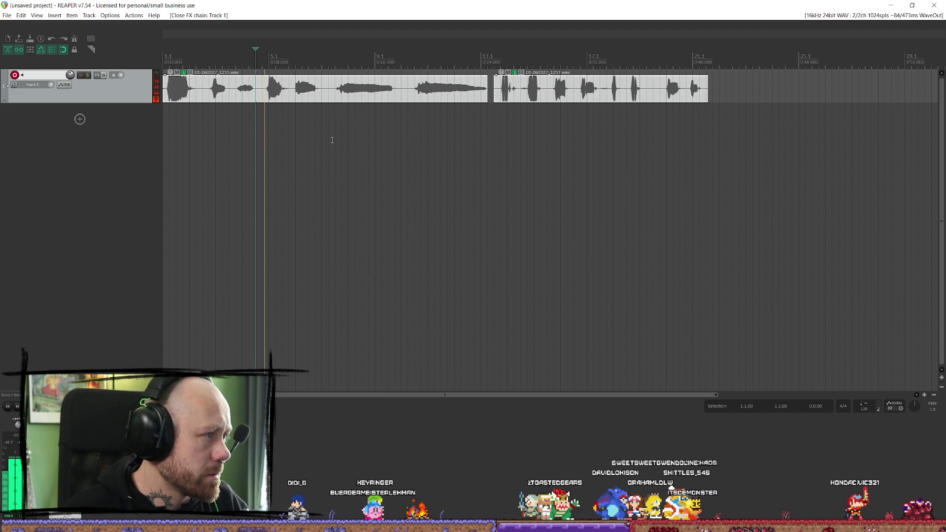
pyautogui.press('space')
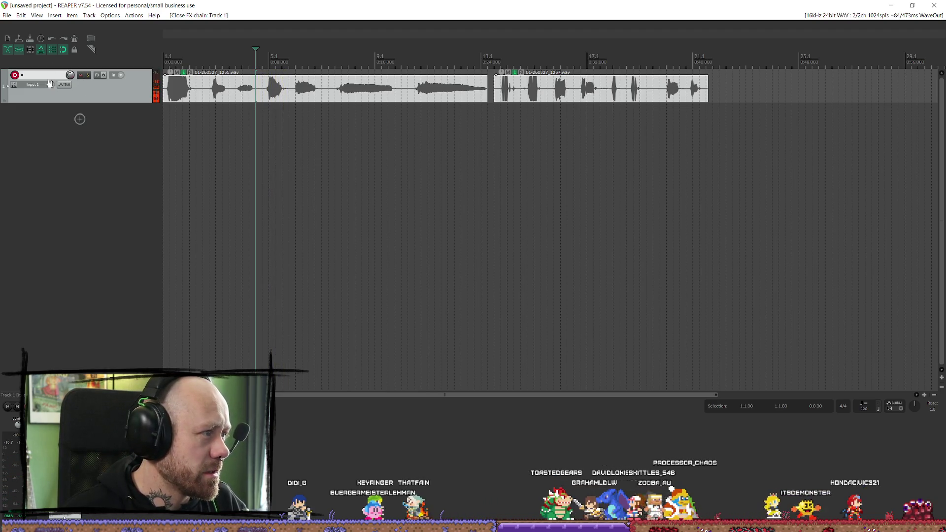
pyautogui.click(97, 74)
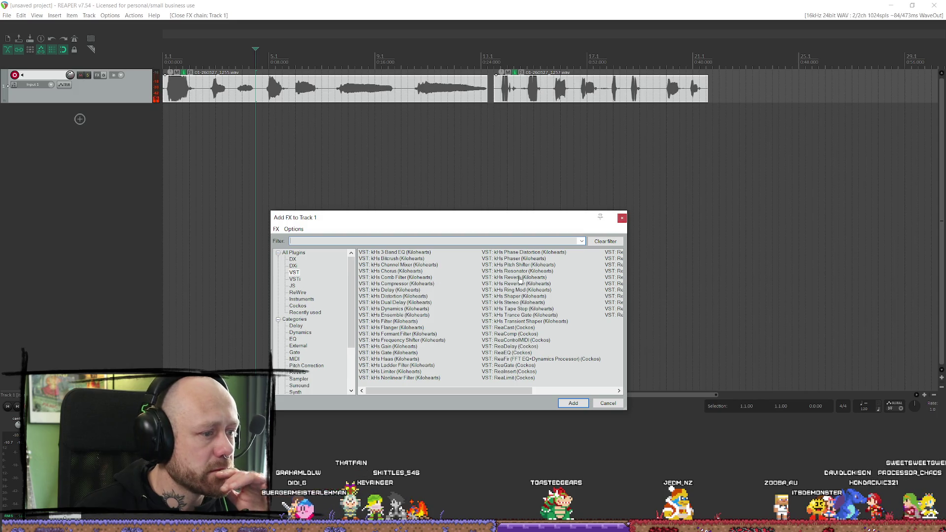
# Add kHs Pitch Shifter to Track 1 with LOW compensation and pitch at -2.00 semitones
pyautogui.click(571, 404)
pyautogui.click(262, 118)
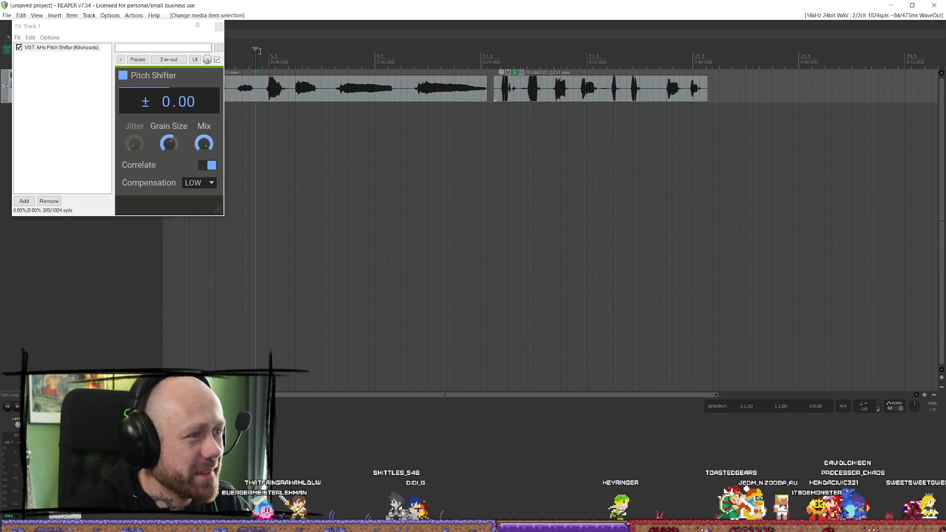
pyautogui.press('space')
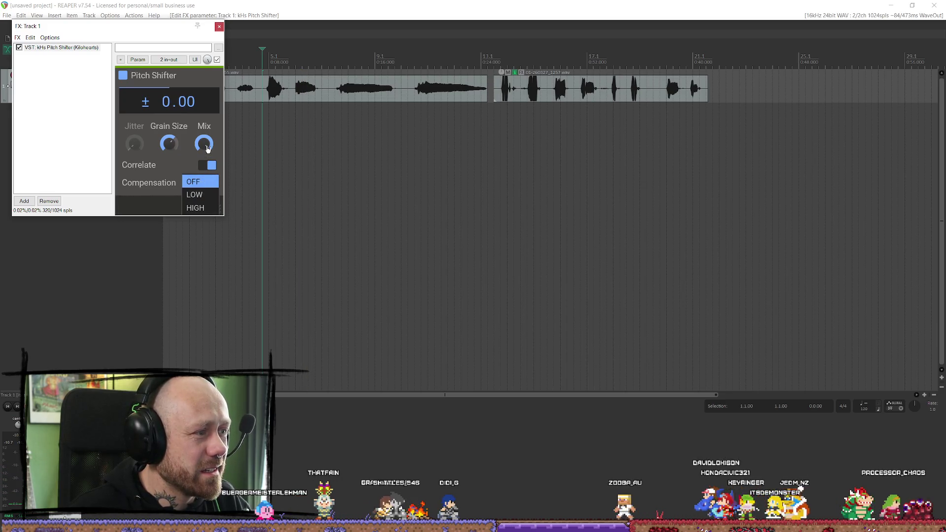
pyautogui.click(282, 74)
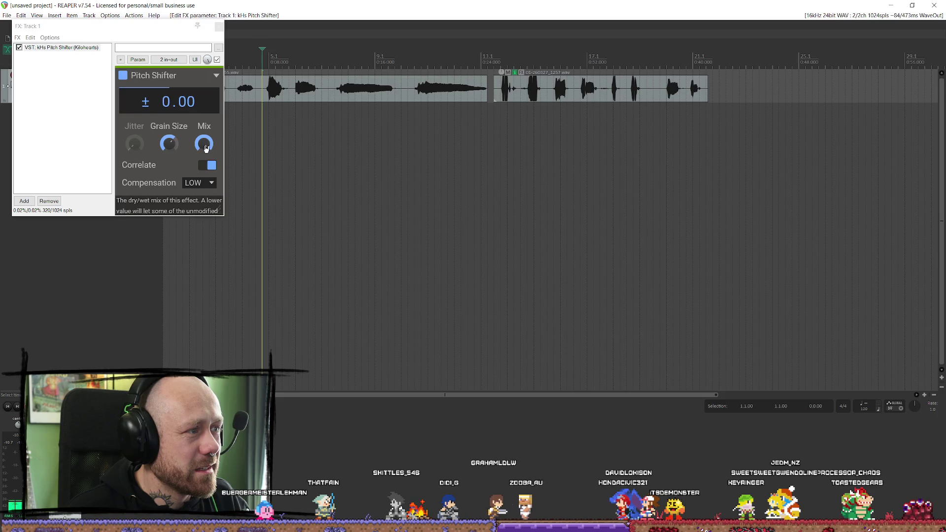
pyautogui.click(154, 108)
pyautogui.moveTo(154, 108)
pyautogui.mouseDown()
pyautogui.moveTo(154, 99)
pyautogui.moveTo(154, 119)
pyautogui.mouseUp()
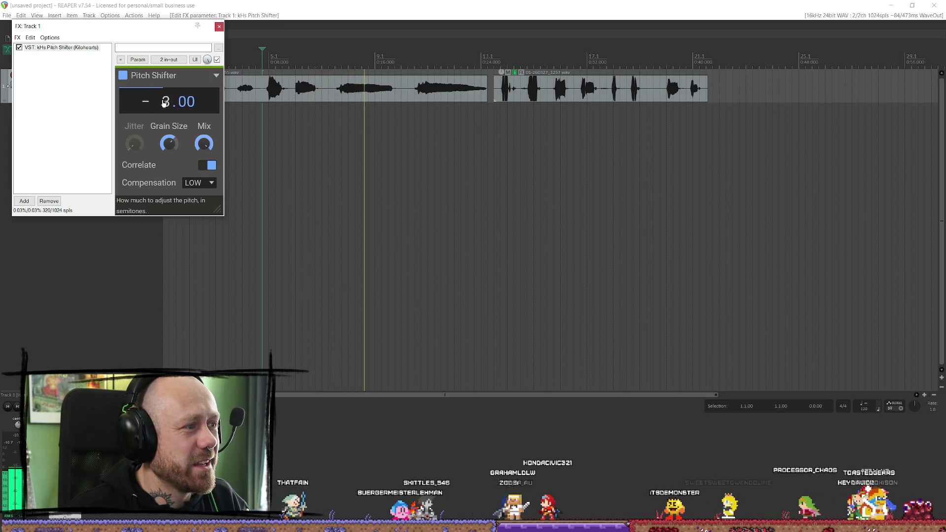
pyautogui.moveTo(159, 109); pyautogui.dragTo(158, 104)
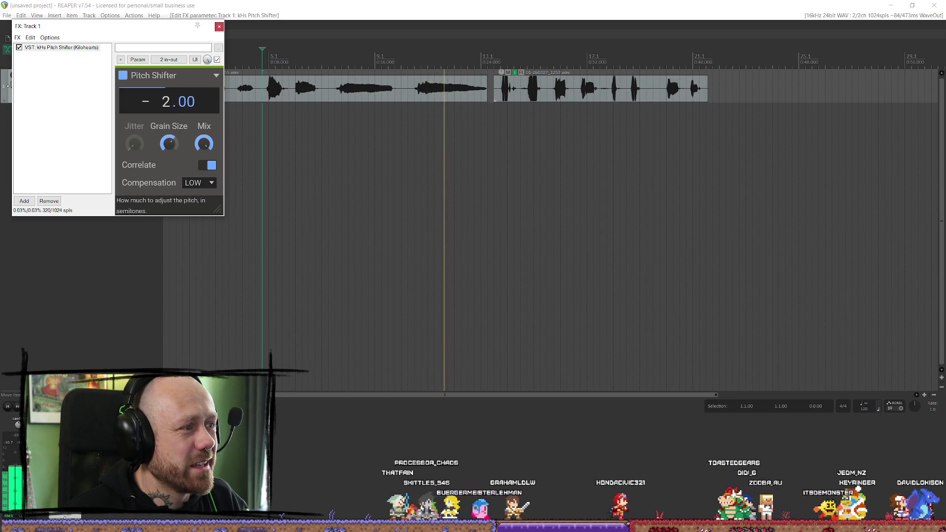
# Audition both voiceover clips, then reopen the plugin browser for Track 1's chain
pyautogui.click(261, 68)
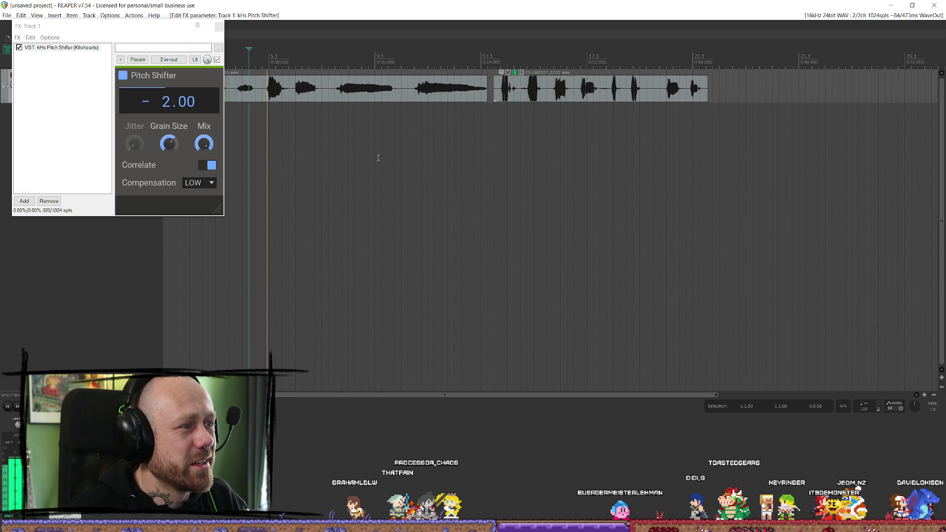
pyautogui.click(494, 86)
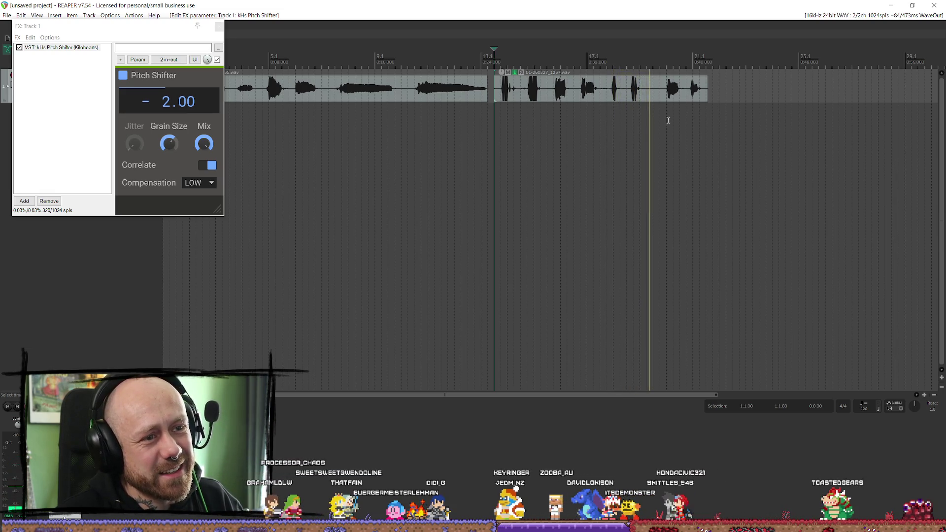
pyautogui.click(57, 147)
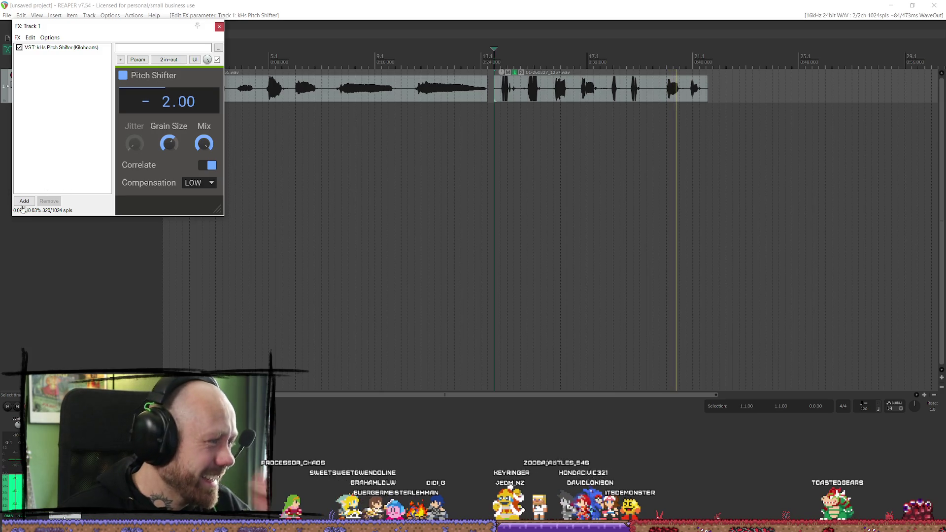
pyautogui.click(24, 202)
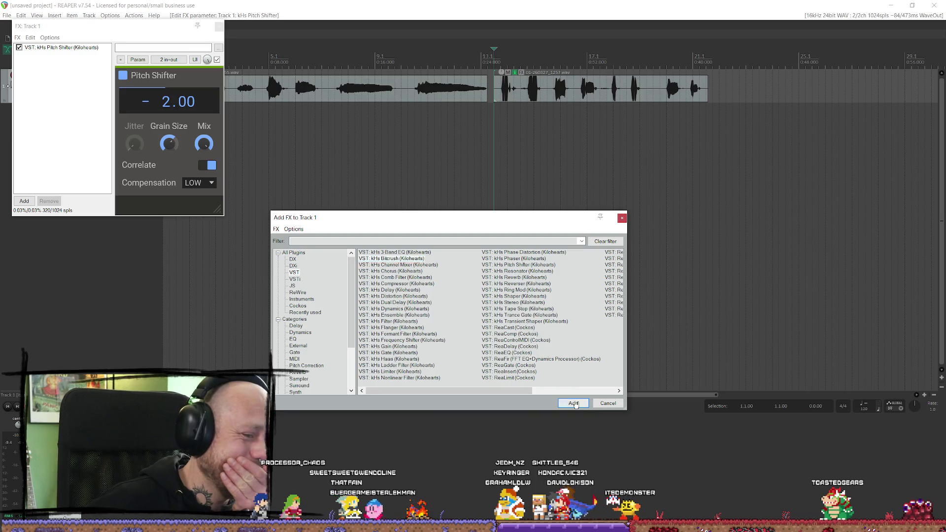
# Add kHs Bitcrush after the Pitch Shifter, lowering ADC quantization and setting sample rate to 9.00 kHz
pyautogui.click(574, 404)
pyautogui.click(491, 58)
pyautogui.press('space')
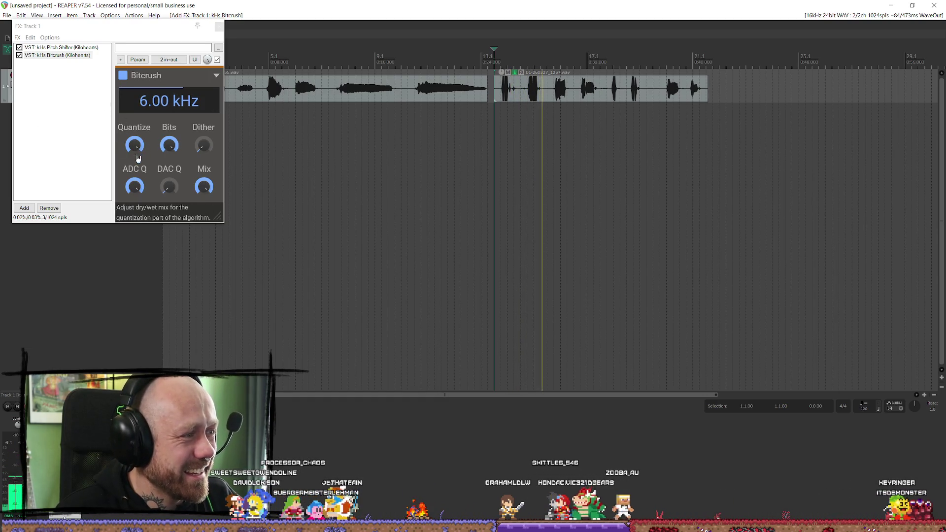
pyautogui.click(137, 186)
pyautogui.moveTo(135, 186); pyautogui.dragTo(135, 187)
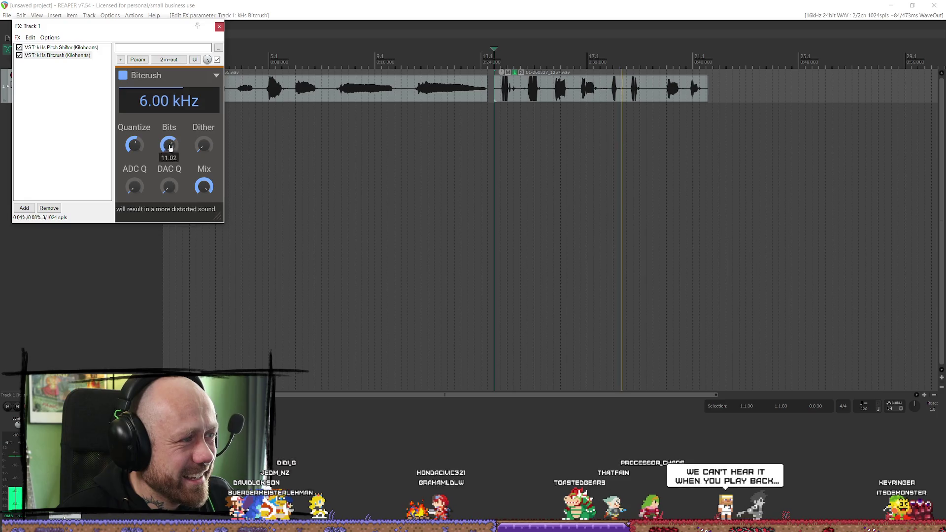
pyautogui.moveTo(134, 144); pyautogui.dragTo(134, 137)
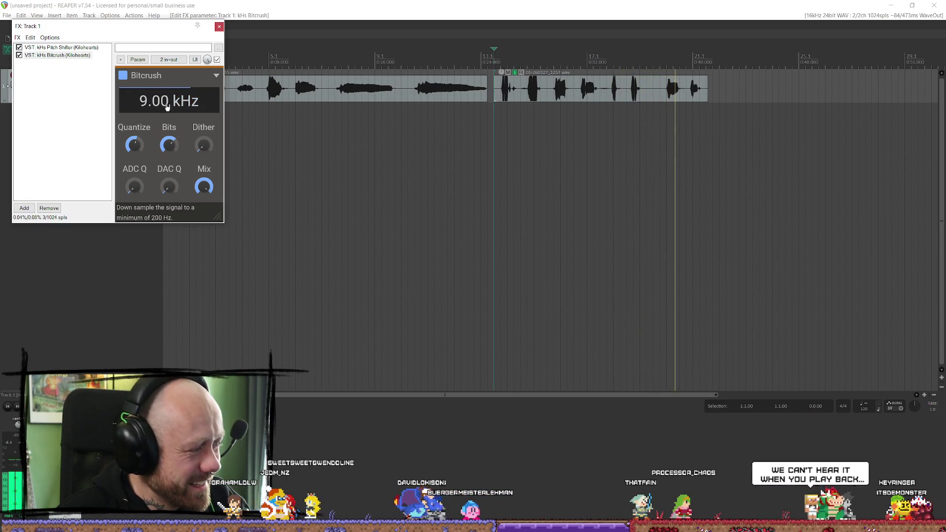
# Select the voiceover's full time range and replay it from several earlier points
pyautogui.moveTo(562, 65); pyautogui.dragTo(568, 66)
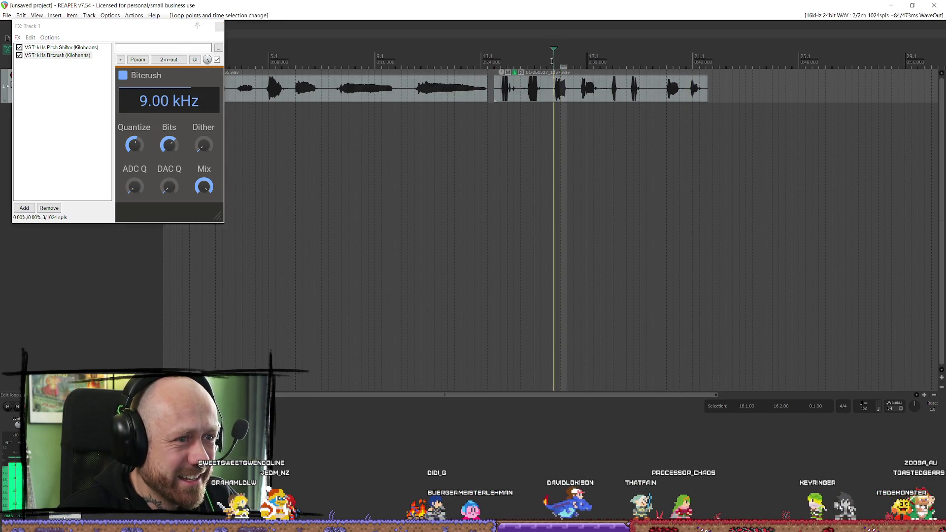
pyautogui.click(575, 97)
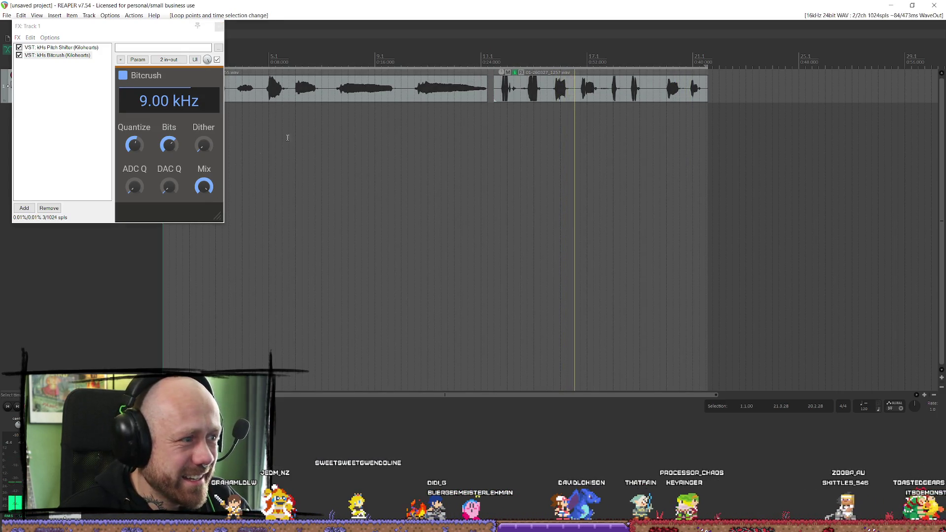
pyautogui.click(552, 62)
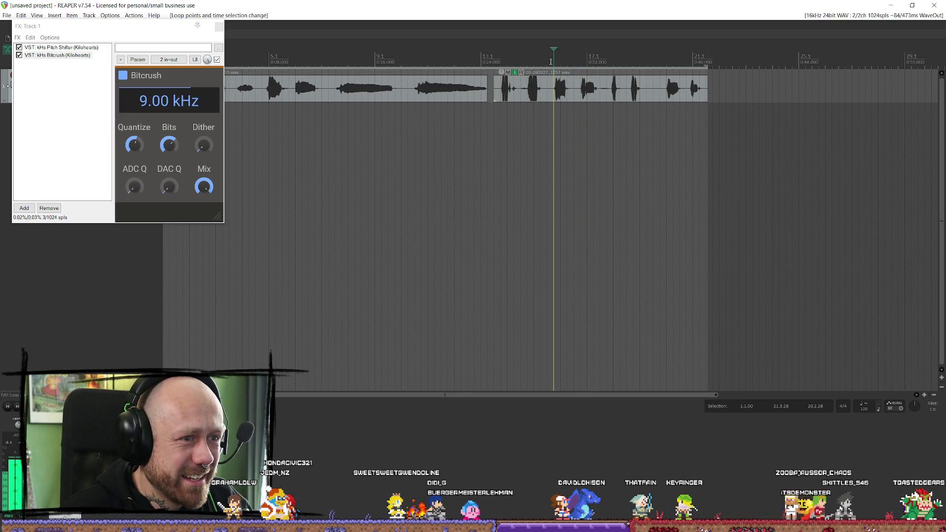
pyautogui.click(551, 63)
pyautogui.click(521, 63)
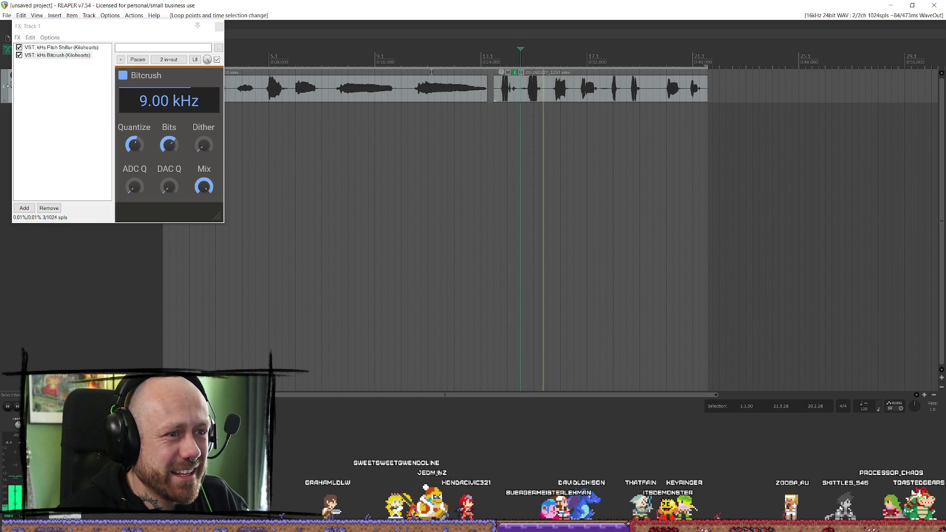
pyautogui.click(408, 104)
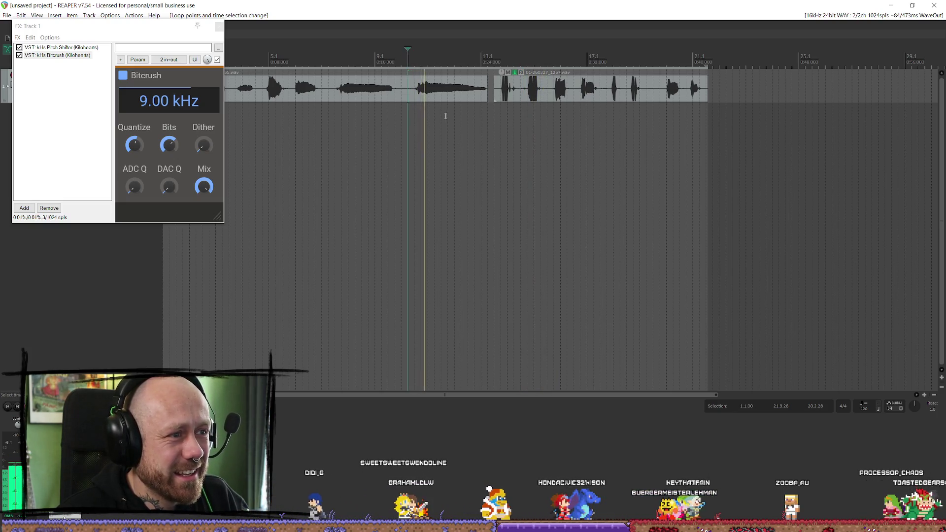
pyautogui.click(335, 71)
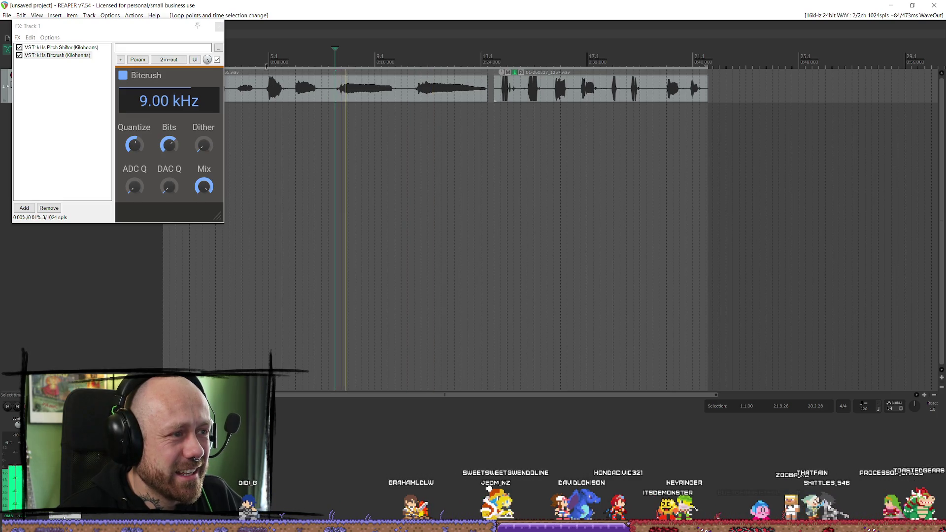
pyautogui.click(270, 247)
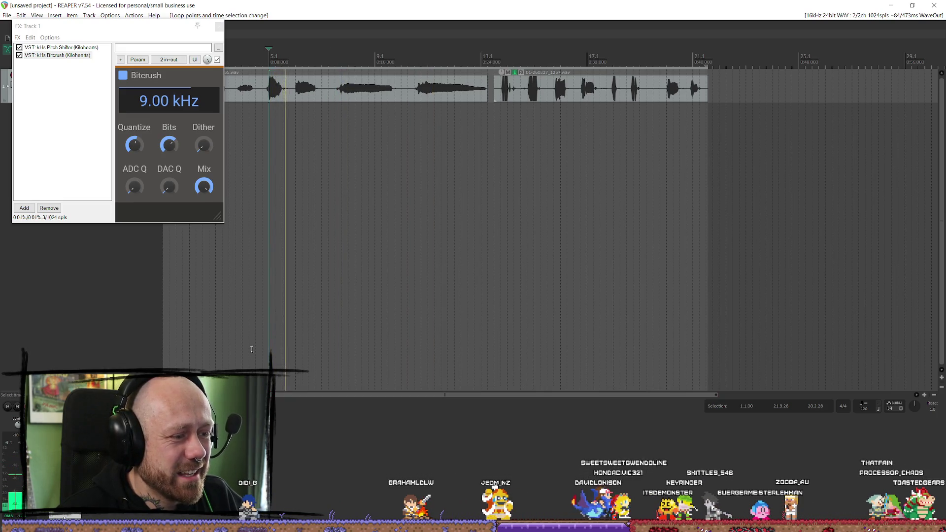
# Move the Track 1 effects window aside, close it and stop playback
pyautogui.moveTo(161, 30); pyautogui.dragTo(341, 226)
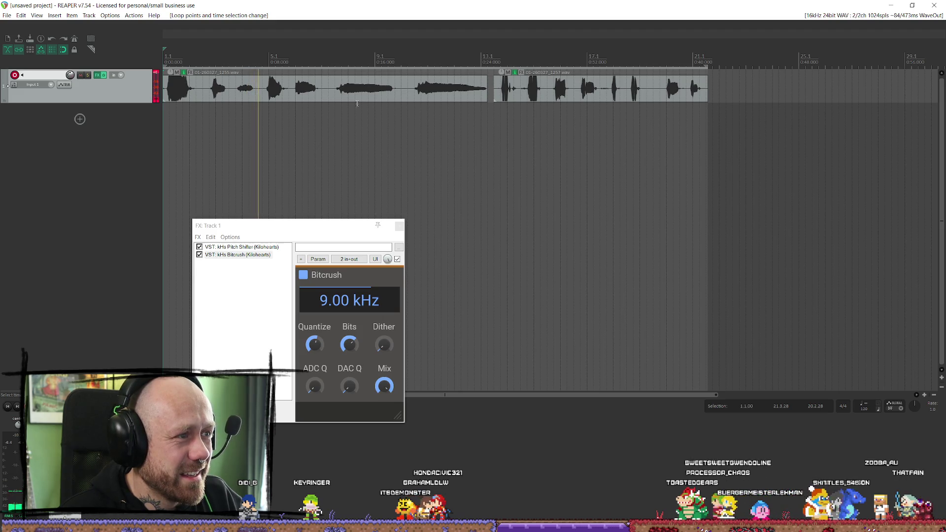
pyautogui.moveTo(315, 225); pyautogui.dragTo(362, 203)
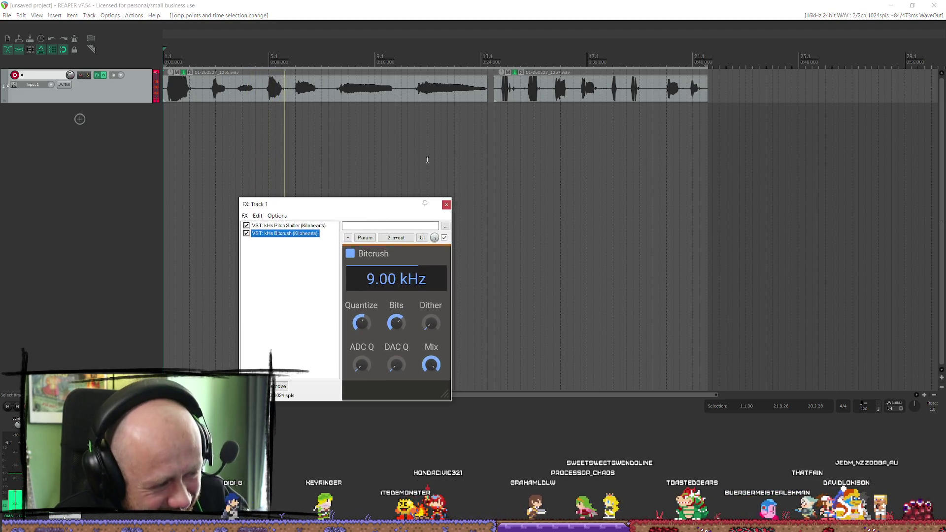
pyautogui.click(447, 205)
pyautogui.press('space')
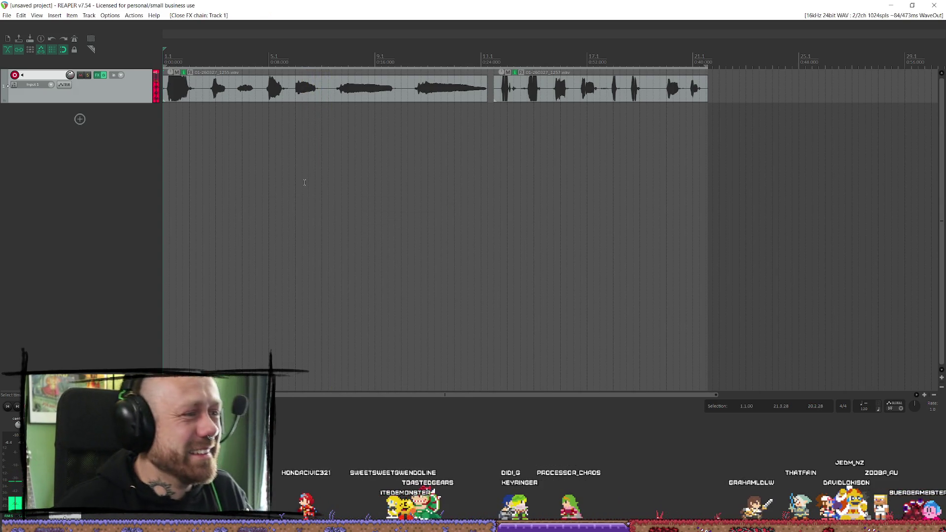
# Select both voiceover clips and glance at the File menu before dismissing it
pyautogui.click(408, 89)
pyautogui.keyDown('ctrl'); pyautogui.click(533, 83); pyautogui.keyUp('ctrl')
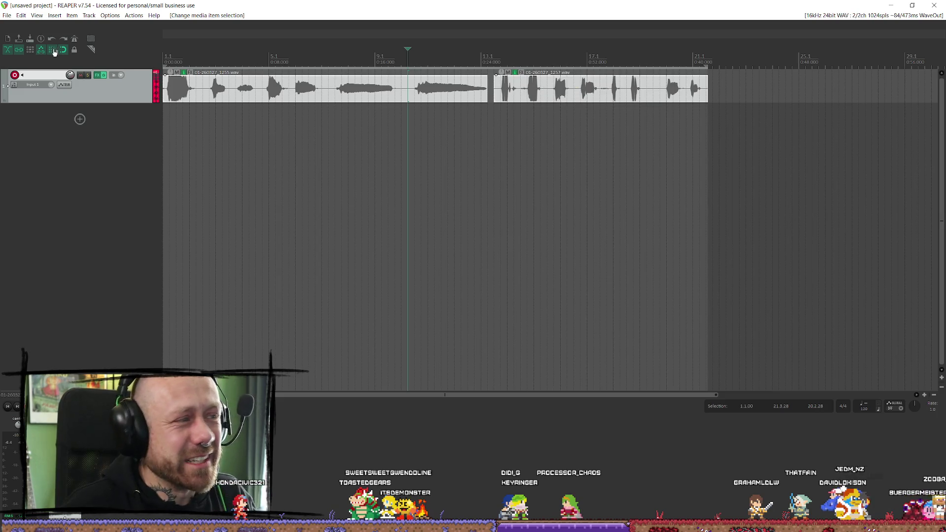
pyautogui.click(8, 15)
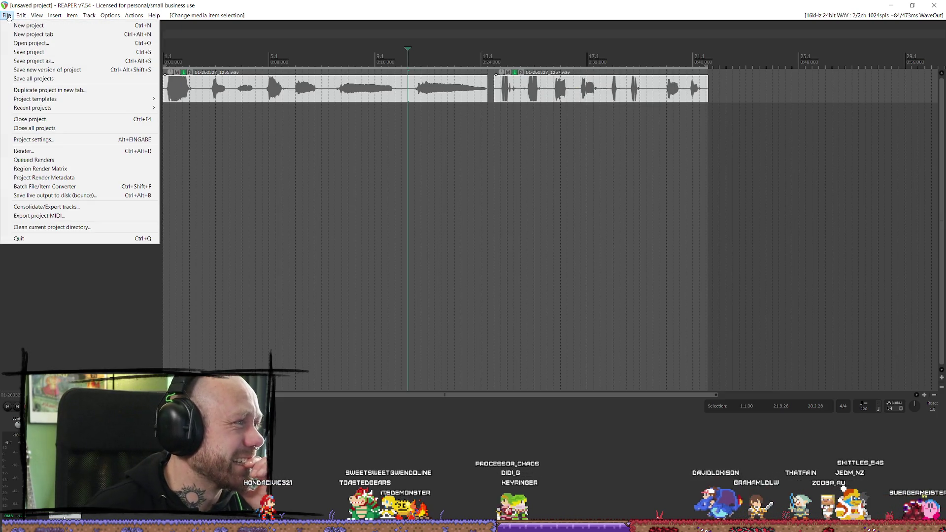
pyautogui.click(516, 173)
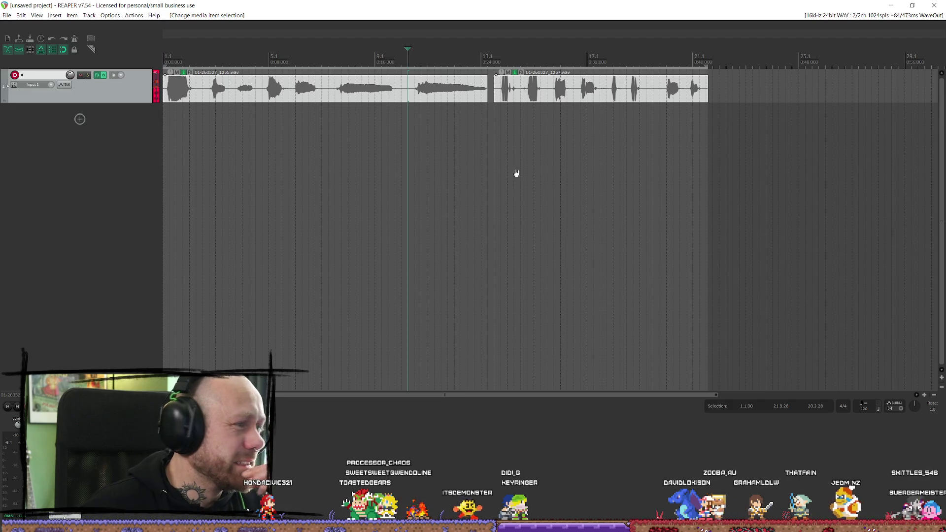
# Open Render to File with master mix as source and the entire project as range
pyautogui.hotkey('ctrl', 'alt', 'r')
pyautogui.click(394, 82)
pyautogui.click(374, 88)
pyautogui.click(473, 82)
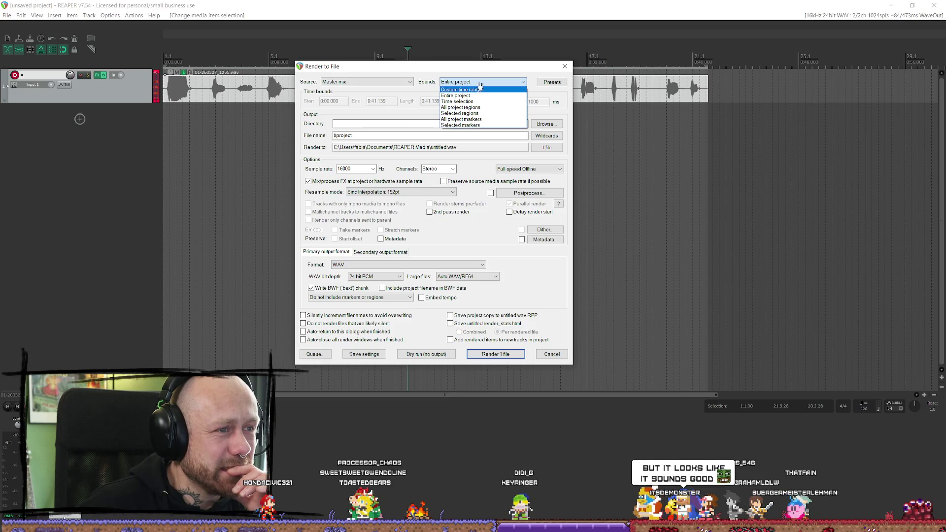
pyautogui.click(474, 96)
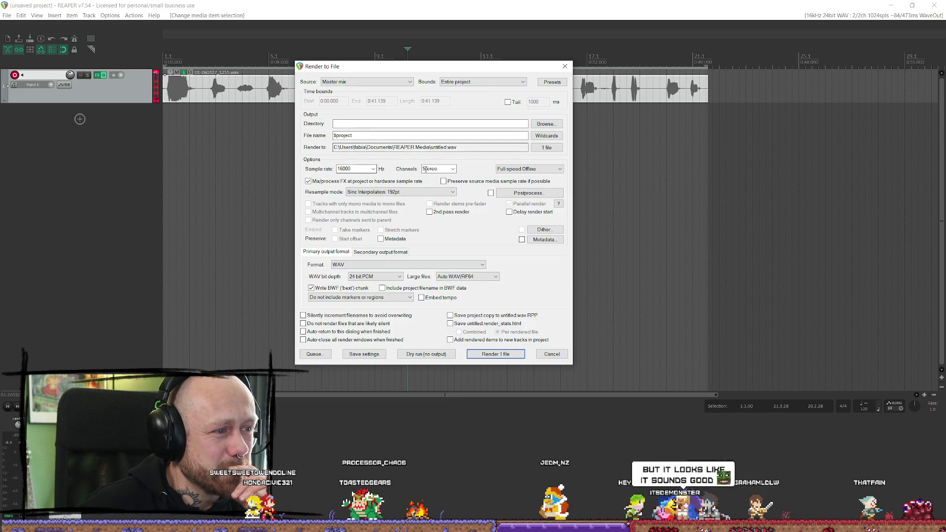
# Browse for an output folder, checking the VideoSSD (G:) and PortableSSD (F:) drives
pyautogui.click(546, 124)
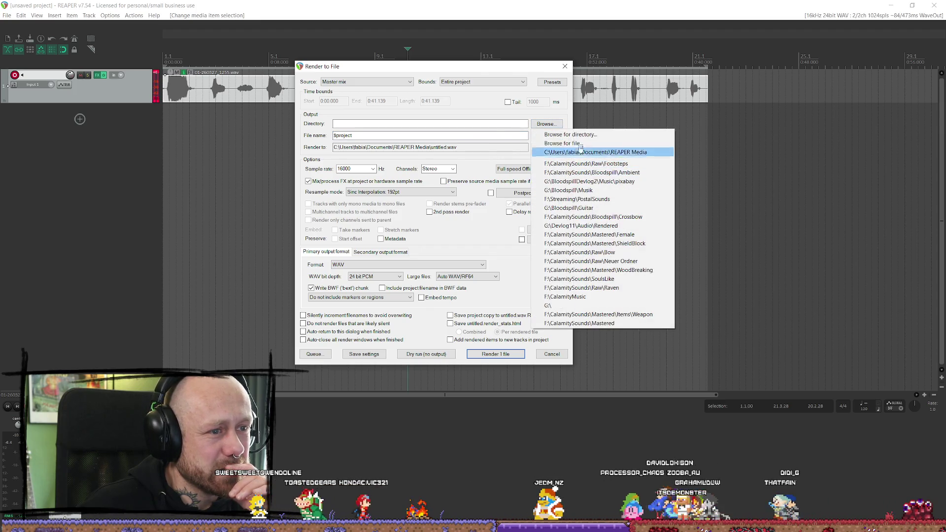
pyautogui.click(593, 134)
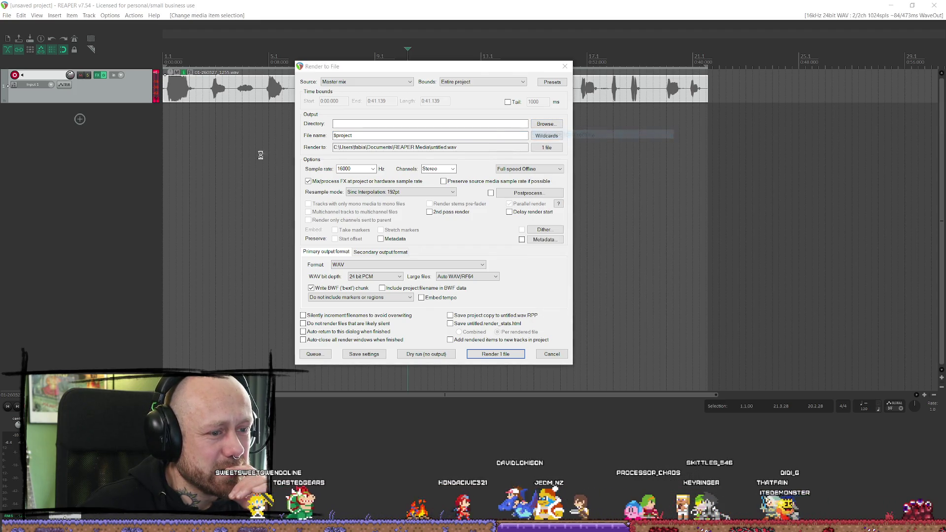
pyautogui.scroll(-1, 354, 251)
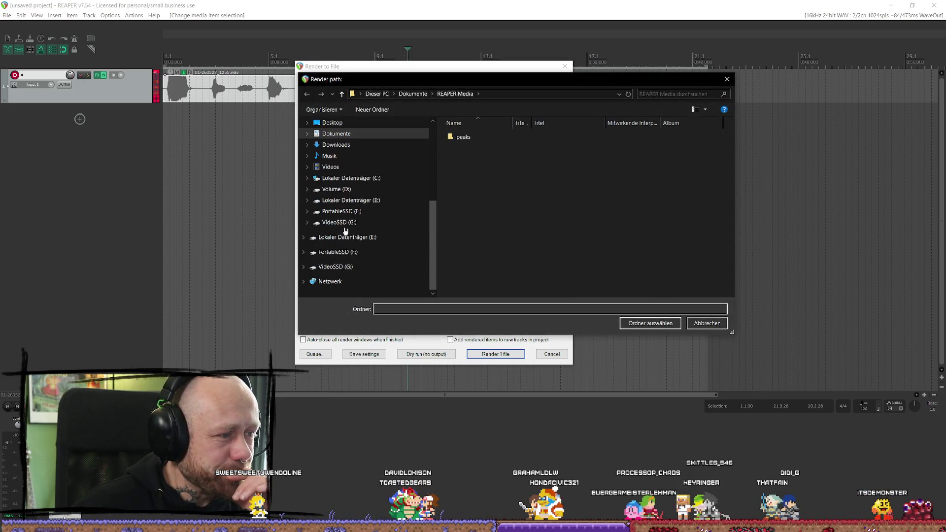
pyautogui.click(365, 222)
pyautogui.click(376, 211)
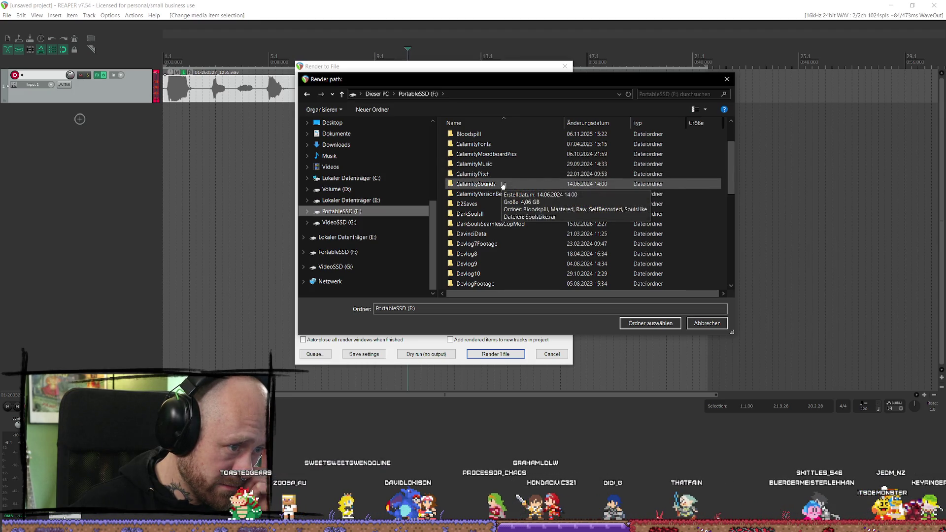
pyautogui.click(338, 223)
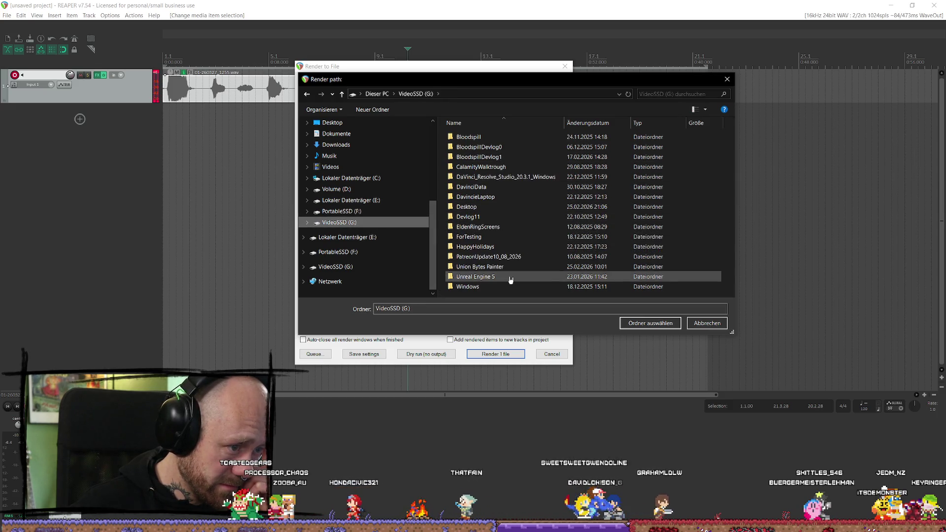
pyautogui.click(340, 211)
# Set the render output directory to F:\DevlogFootage\Sounds
pyautogui.scroll(-2, 525, 214)
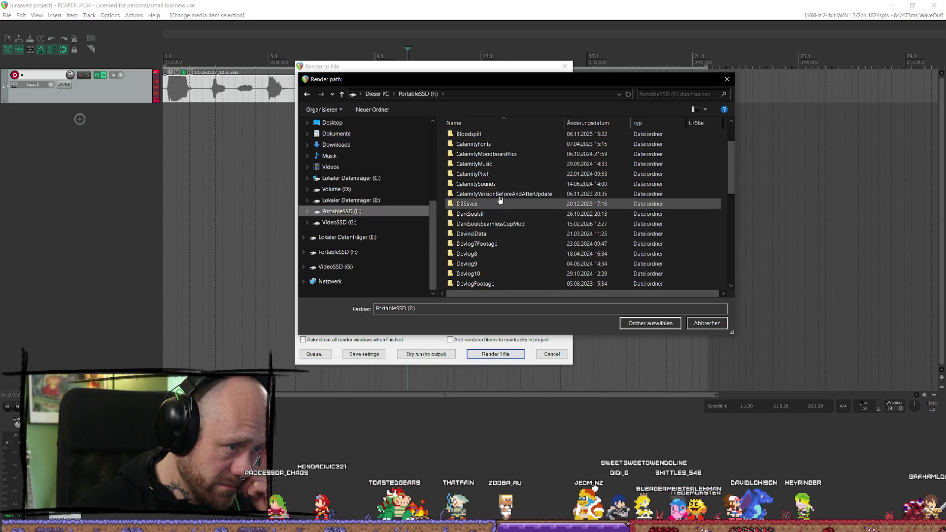
pyautogui.scroll(-1, 501, 204)
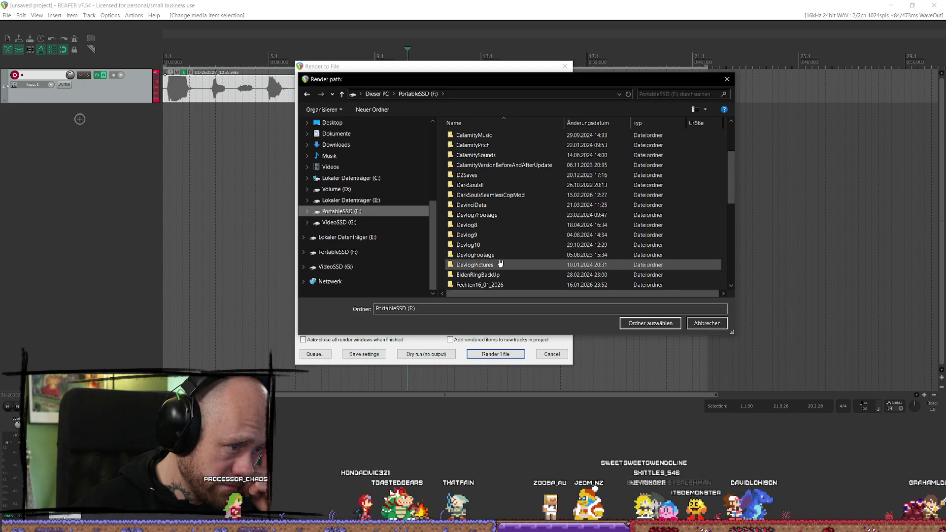
pyautogui.click(512, 214)
pyautogui.scroll(-1, 512, 213)
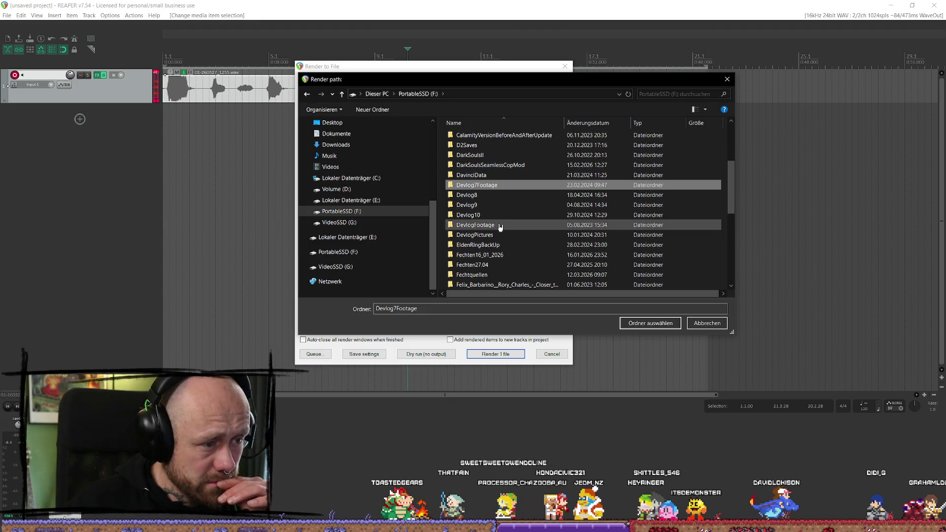
pyautogui.doubleClick(507, 226)
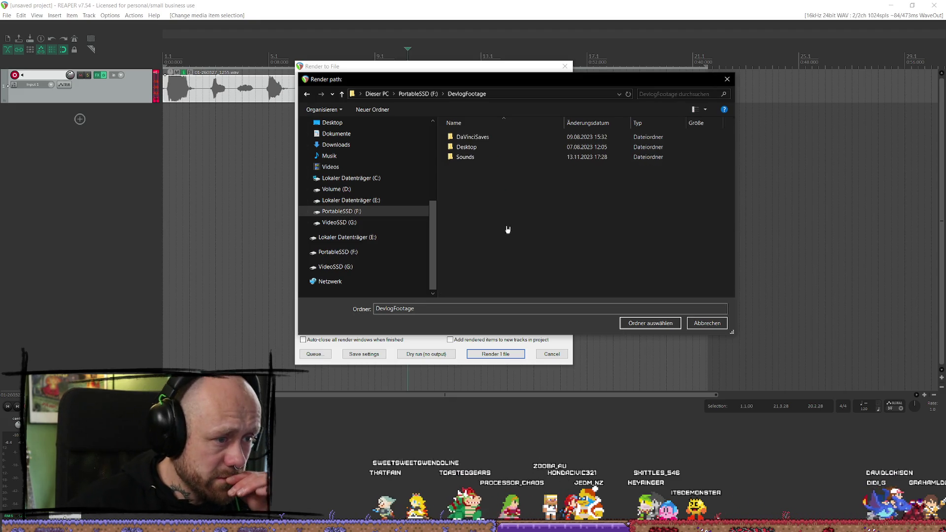
pyautogui.doubleClick(481, 156)
pyautogui.click(643, 324)
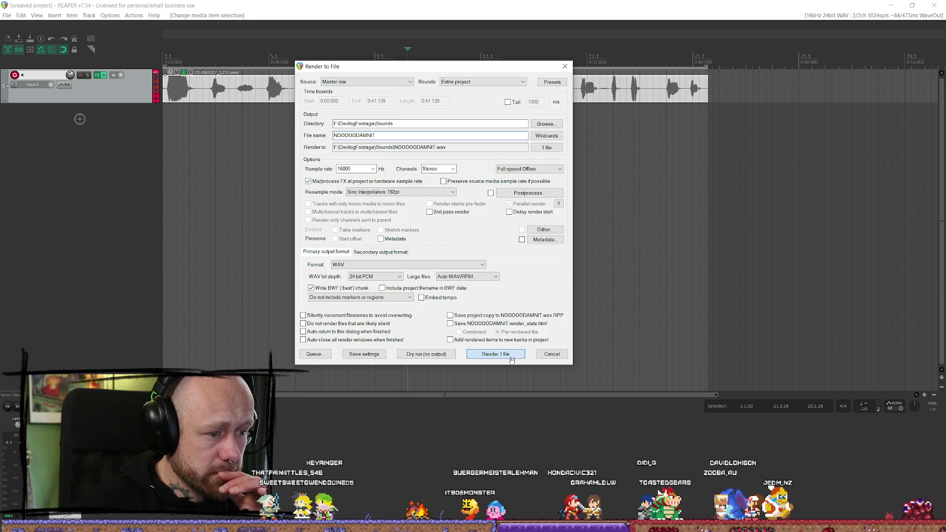
# Render the voiceover to NOOOOODAMNIT.wav and close the render windows
pyautogui.click(495, 354)
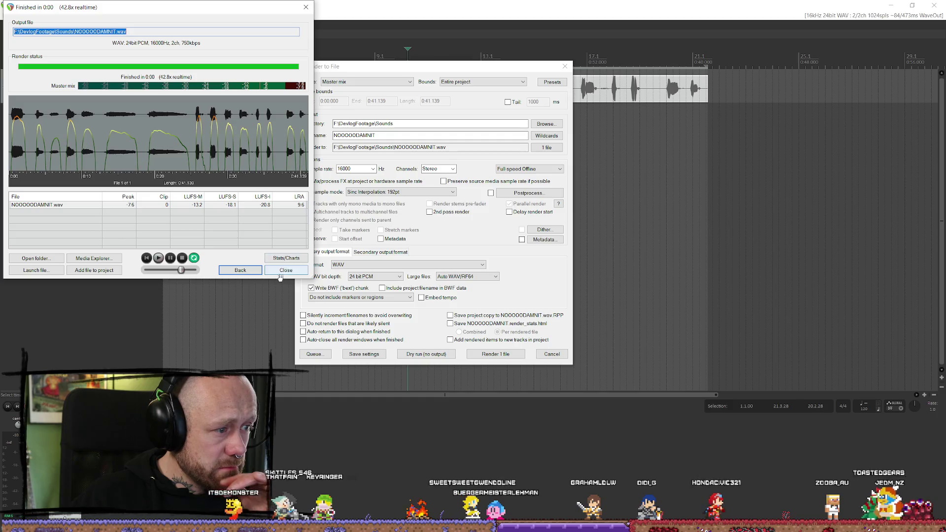
pyautogui.click(257, 272)
pyautogui.click(558, 358)
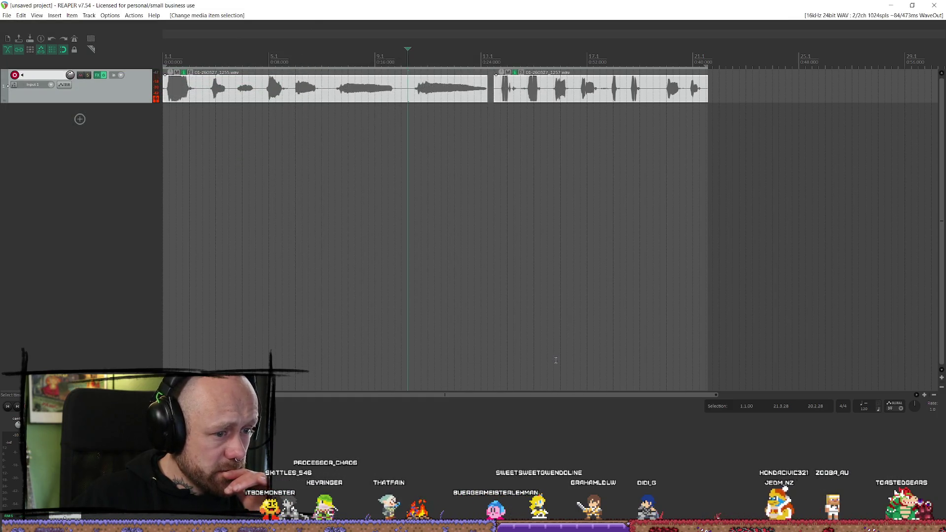
# Switch back to Resolve and place NOOOOODAMNIT.wav on audio track A2 of SocialMedia11
pyautogui.click(893, 6)
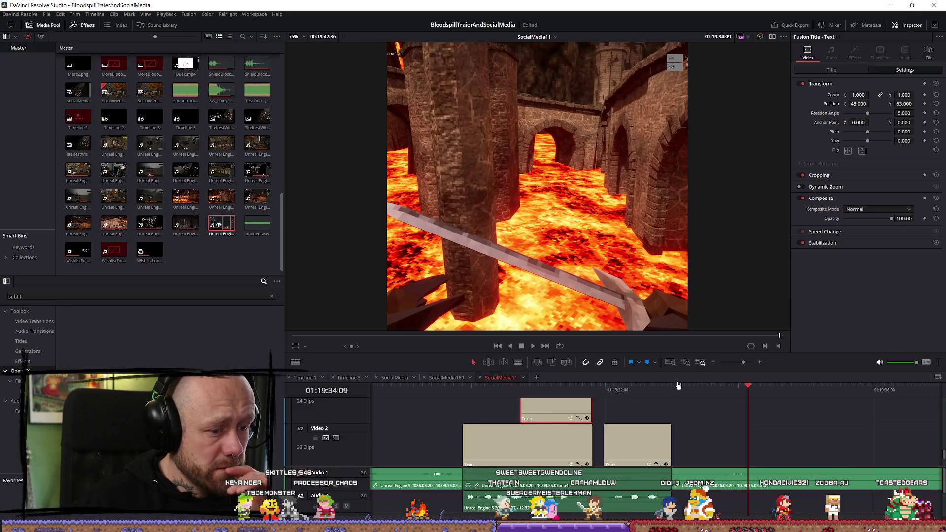
pyautogui.moveTo(711, 387)
pyautogui.mouseDown()
pyautogui.moveTo(675, 387)
pyautogui.moveTo(728, 387)
pyautogui.mouseUp()
pyautogui.scroll(-5, 735, 426)
pyautogui.scroll(3, 745, 431)
pyautogui.doubleClick(705, 488)
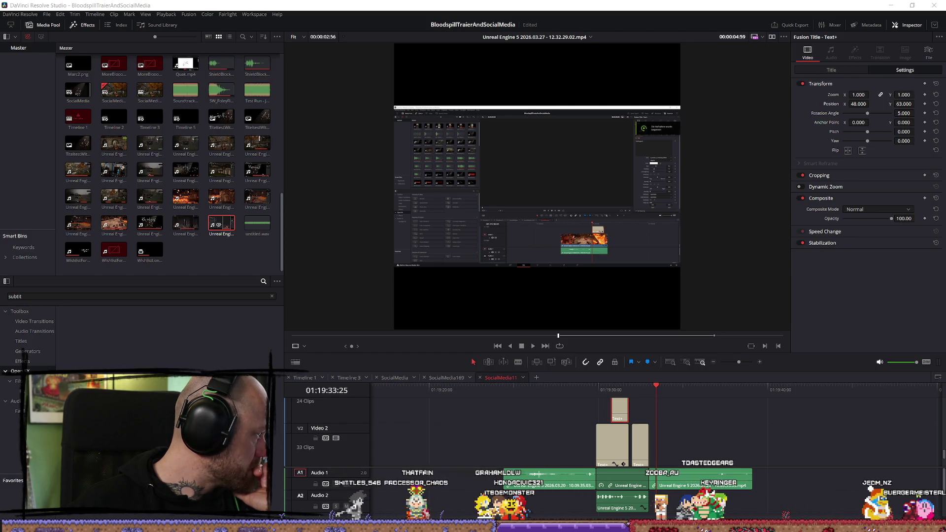
pyautogui.scroll(15, 167, 162)
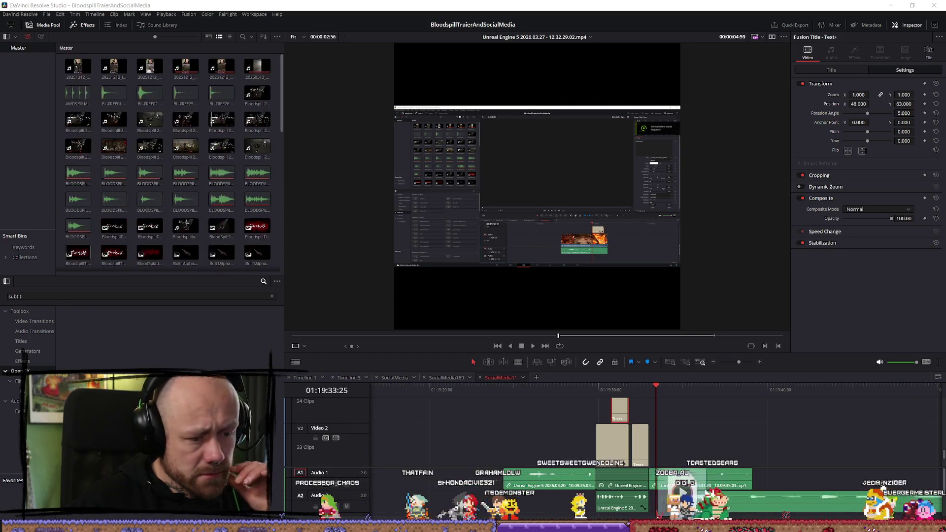
pyautogui.click(673, 513)
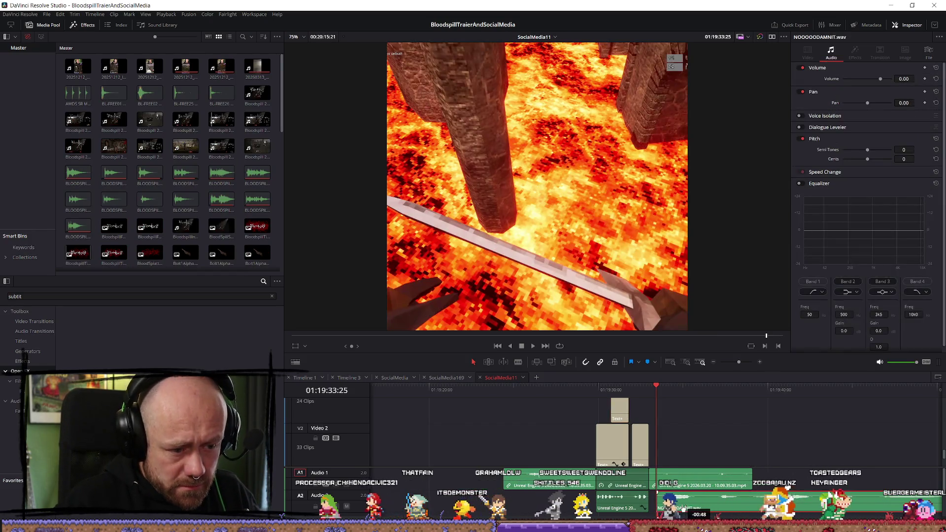
# Play the new voiceover and nudge the NOOOOODAMNIT clip slightly earlier on Audio 2
pyautogui.press('space')
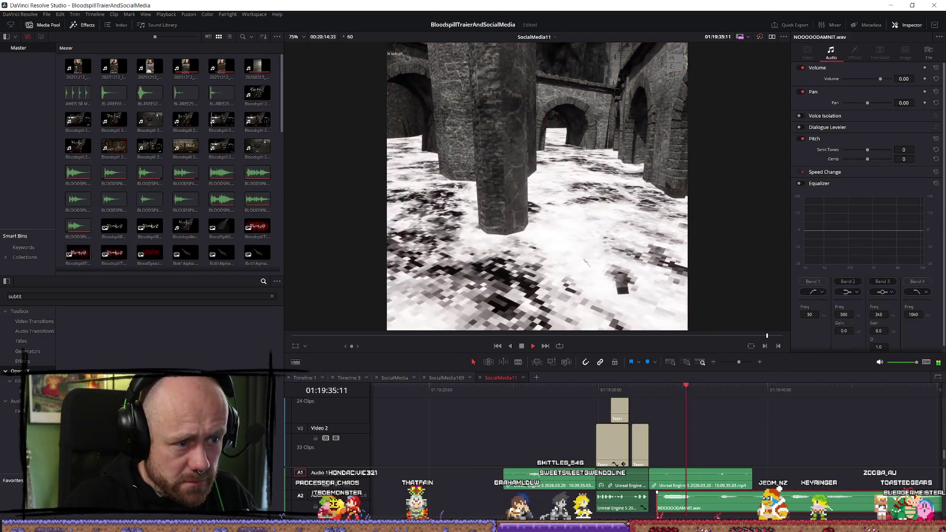
pyautogui.press('space')
pyautogui.hotkey('ctrl', '=')
pyautogui.hotkey('ctrl', '=')
pyautogui.moveTo(536, 506); pyautogui.dragTo(526, 507)
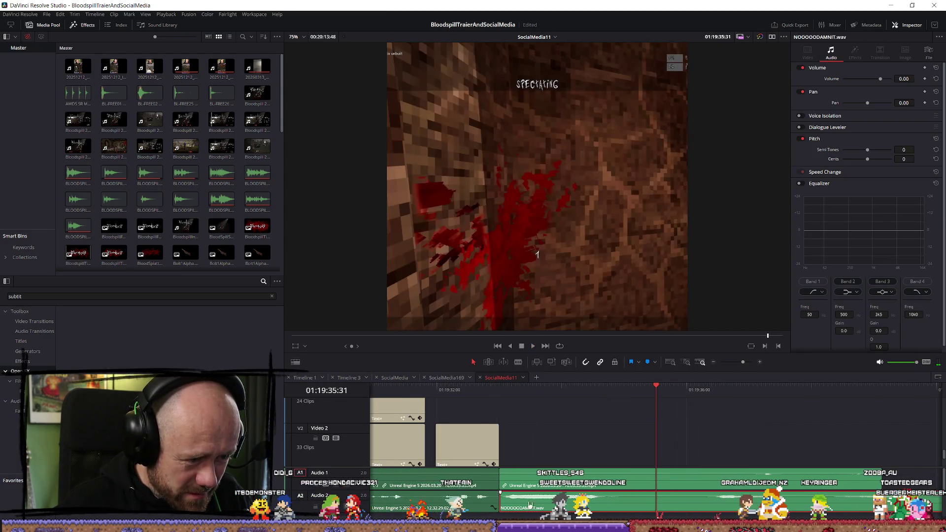
pyautogui.press('space')
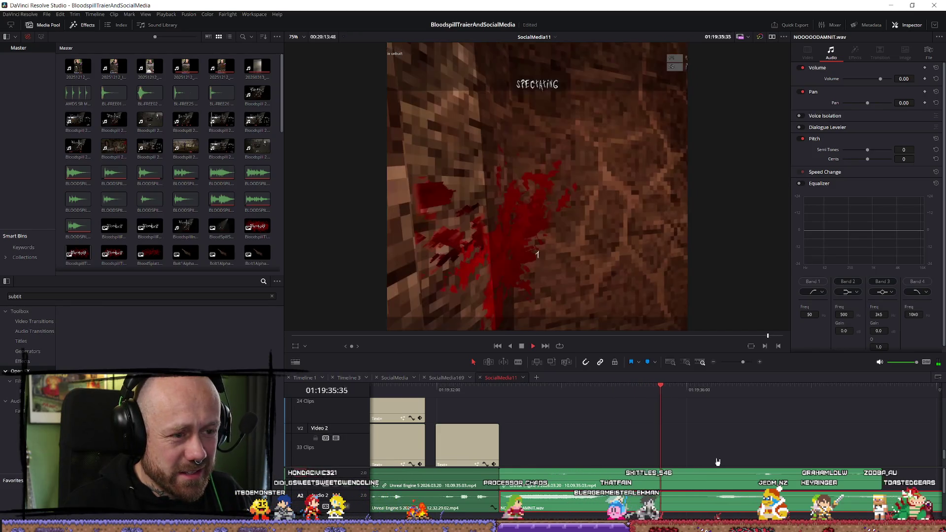
pyautogui.hotkey('ctrl', '-')
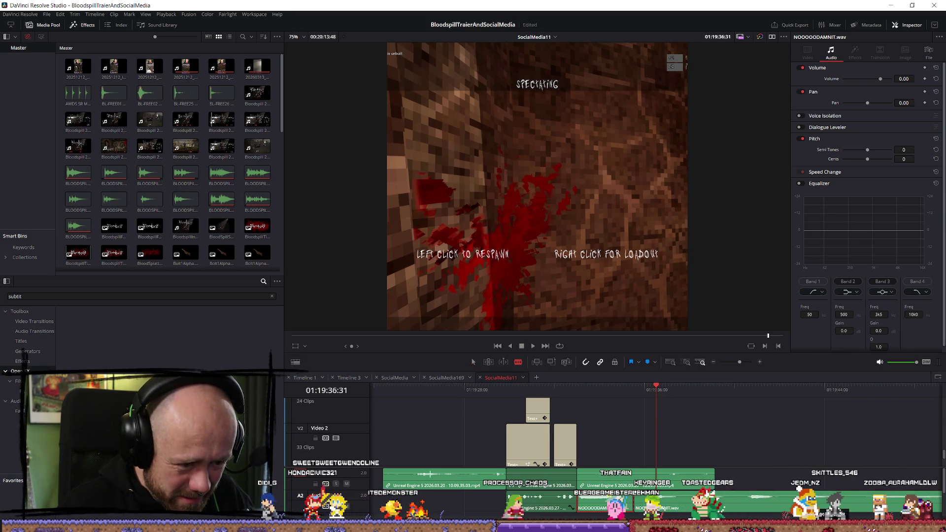
pyautogui.hotkey('ctrl', '-')
# Slide the later voiceover piece to match the subtitles and play the edit back to check
pyautogui.click(802, 391)
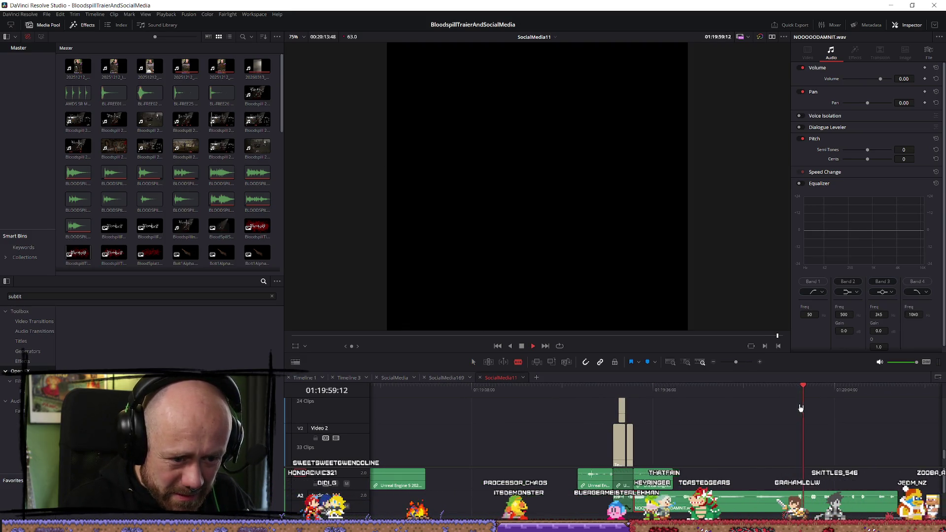
pyautogui.press('Up')
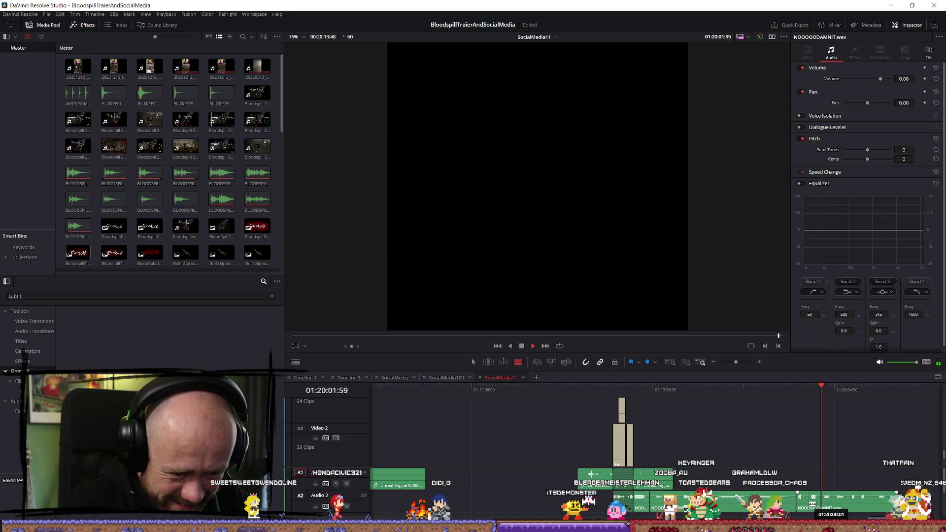
pyautogui.press('a')
pyautogui.moveTo(804, 507); pyautogui.dragTo(831, 503)
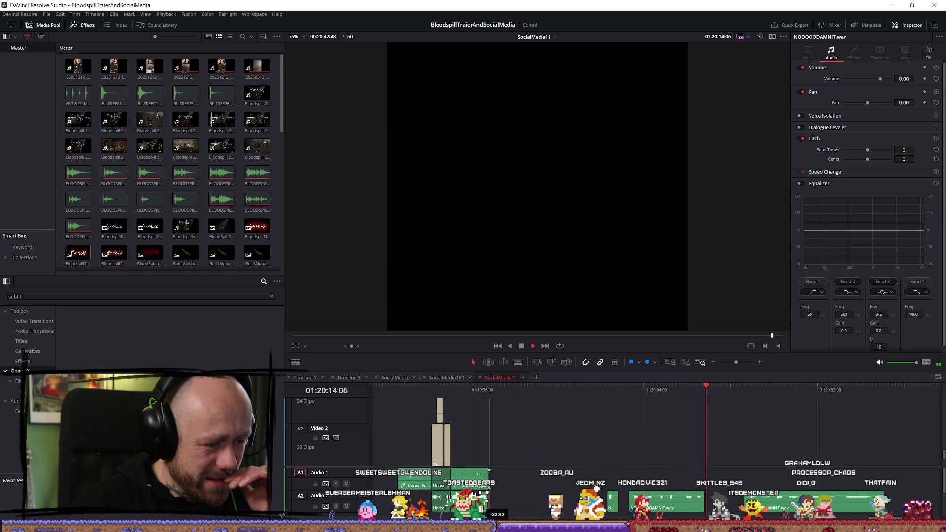
pyautogui.click(444, 390)
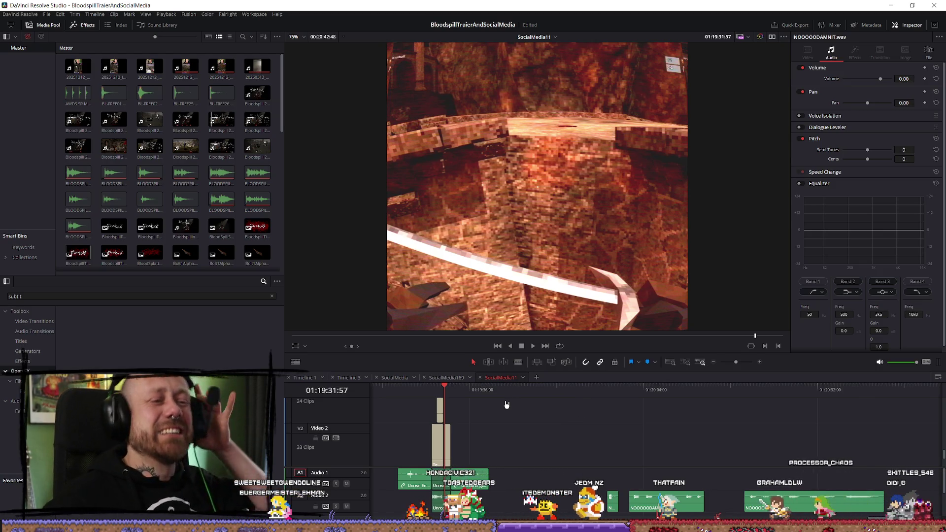
pyautogui.click(432, 389)
pyautogui.press('space')
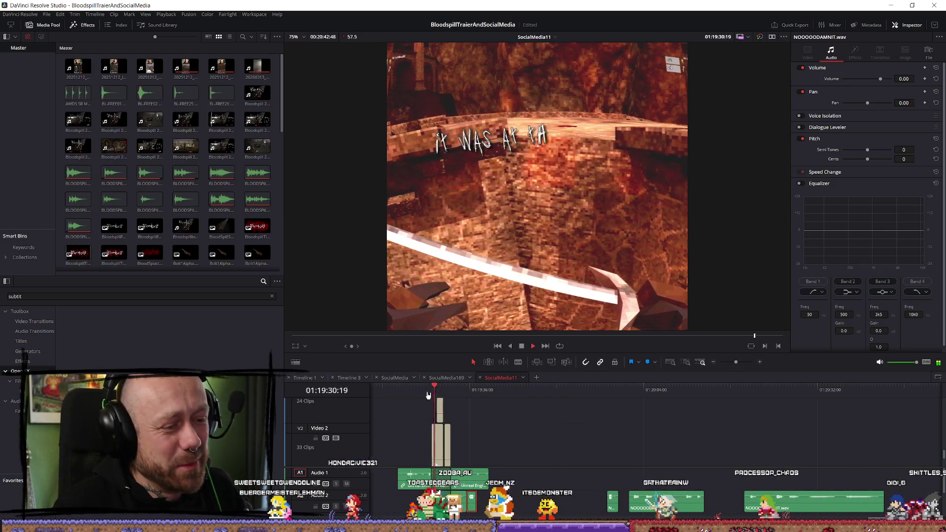
pyautogui.press('super+d')
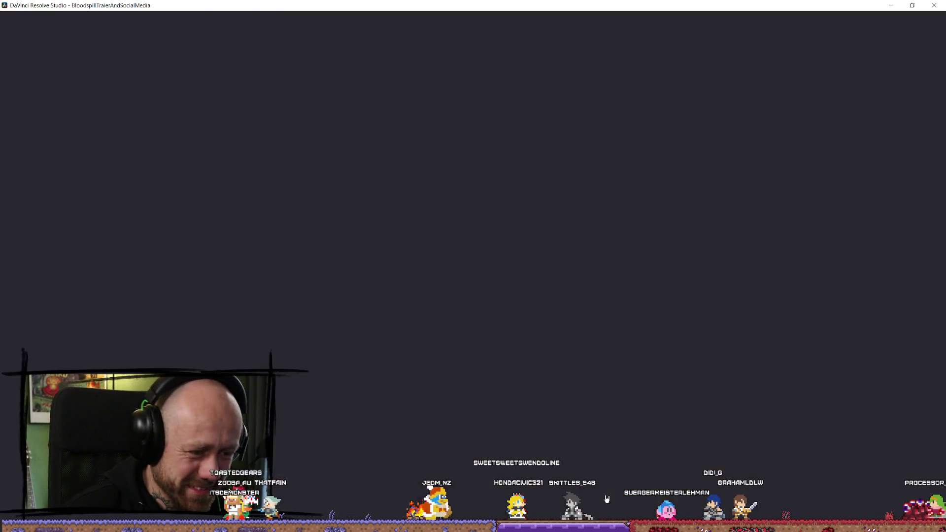
# Trim the final Unreal Engine clip and its audio so it ends just after the death screen
pyautogui.press('Up')
pyautogui.hotkey('ctrl', '=')
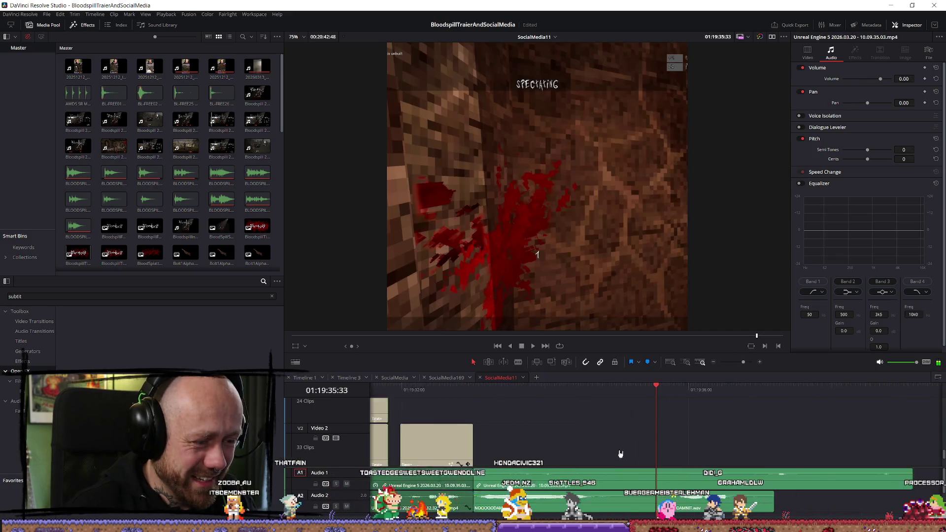
pyautogui.scroll(-2, 602, 436)
pyautogui.press('/')
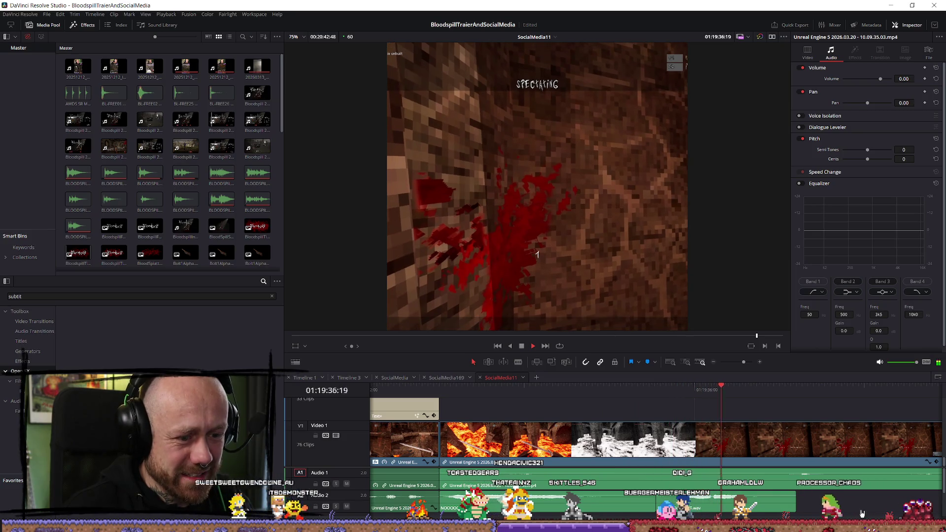
pyautogui.hotkey('ctrl', '-')
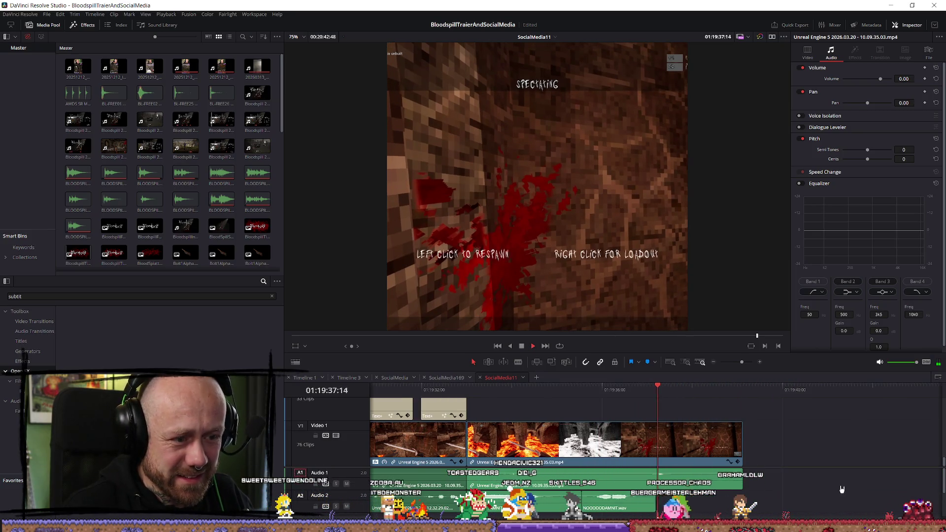
pyautogui.moveTo(740, 443); pyautogui.dragTo(682, 442)
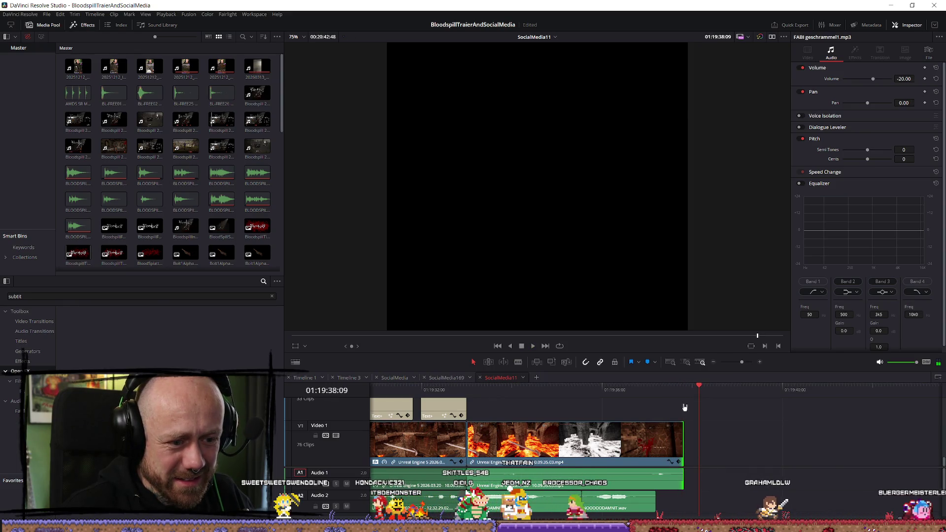
pyautogui.moveTo(683, 446); pyautogui.dragTo(729, 440)
pyautogui.press('space')
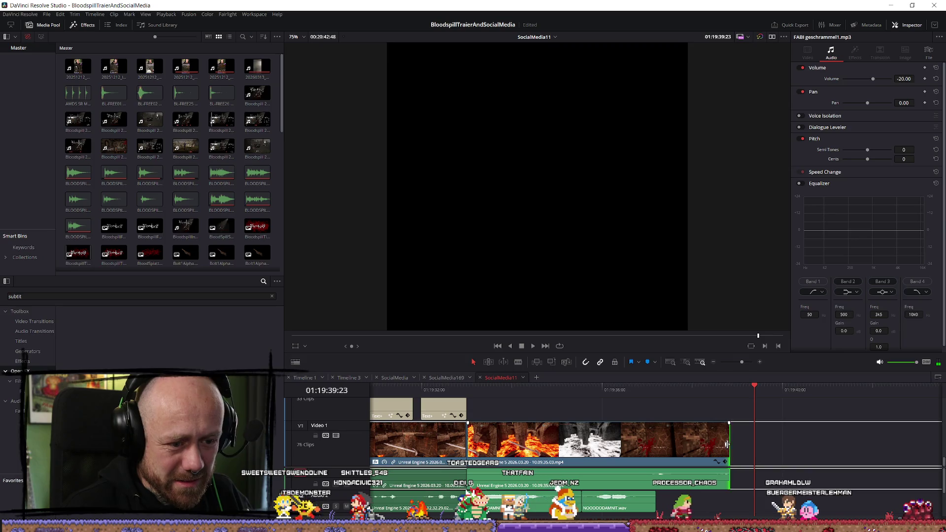
pyautogui.moveTo(727, 444); pyautogui.dragTo(688, 444)
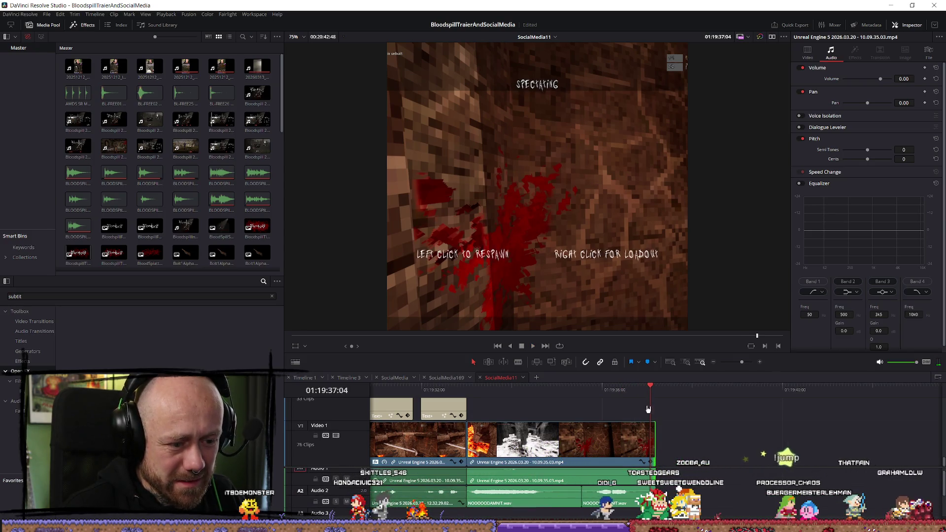
pyautogui.moveTo(652, 444)
pyautogui.mouseDown()
pyautogui.moveTo(636, 443)
pyautogui.moveTo(649, 443)
pyautogui.mouseUp()
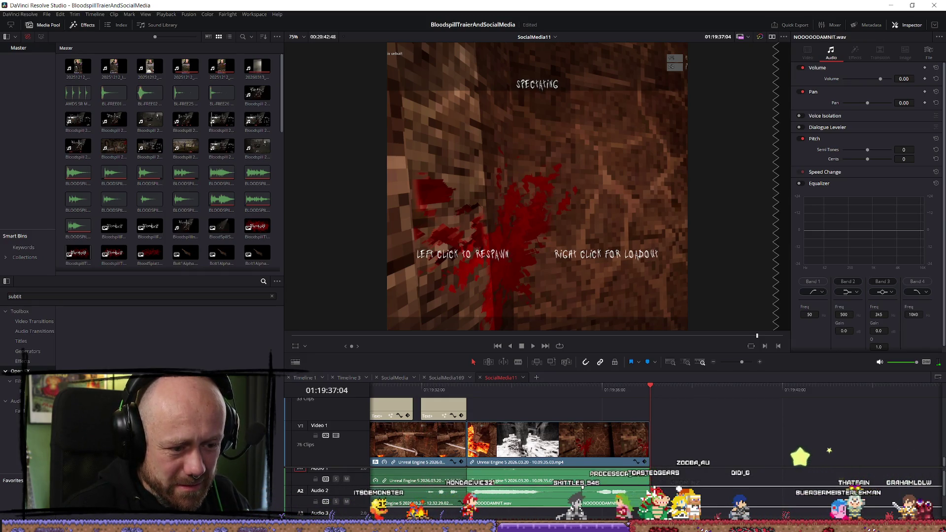
pyautogui.scroll(-1, 667, 488)
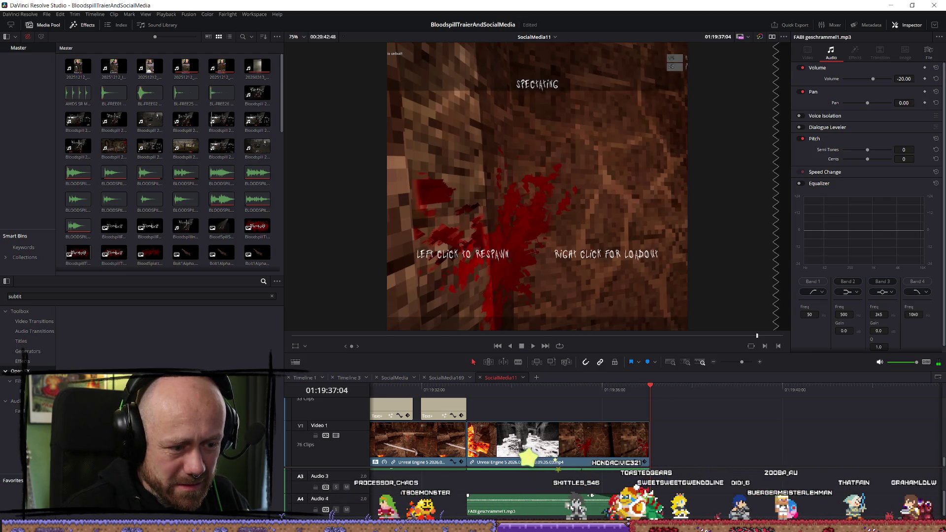
pyautogui.press('/')
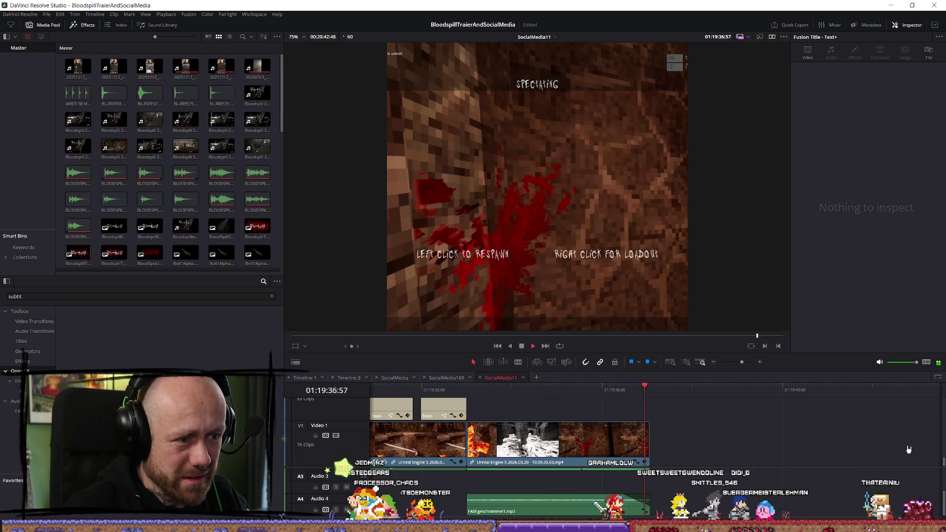
# Watch the edit full-screen from the start of the clips, then stop playback
pyautogui.hotkey('ctrl', '-')
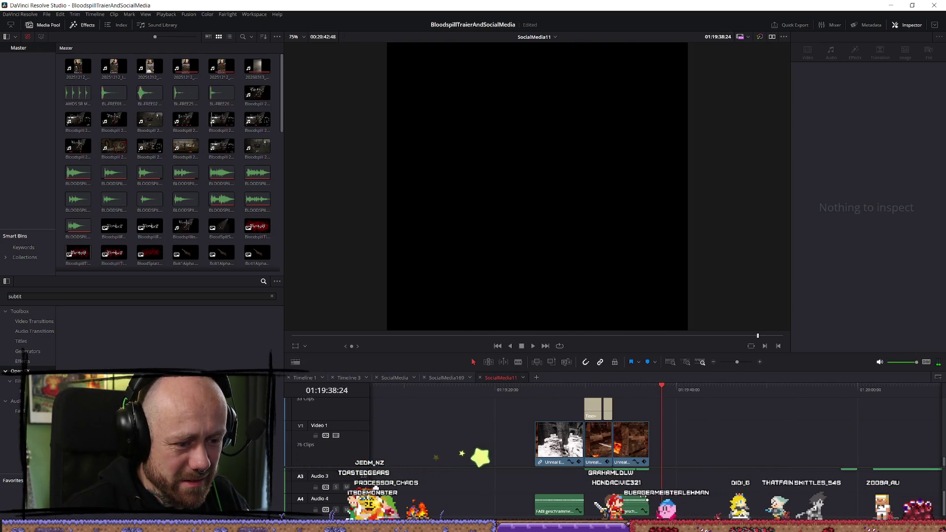
pyautogui.click(566, 410)
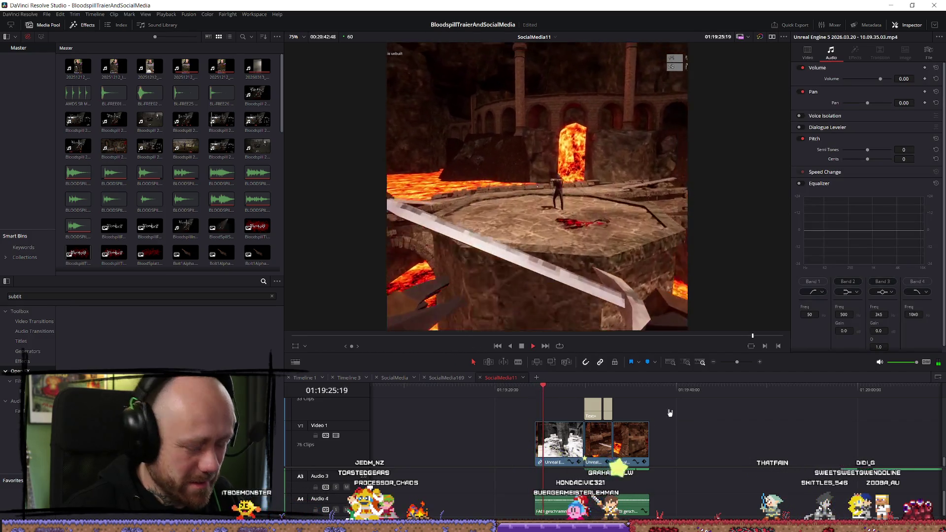
pyautogui.hotkey('ctrl', 'f')
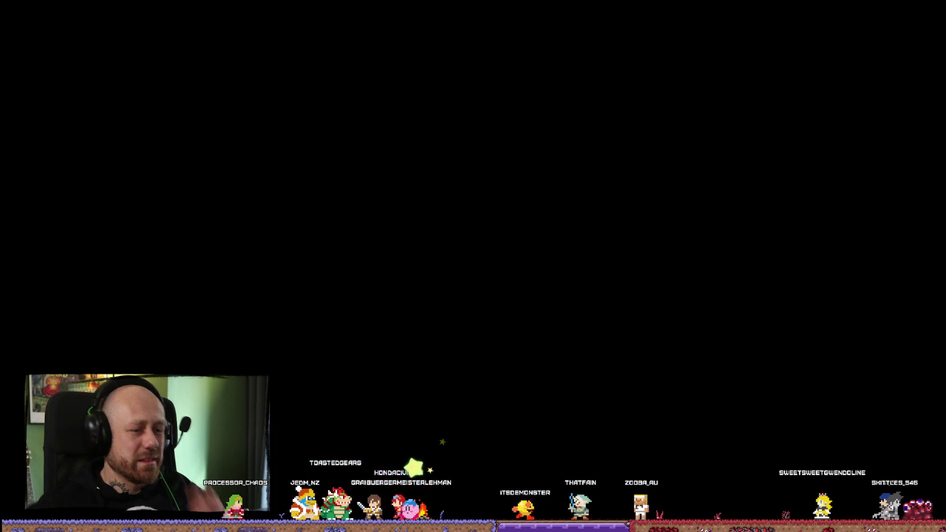
pyautogui.click(601, 499)
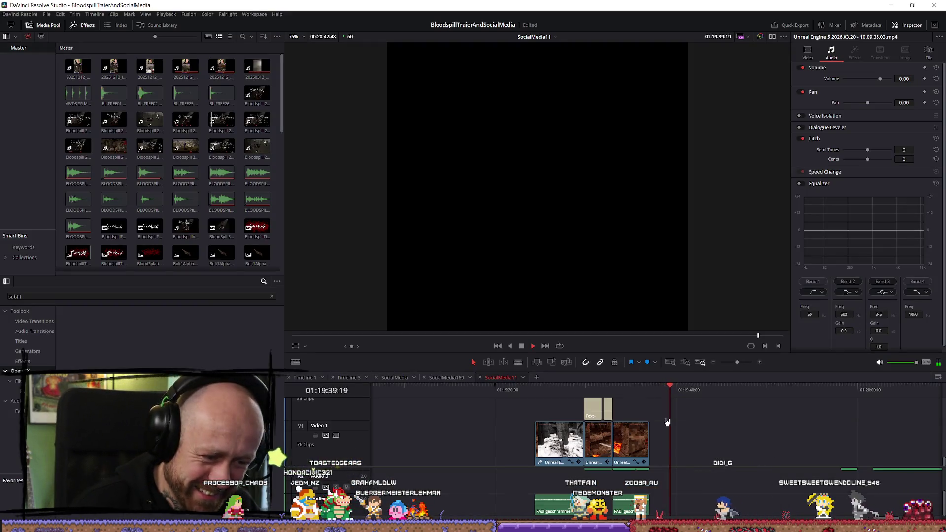
pyautogui.scroll(10, 768, 439)
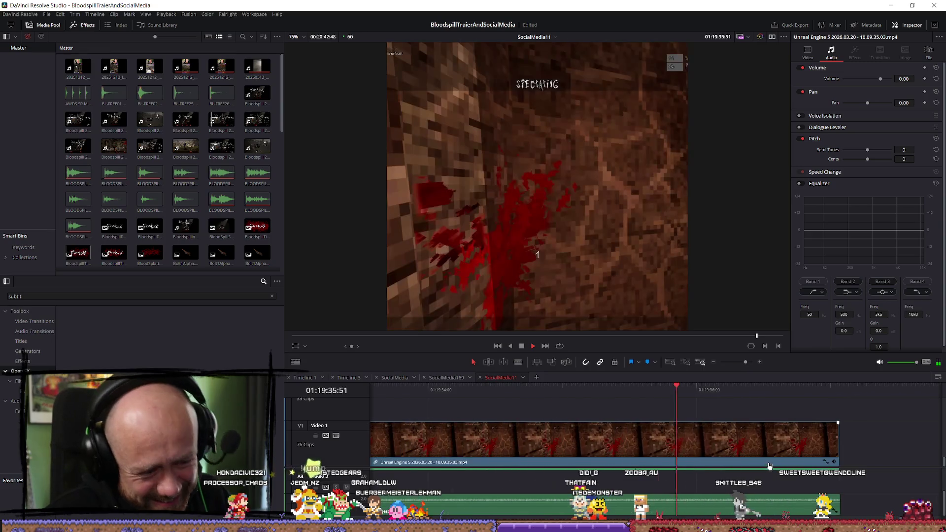
pyautogui.press('space')
# Extend the final clip and its audio slightly, then replay the ending
pyautogui.moveTo(836, 445); pyautogui.dragTo(869, 459)
pyautogui.moveTo(873, 446); pyautogui.dragTo(885, 447)
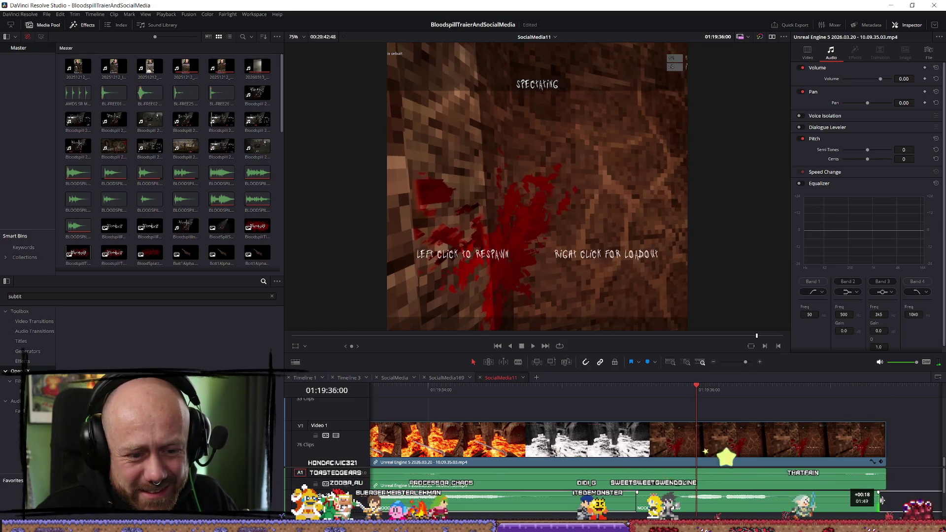
pyautogui.scroll(-2, 885, 503)
pyautogui.press('space')
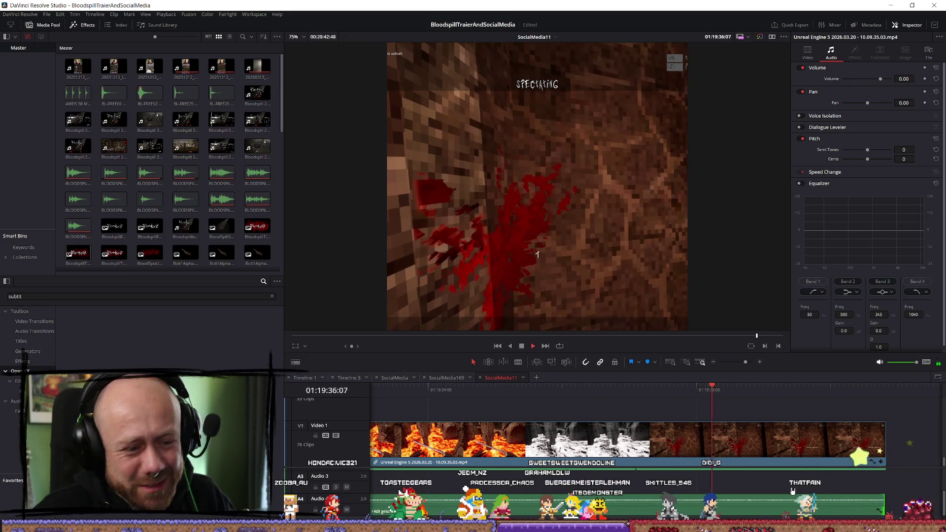
pyautogui.scroll(-4, 791, 491)
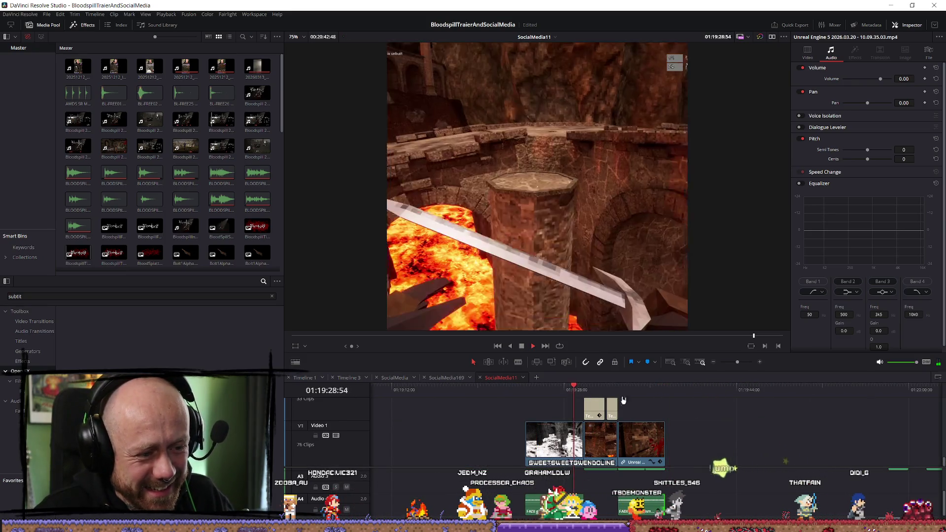
pyautogui.scroll(4, 889, 510)
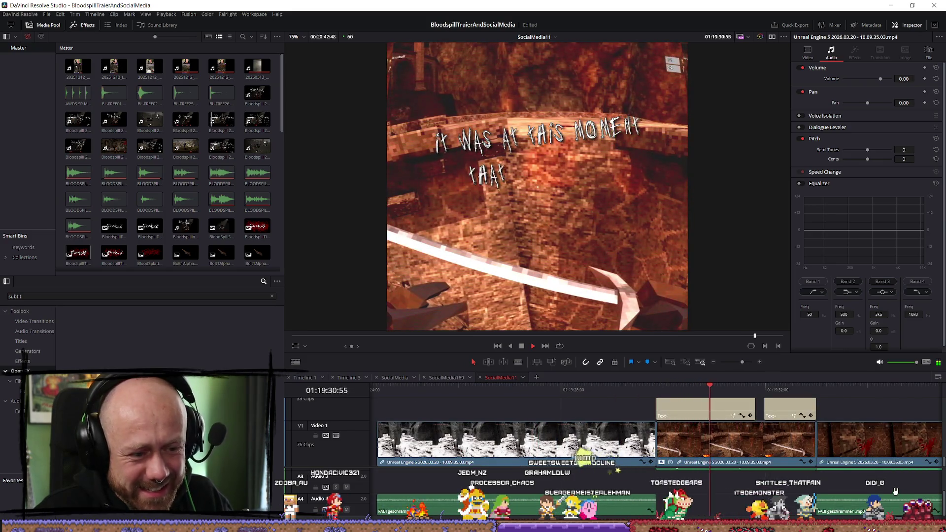
pyautogui.scroll(-3, 895, 491)
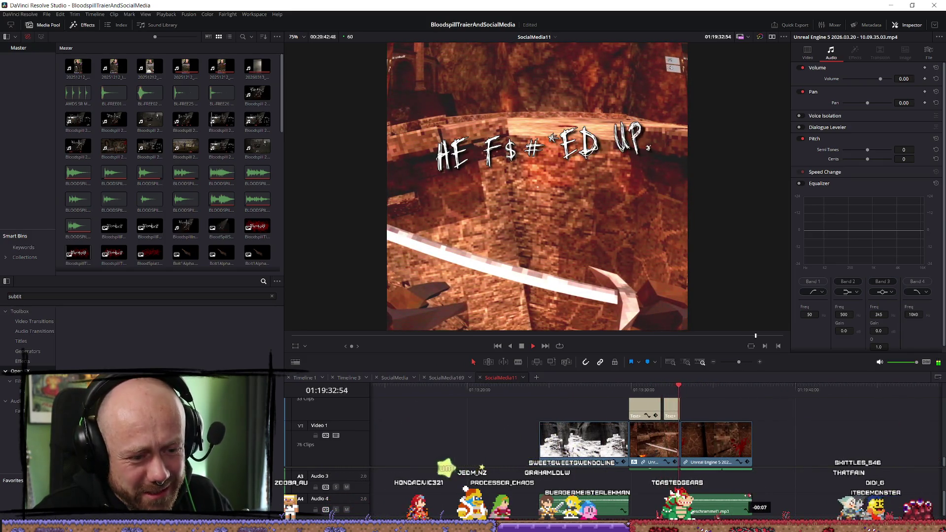
pyautogui.scroll(3, 895, 491)
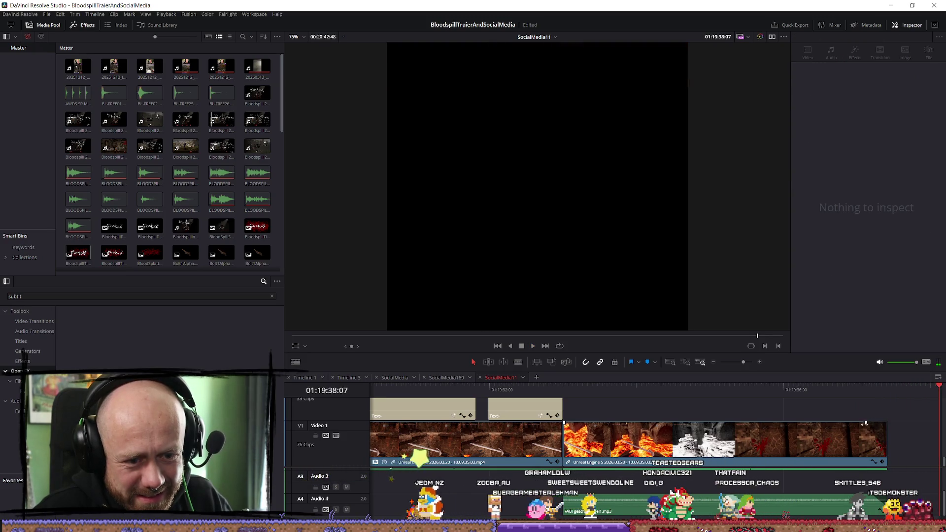
pyautogui.press('space')
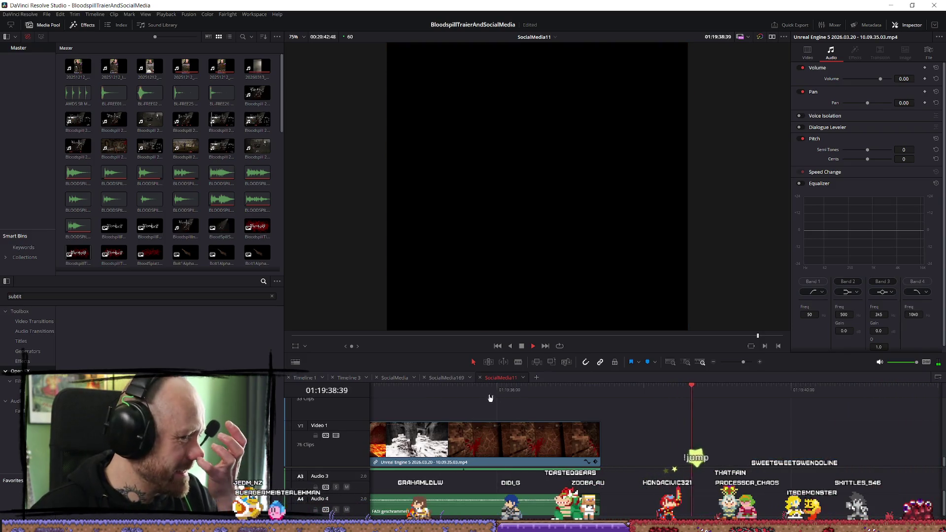
pyautogui.press('space')
# Mark an out point just past the last clip, making the edit 13:01 long, and play it
pyautogui.scroll(-5, 572, 395)
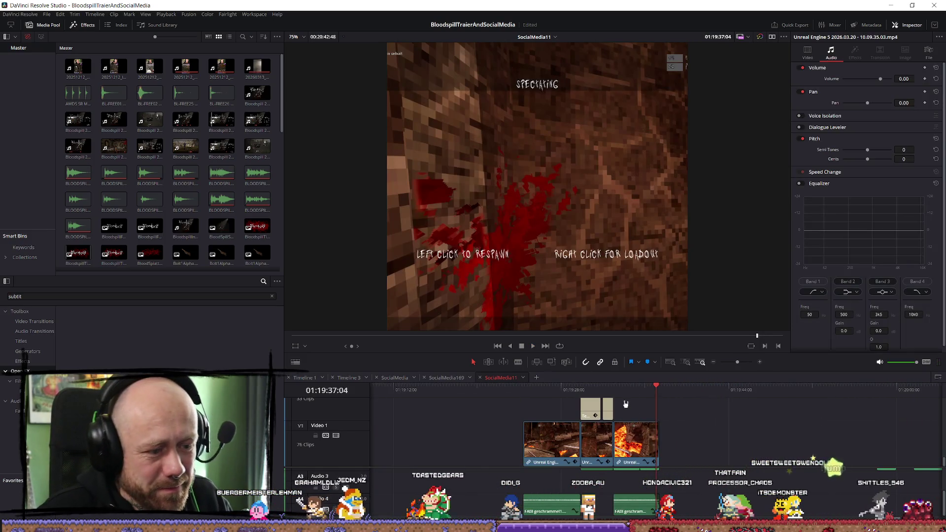
pyautogui.click(500, 389)
pyautogui.click(524, 389)
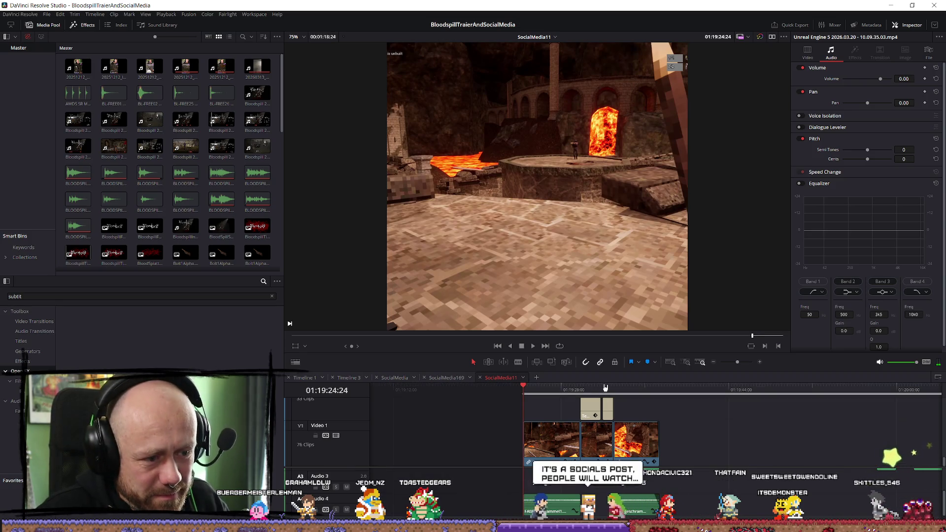
pyautogui.click(657, 392)
pyautogui.press('o')
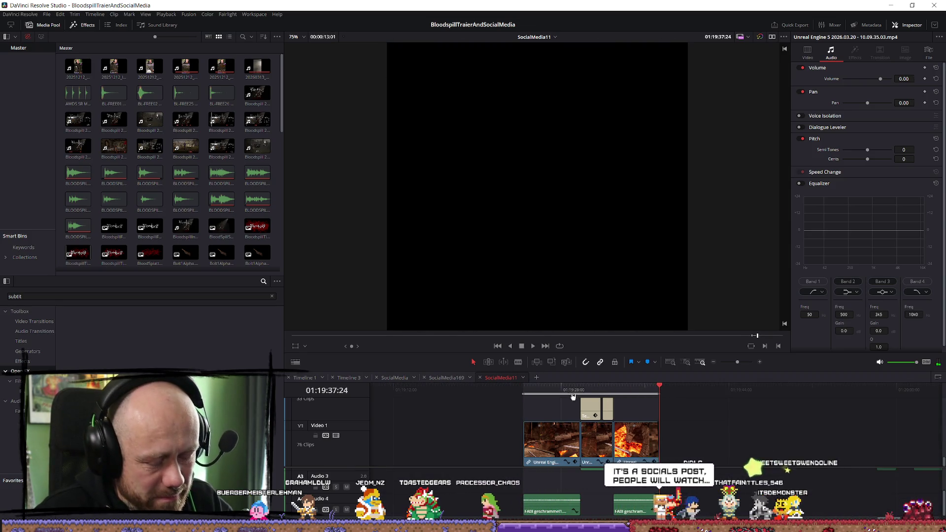
pyautogui.moveTo(534, 392)
pyautogui.mouseDown()
pyautogui.moveTo(659, 393)
pyautogui.moveTo(532, 402)
pyautogui.mouseUp()
pyautogui.press('space')
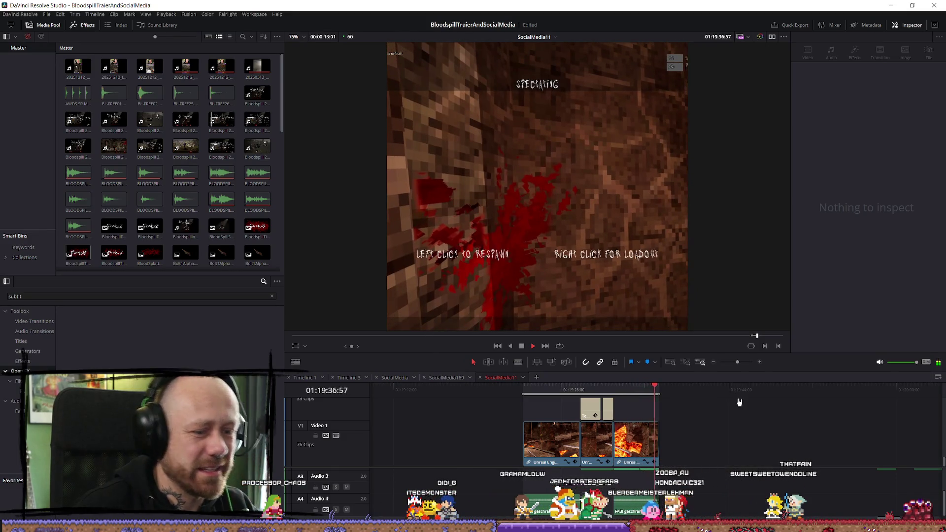
pyautogui.click(631, 390)
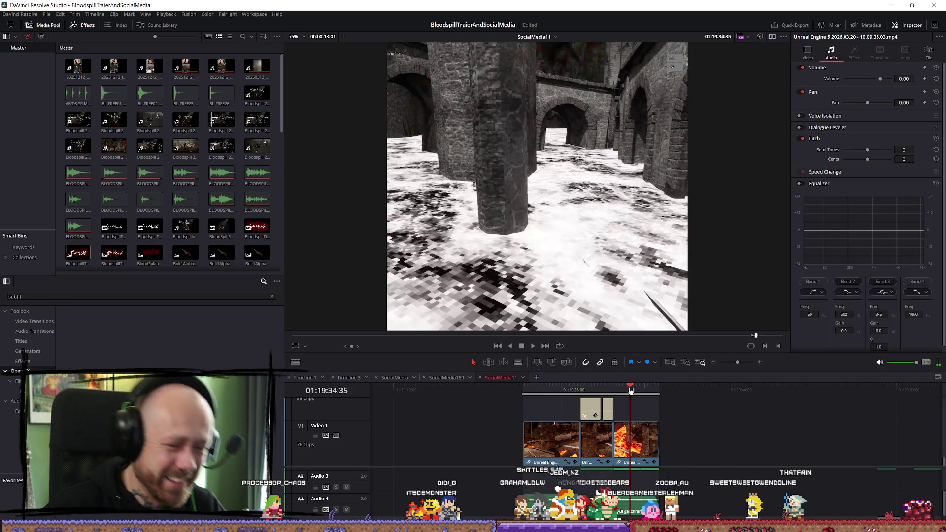
# Select the middle gameplay clip and expand its Analog Damage sections in the Inspector
pyautogui.click(603, 388)
pyautogui.click(591, 448)
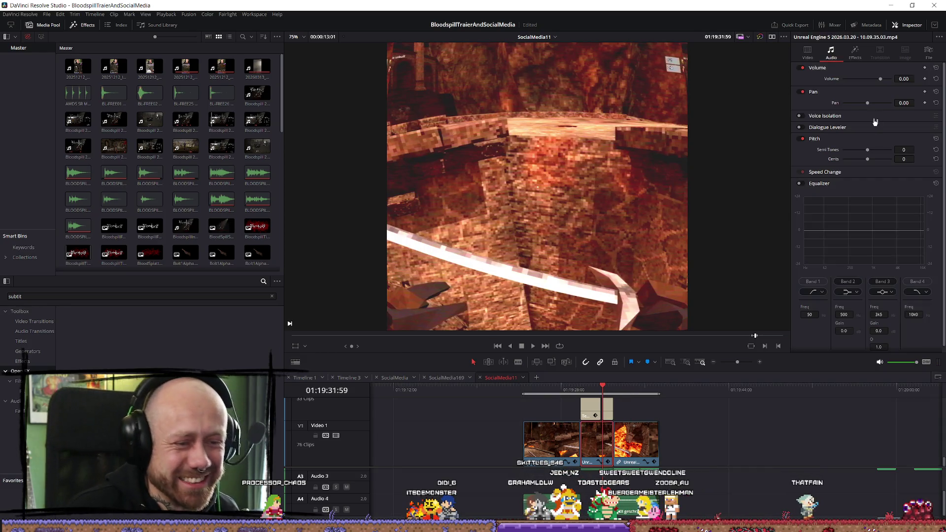
pyautogui.click(855, 50)
pyautogui.click(799, 107)
pyautogui.click(800, 169)
pyautogui.click(801, 158)
pyautogui.click(800, 147)
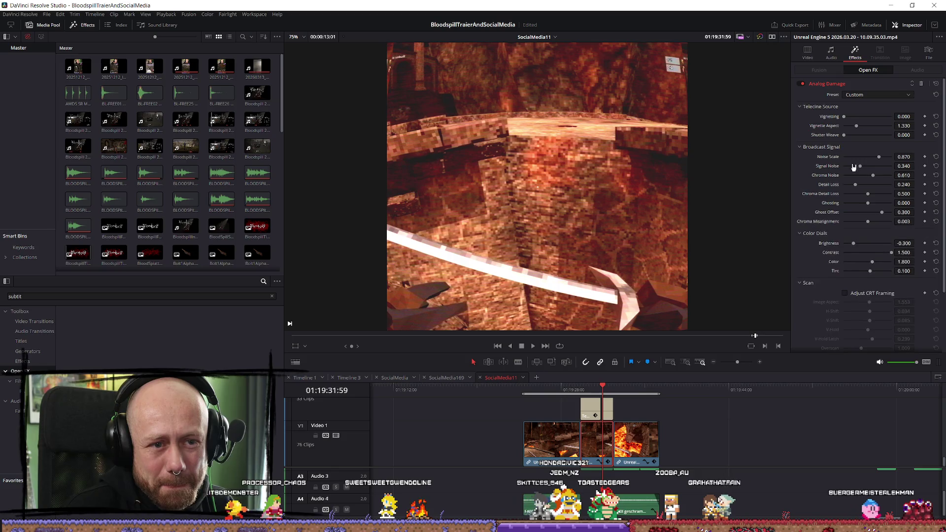
pyautogui.scroll(-3, 814, 197)
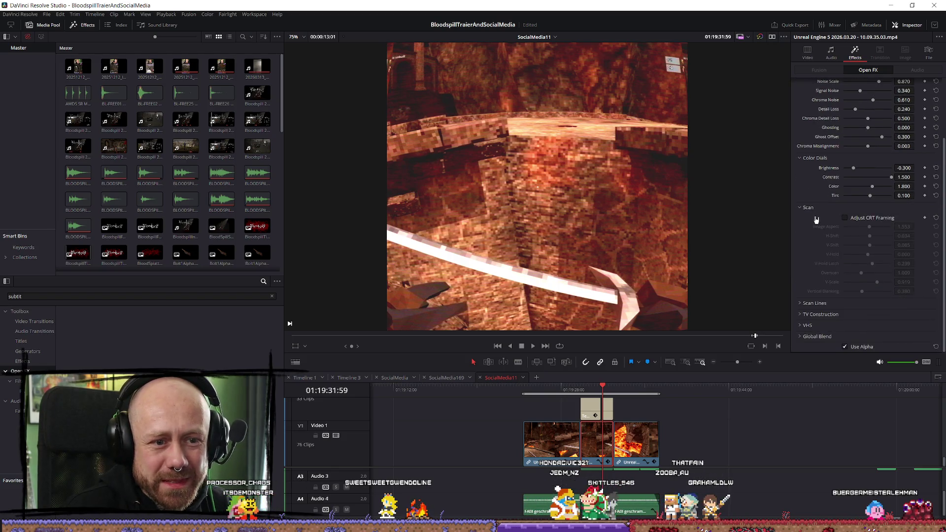
pyautogui.click(803, 314)
pyautogui.scroll(-3, 838, 295)
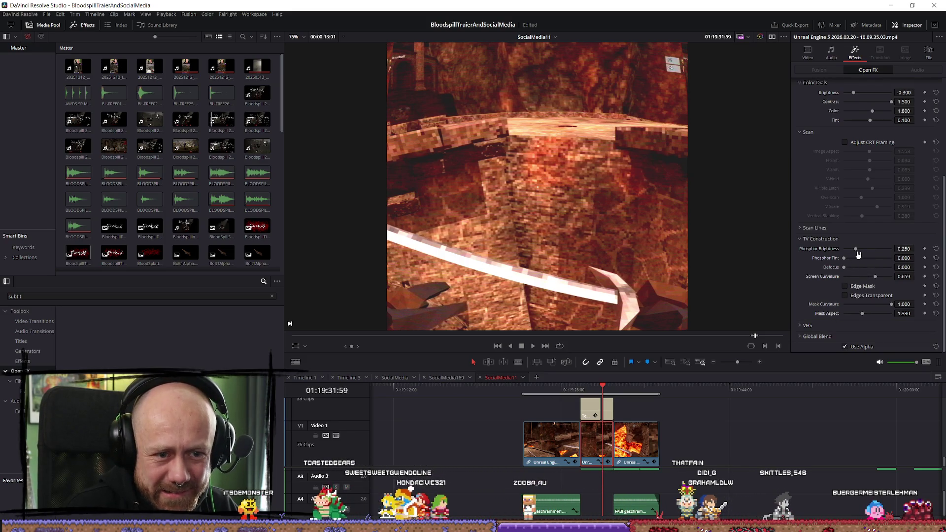
# Raise Phosphor Brightness and Restless Foot Height, briefly toggling Adjust CRT Framing on and off
pyautogui.moveTo(856, 249)
pyautogui.mouseDown()
pyautogui.moveTo(863, 253)
pyautogui.moveTo(855, 254)
pyautogui.mouseUp()
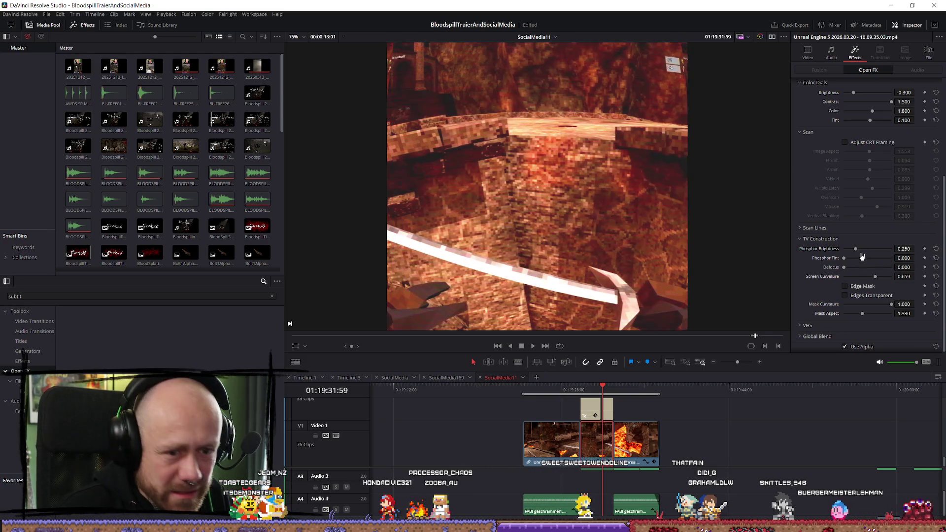
pyautogui.click(811, 324)
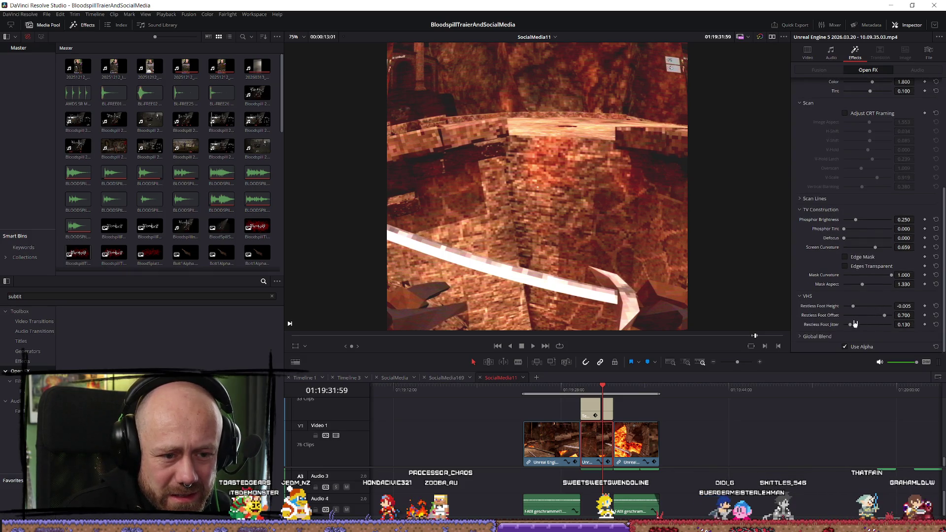
pyautogui.click(801, 336)
pyautogui.moveTo(853, 306); pyautogui.dragTo(884, 318)
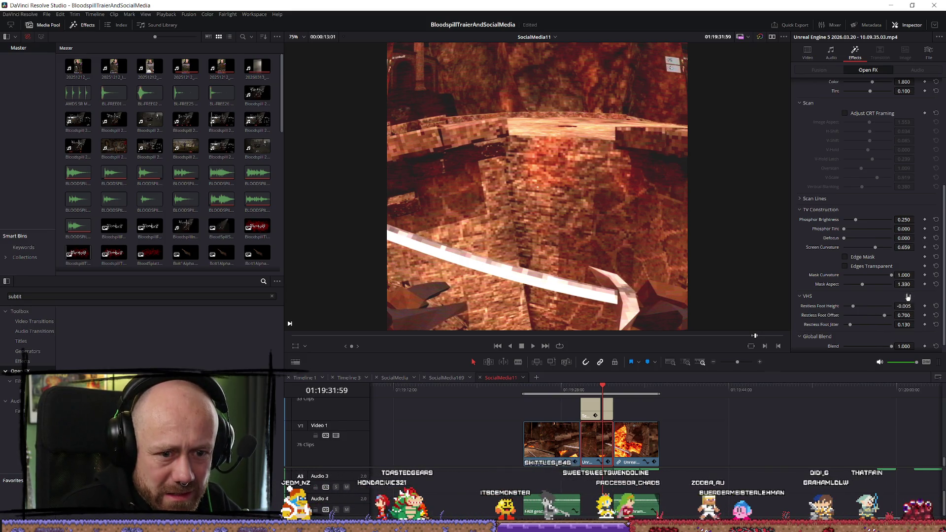
pyautogui.scroll(5, 854, 216)
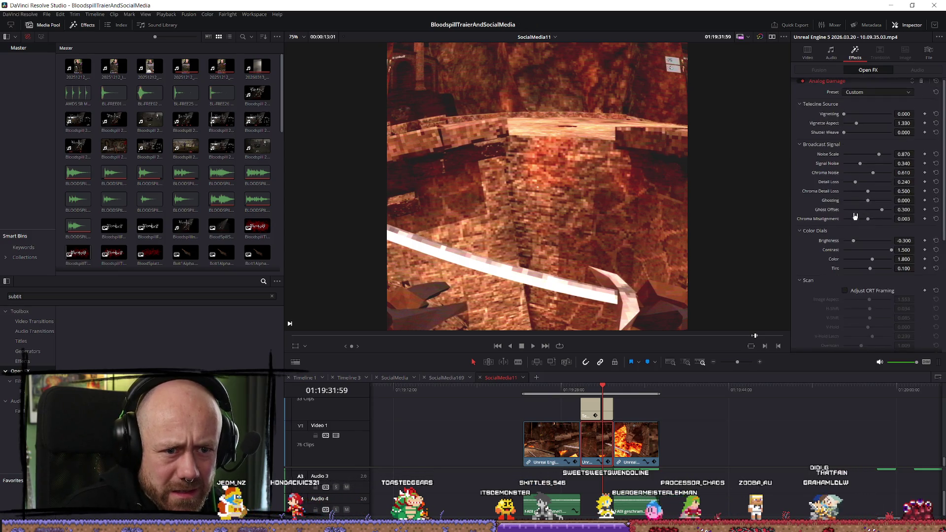
pyautogui.scroll(-1, 858, 212)
pyautogui.click(845, 269)
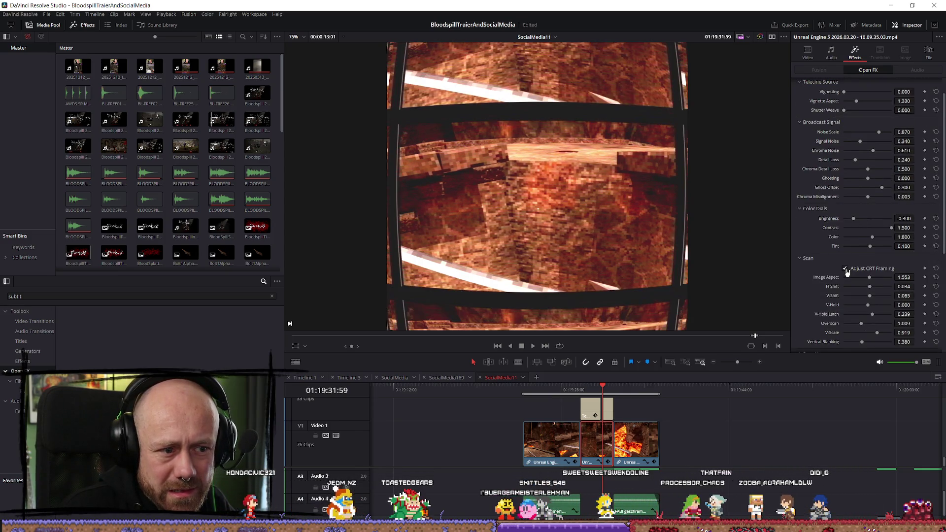
pyautogui.click(845, 269)
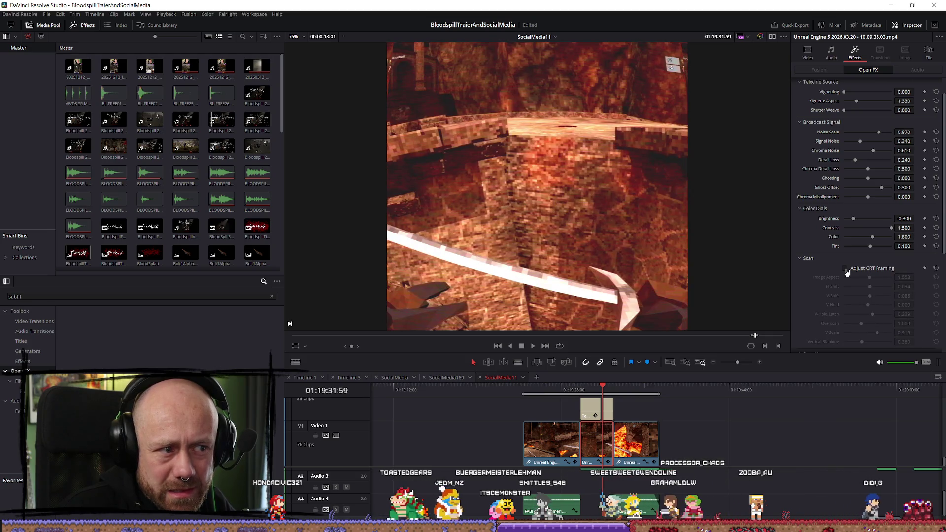
# Try a Vignette Aspect of 1.804, then undo it
pyautogui.scroll(1, 867, 260)
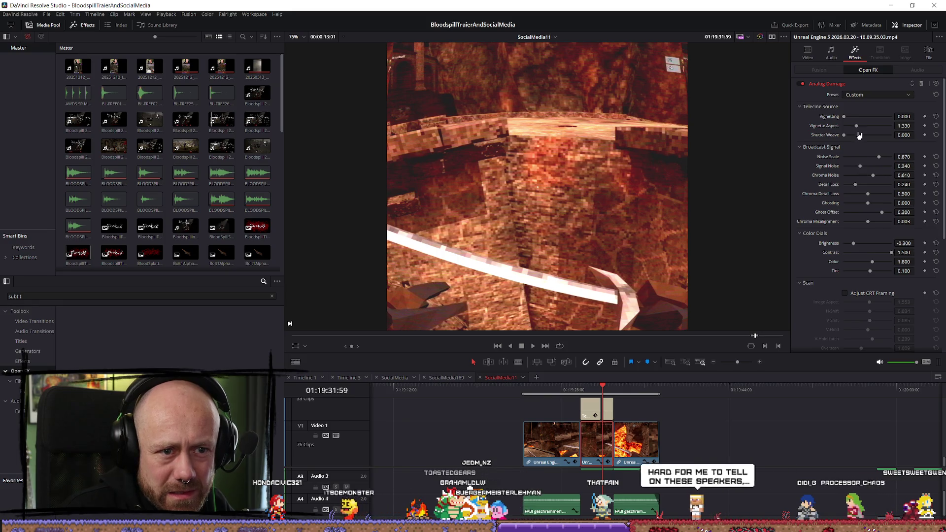
pyautogui.moveTo(857, 129)
pyautogui.mouseDown()
pyautogui.moveTo(874, 126)
pyautogui.moveTo(866, 141)
pyautogui.moveTo(859, 121)
pyautogui.mouseUp()
pyautogui.hotkey('ctrl', 'z')
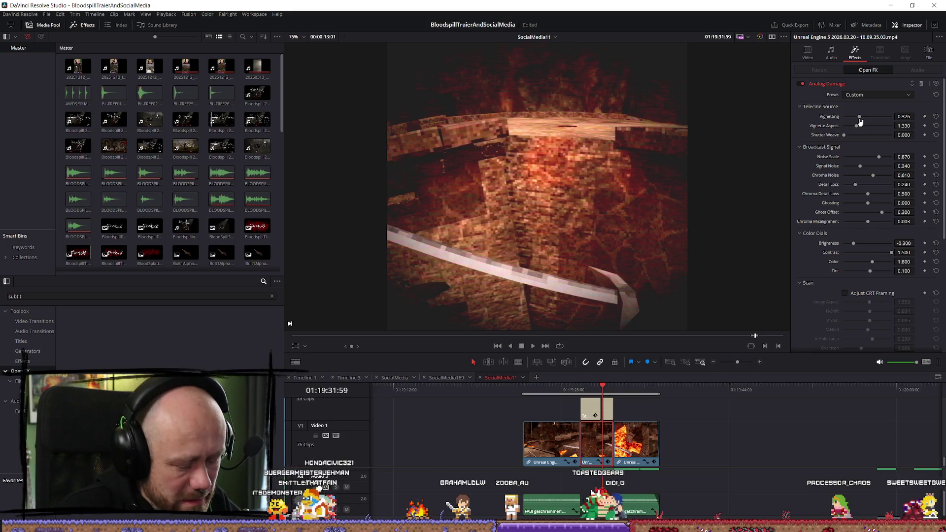
# Reset Vignetting to remove the vignette and set Scan Lines Line Sharpness to 0.411
pyautogui.doubleClick(860, 122)
pyautogui.scroll(-1, 862, 171)
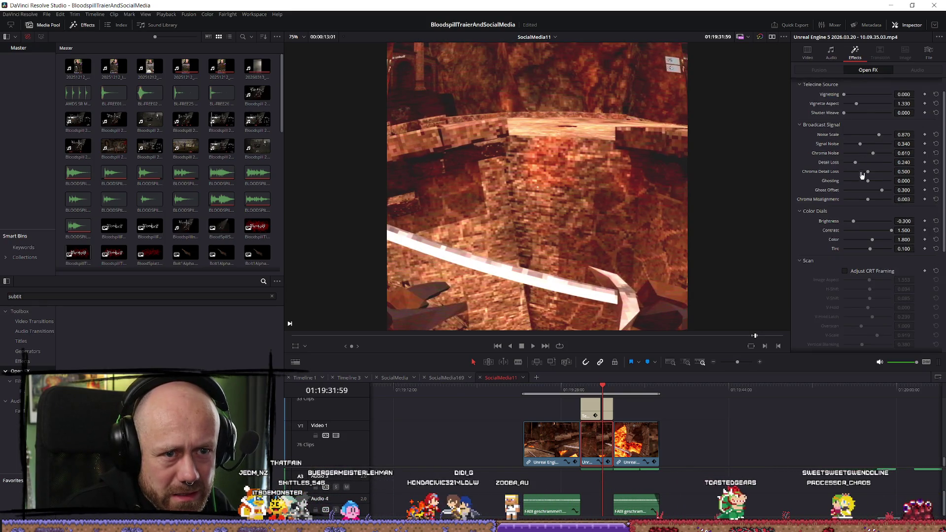
pyautogui.scroll(-6, 859, 225)
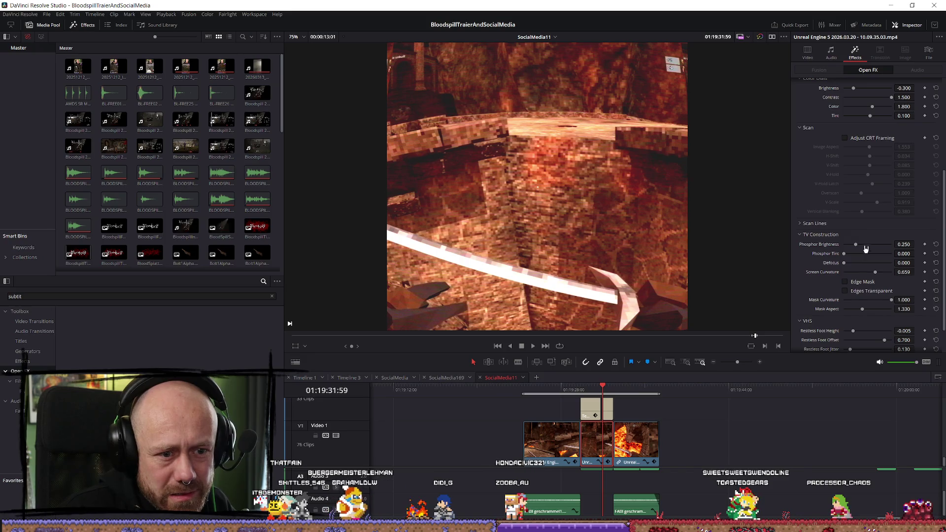
pyautogui.click(799, 224)
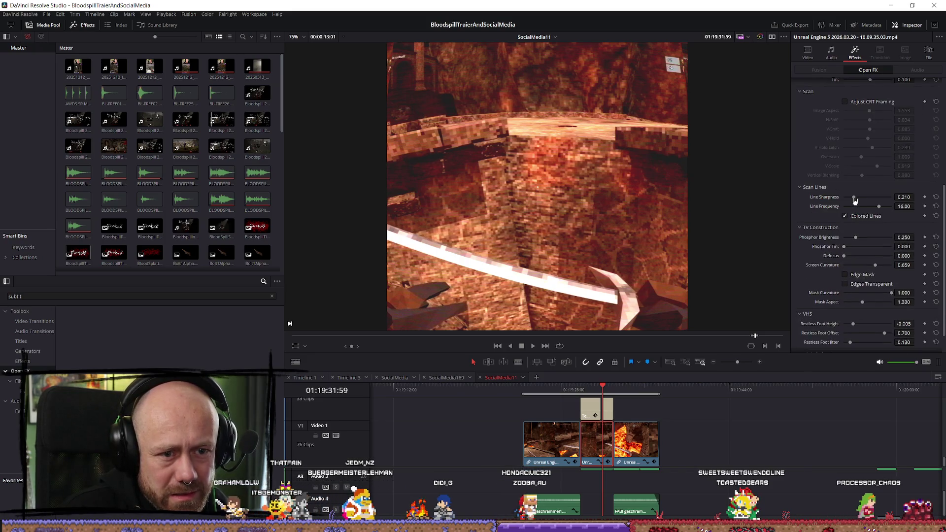
pyautogui.moveTo(861, 201); pyautogui.dragTo(864, 202)
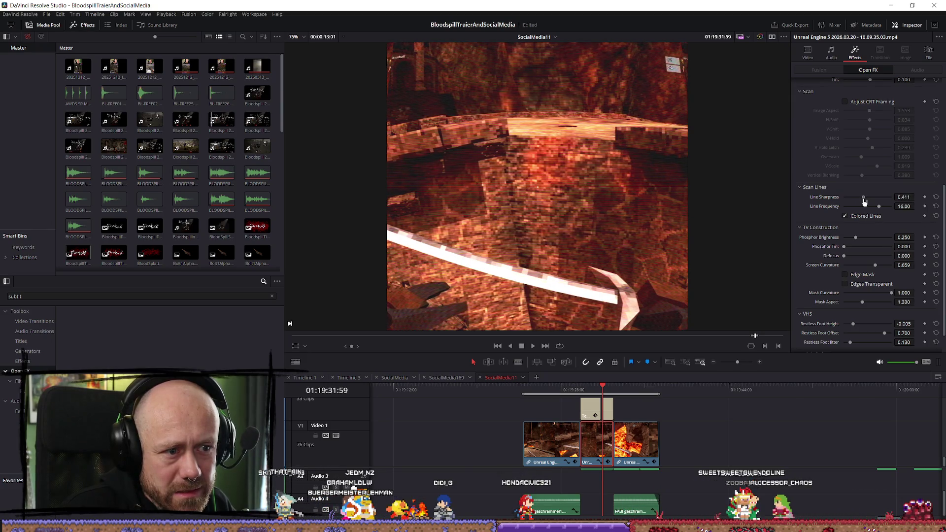
# Try a lower Line Frequency and Global Blend, then revert to the original frequency and full blend
pyautogui.scroll(-1, 870, 200)
pyautogui.moveTo(881, 188); pyautogui.dragTo(870, 191)
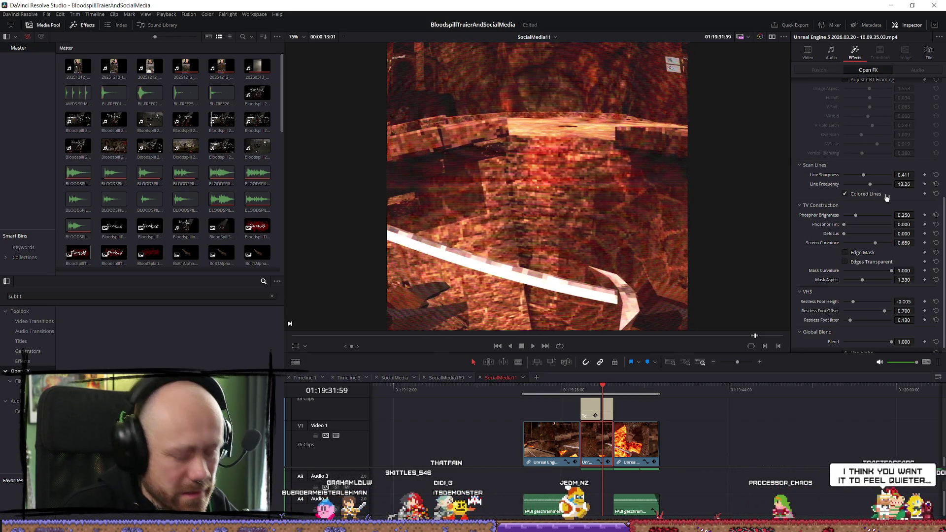
pyautogui.hotkey('ctrl', 'z')
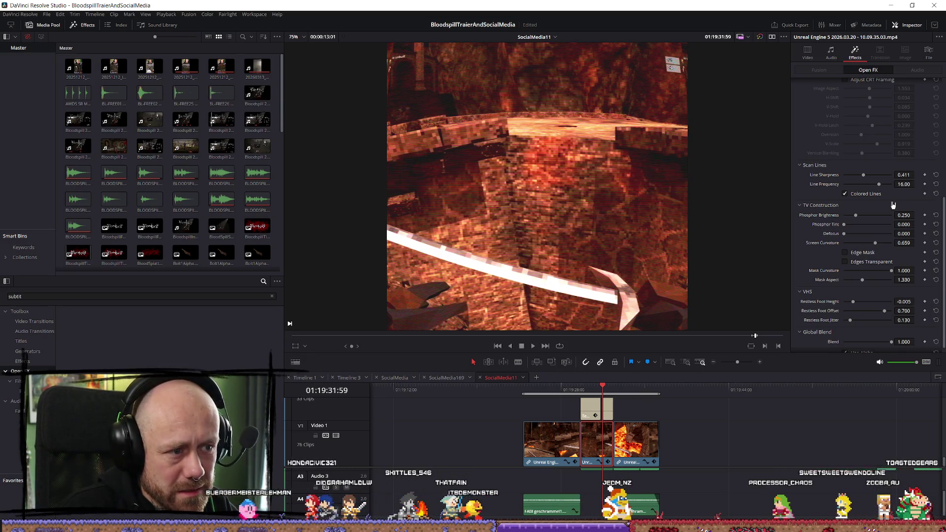
pyautogui.scroll(-1, 893, 204)
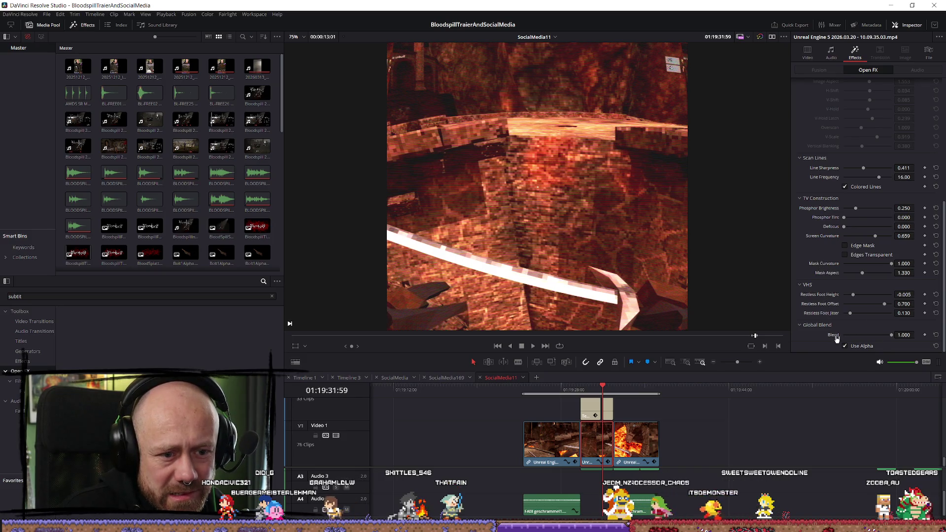
pyautogui.moveTo(886, 337); pyautogui.dragTo(822, 337)
pyautogui.moveTo(913, 337); pyautogui.dragTo(944, 336)
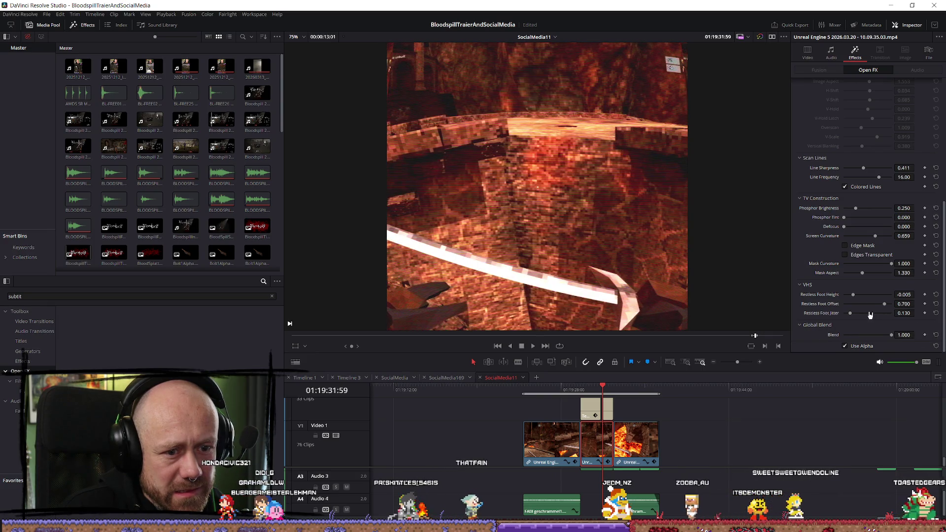
# Lower Restless Foot Jitter to 0.130 and reset Mask Curvature to 1.000
pyautogui.moveTo(863, 316)
pyautogui.mouseDown()
pyautogui.moveTo(855, 313)
pyautogui.moveTo(890, 304)
pyautogui.mouseUp()
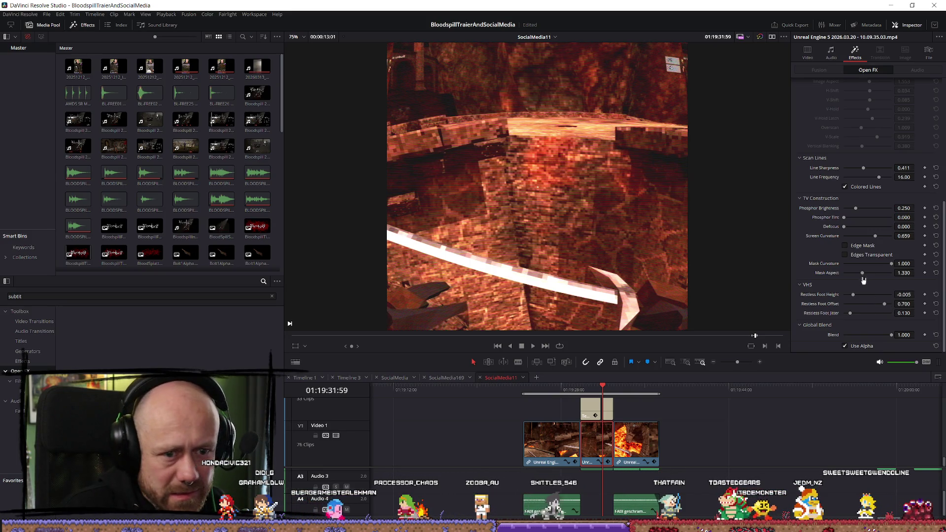
pyautogui.moveTo(872, 272)
pyautogui.mouseDown()
pyautogui.moveTo(862, 273)
pyautogui.moveTo(881, 264)
pyautogui.mouseUp()
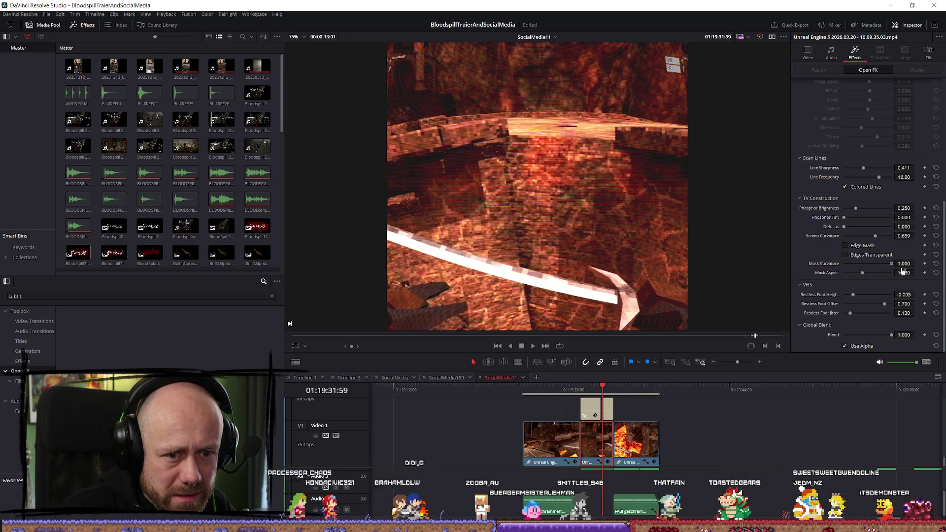
pyautogui.doubleClick(879, 266)
pyautogui.scroll(1, 879, 265)
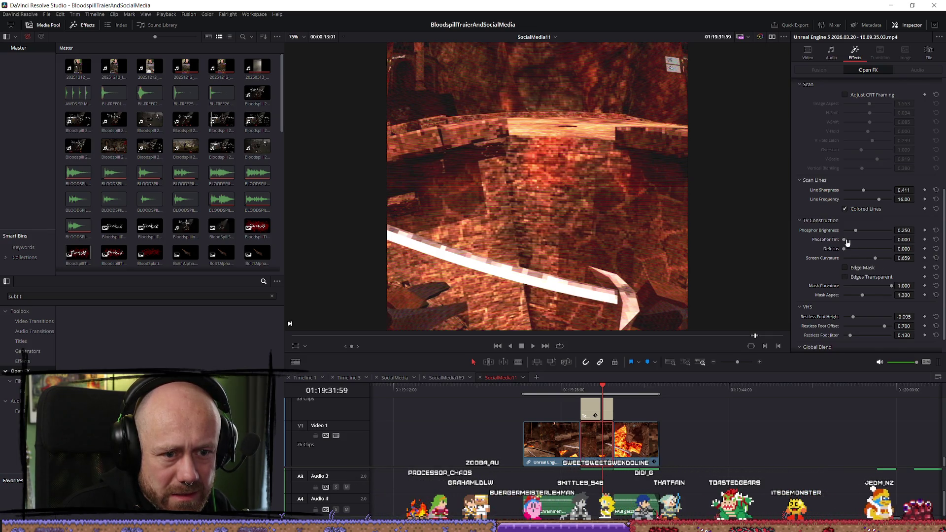
pyautogui.scroll(2, 847, 242)
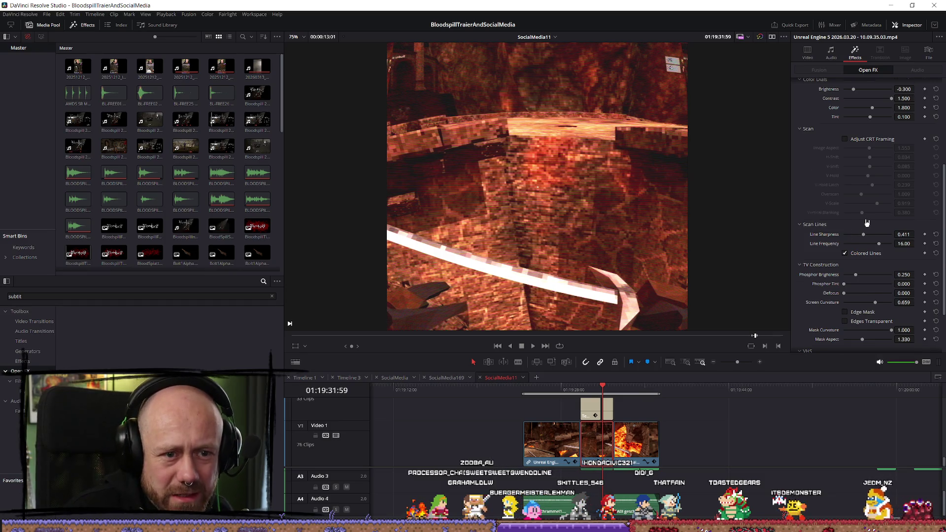
pyautogui.scroll(1, 868, 224)
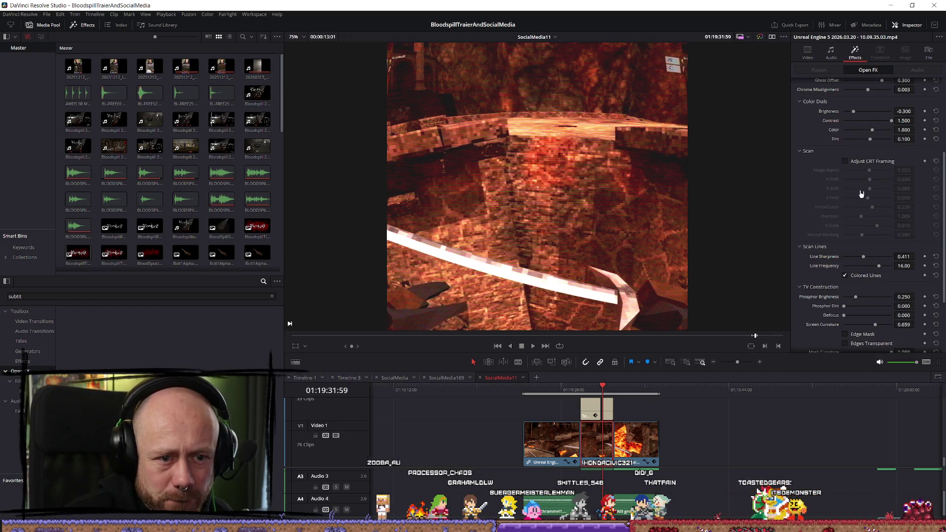
# Enable Adjust CRT Framing with Image Aspect 2.250, H-Shift 0.034, more overscan and maximum Vertical Blanking
pyautogui.click(846, 161)
pyautogui.click(846, 162)
pyautogui.click(846, 161)
pyautogui.moveTo(869, 173); pyautogui.dragTo(944, 180)
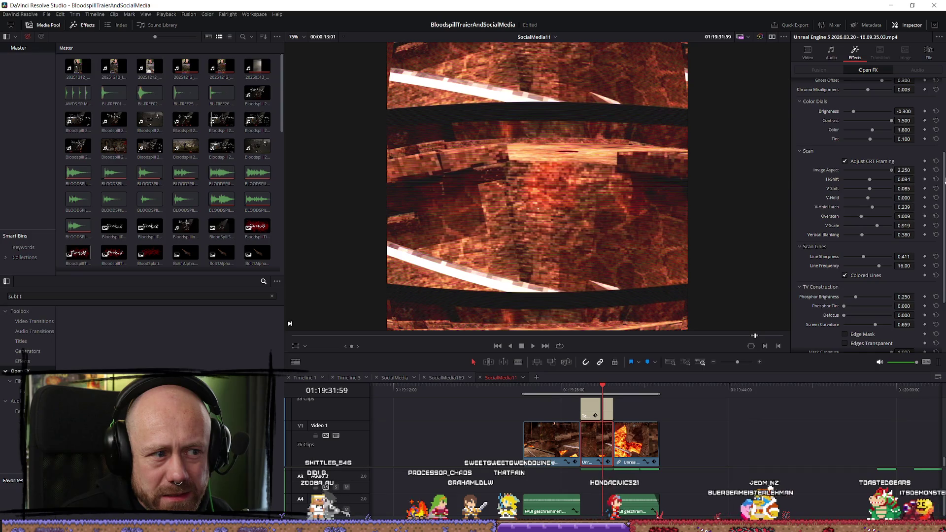
pyautogui.moveTo(853, 183); pyautogui.dragTo(852, 181)
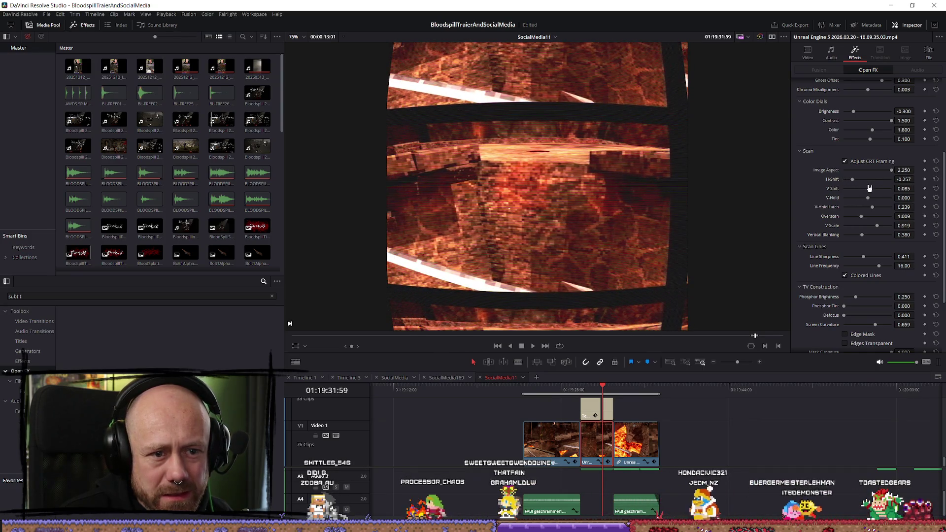
pyautogui.click(872, 179)
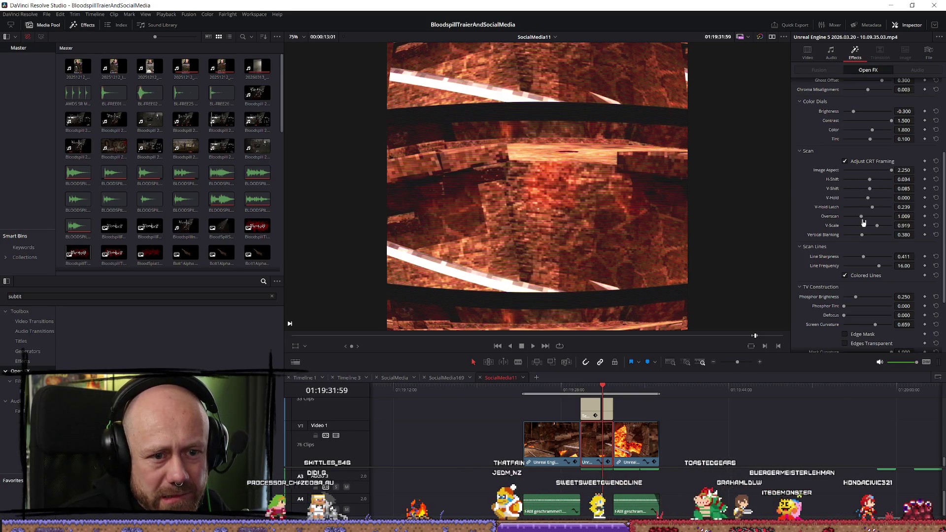
pyautogui.moveTo(862, 217)
pyautogui.mouseDown()
pyautogui.moveTo(847, 222)
pyautogui.moveTo(866, 234)
pyautogui.moveTo(934, 227)
pyautogui.mouseUp()
pyautogui.moveTo(864, 237); pyautogui.dragTo(909, 239)
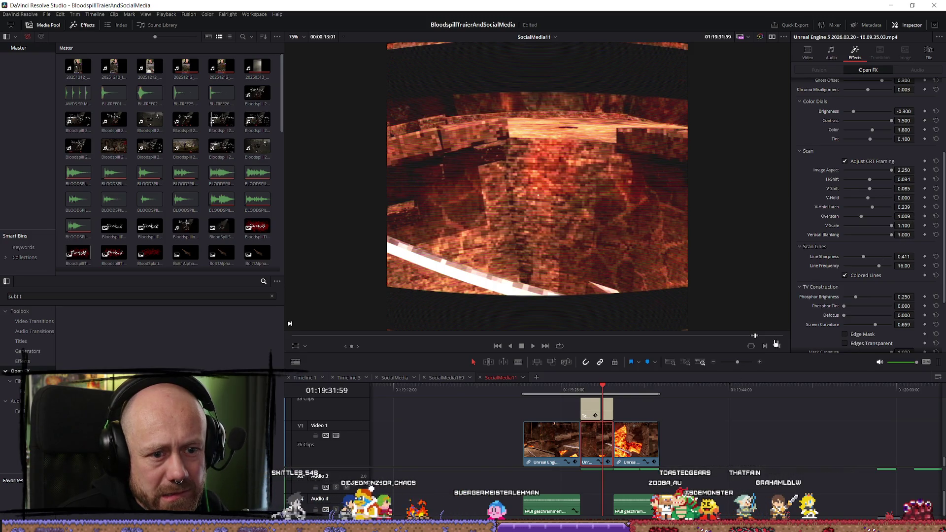
# Play back the CRT-framed look, then switch Adjust CRT Framing off
pyautogui.click(576, 389)
pyautogui.press('space')
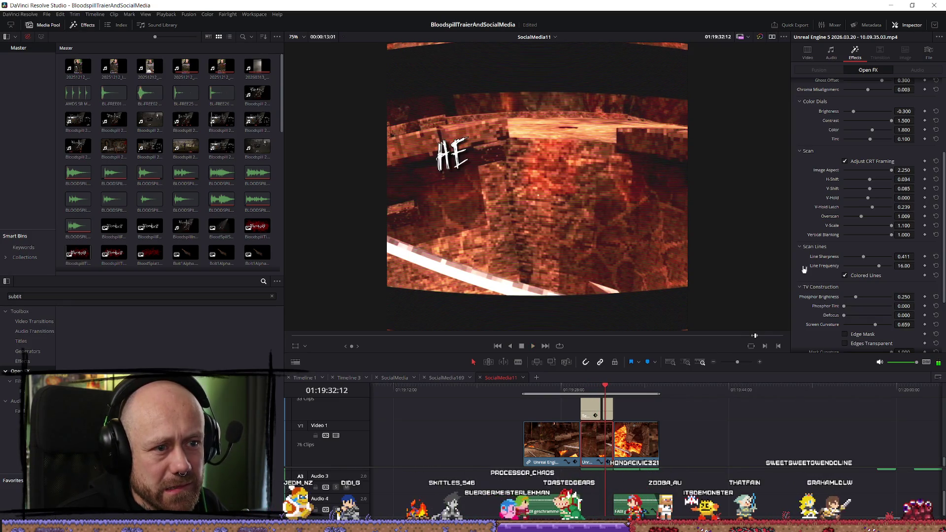
pyautogui.click(844, 161)
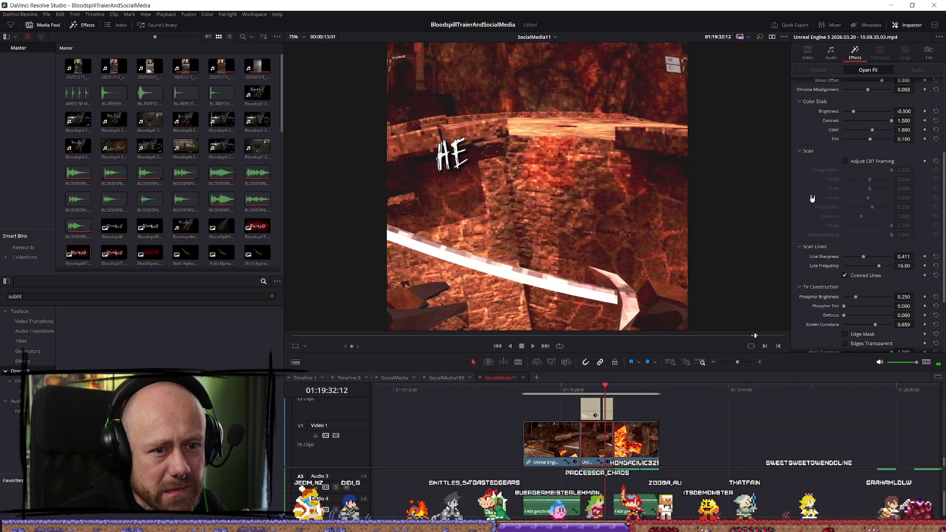
pyautogui.click(582, 391)
pyautogui.click(576, 392)
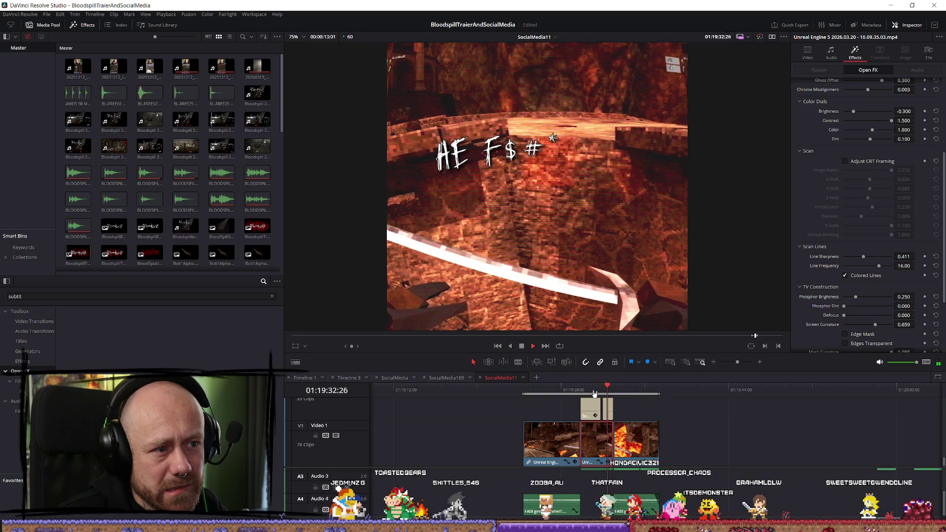
# Scrub back to about 01:19:30:00 and stop playback on the IT WAS AT THIS subtitle
pyautogui.click(582, 389)
pyautogui.moveTo(591, 393)
pyautogui.mouseDown()
pyautogui.moveTo(566, 390)
pyautogui.moveTo(582, 390)
pyautogui.mouseUp()
pyautogui.press('space')
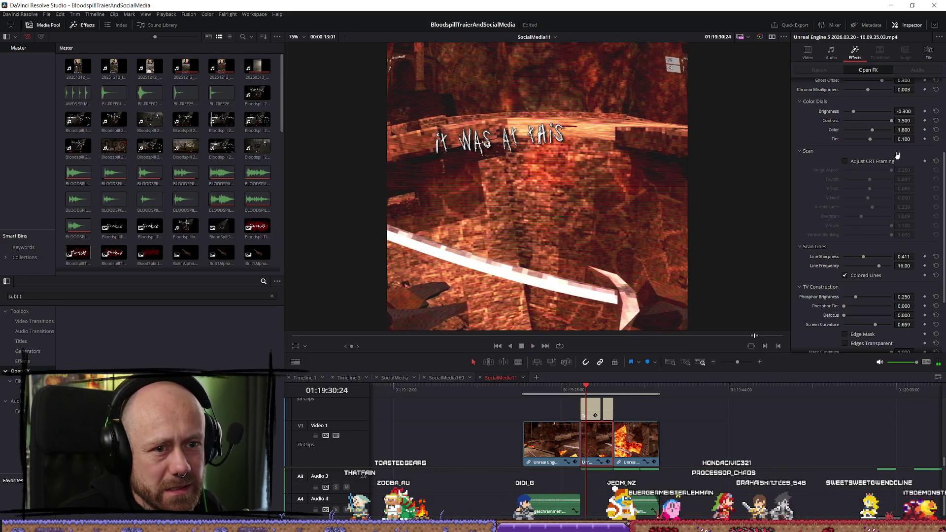
# Scroll the Effects library back to the top and focus its search field
pyautogui.scroll(3, 867, 197)
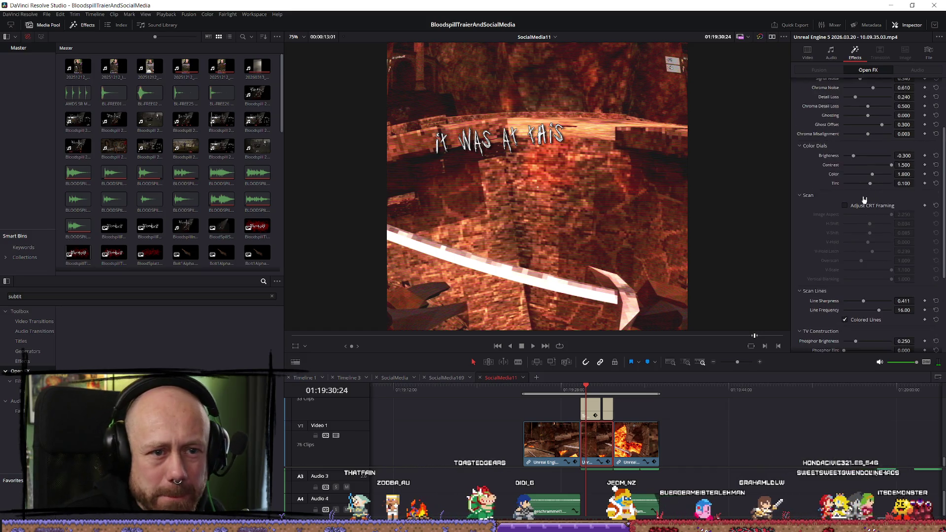
pyautogui.scroll(4, 867, 187)
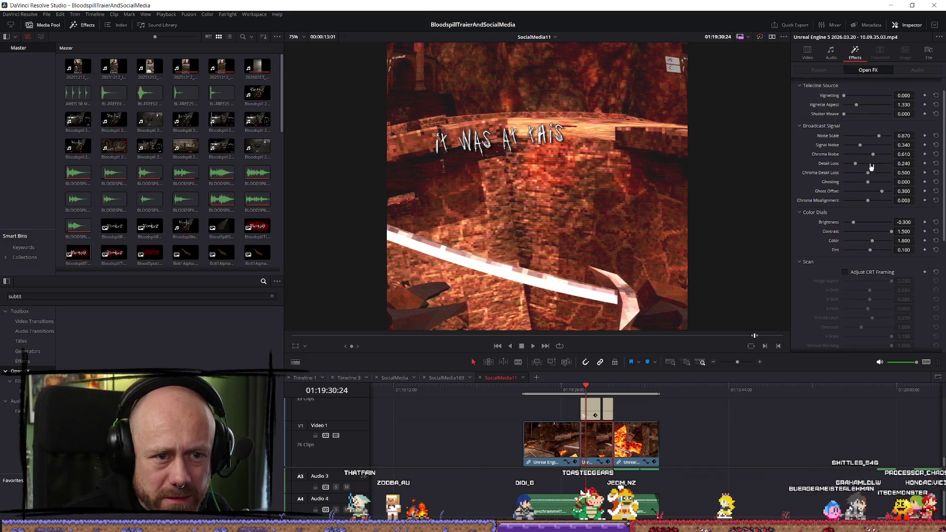
pyautogui.scroll(1, 871, 170)
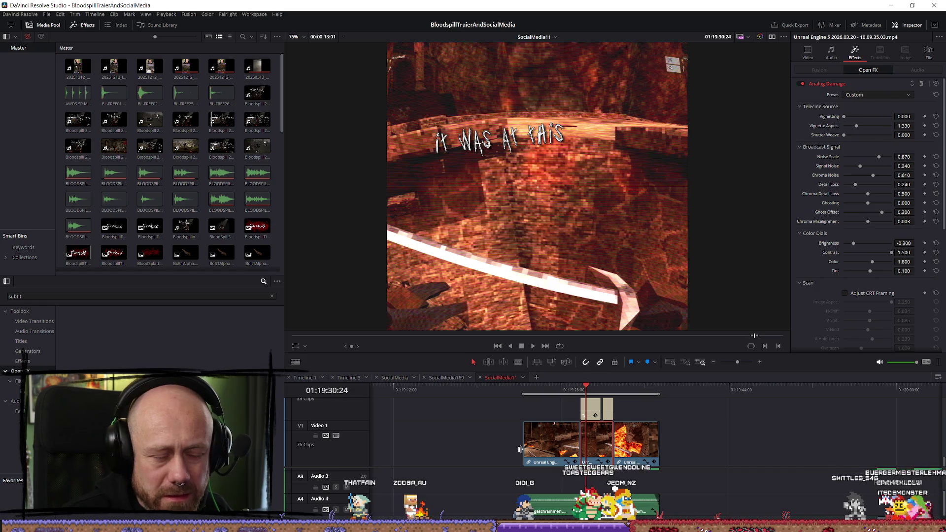
pyautogui.click(36, 296)
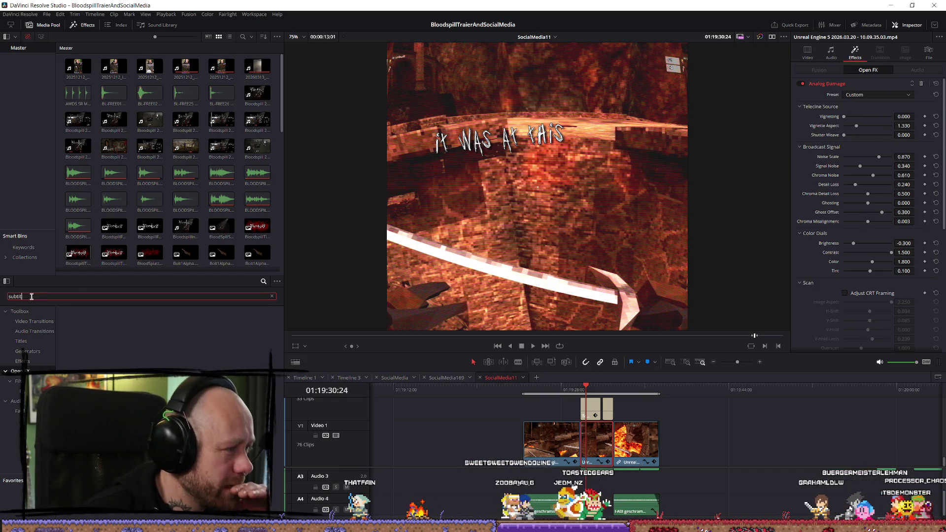
# Delete the search text and scroll the full library down toward Resolve FX Temporal
pyautogui.press('BackSpace')
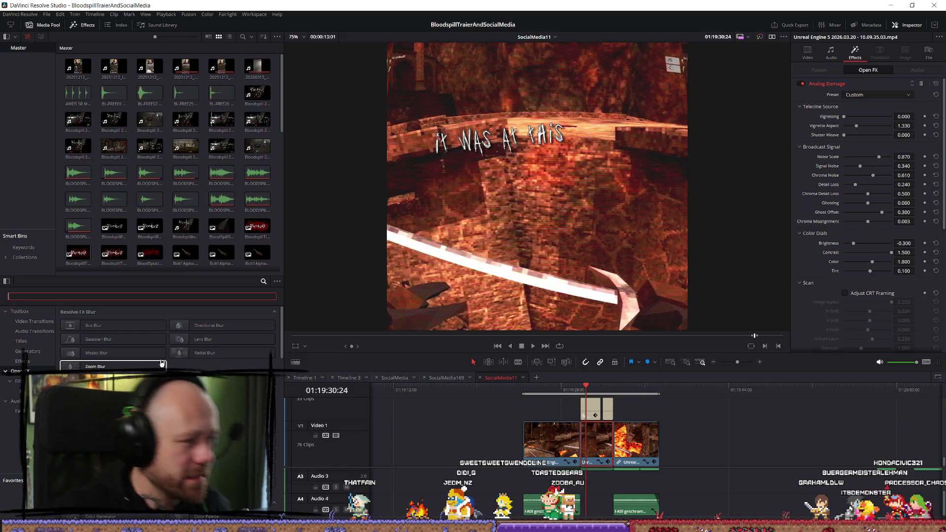
pyautogui.scroll(-2, 161, 345)
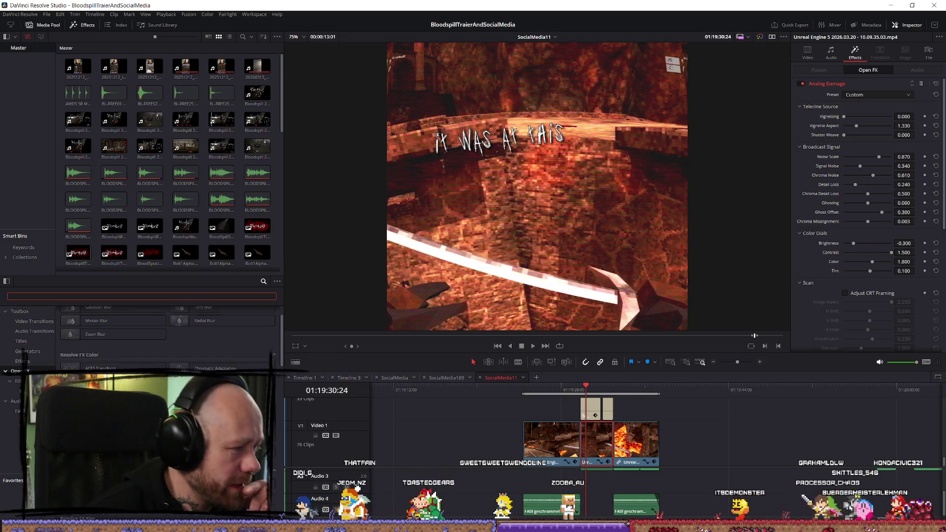
pyautogui.scroll(-10, 167, 335)
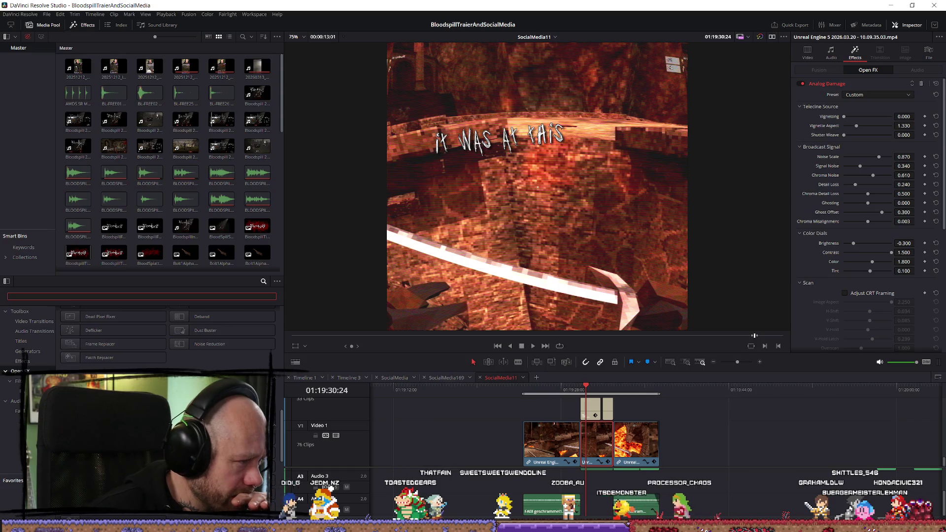
pyautogui.scroll(-8, 167, 335)
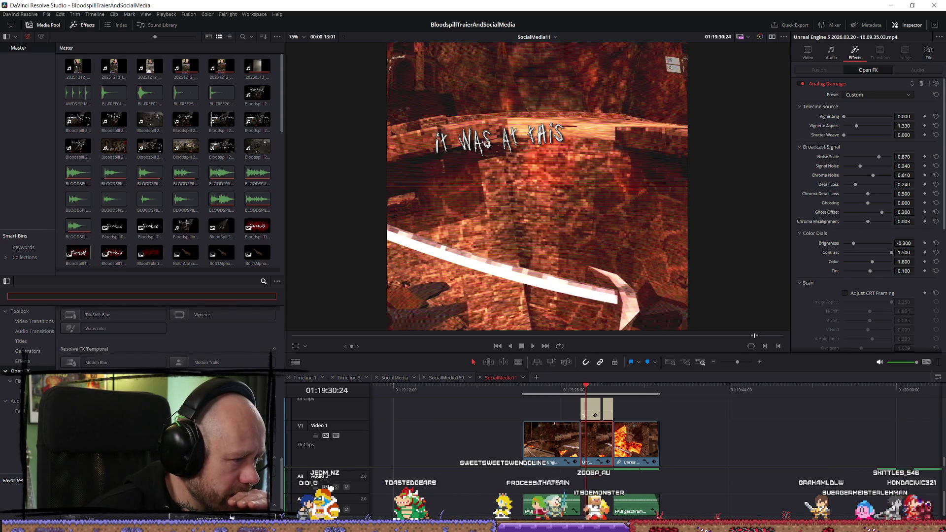
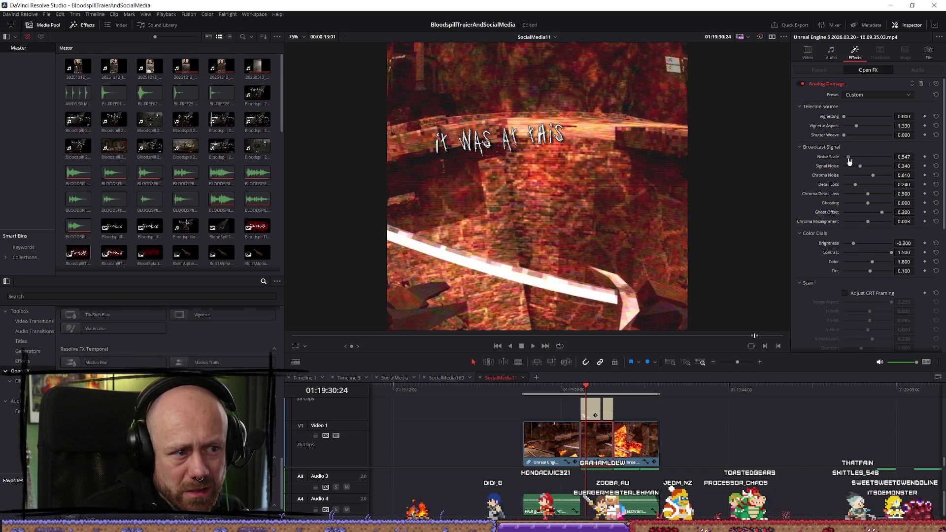
# Raise Analog Damage Noise Scale to 0.870; try stronger signal noise and full vignetting, undoing both
pyautogui.moveTo(878, 164); pyautogui.dragTo(879, 164)
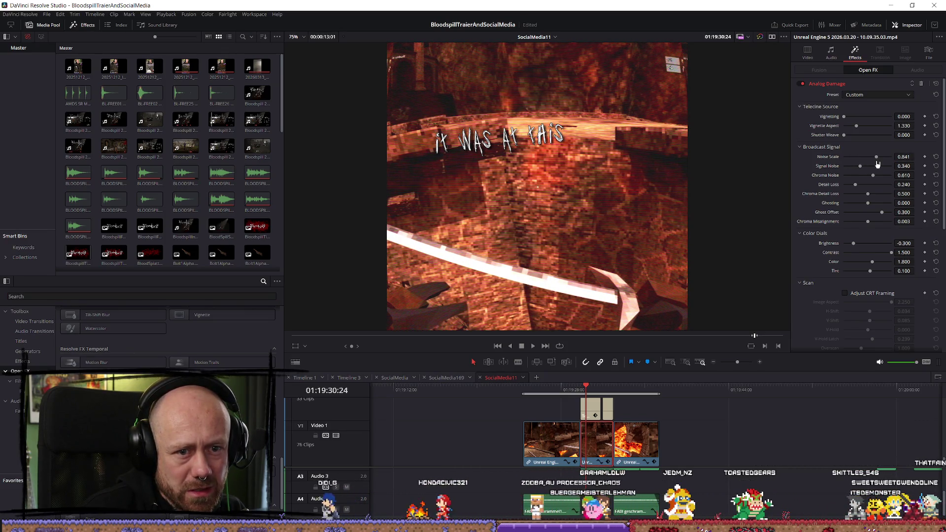
pyautogui.moveTo(873, 166); pyautogui.dragTo(878, 167)
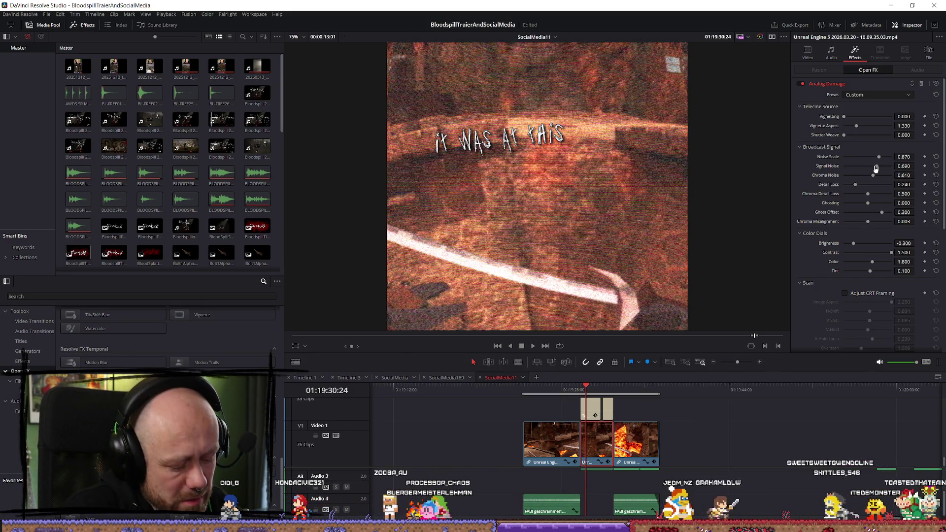
pyautogui.hotkey('ctrl', 'z')
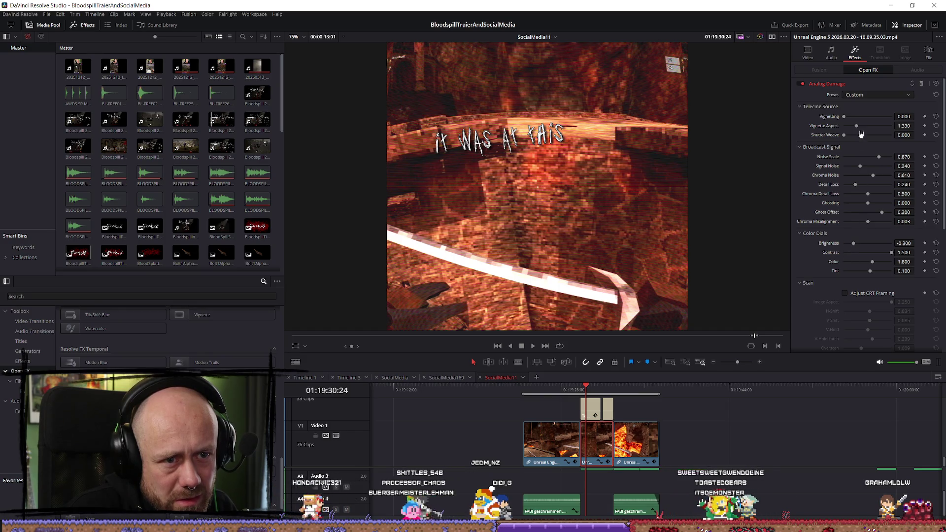
pyautogui.moveTo(844, 116); pyautogui.dragTo(916, 126)
pyautogui.hotkey('ctrl', 'z')
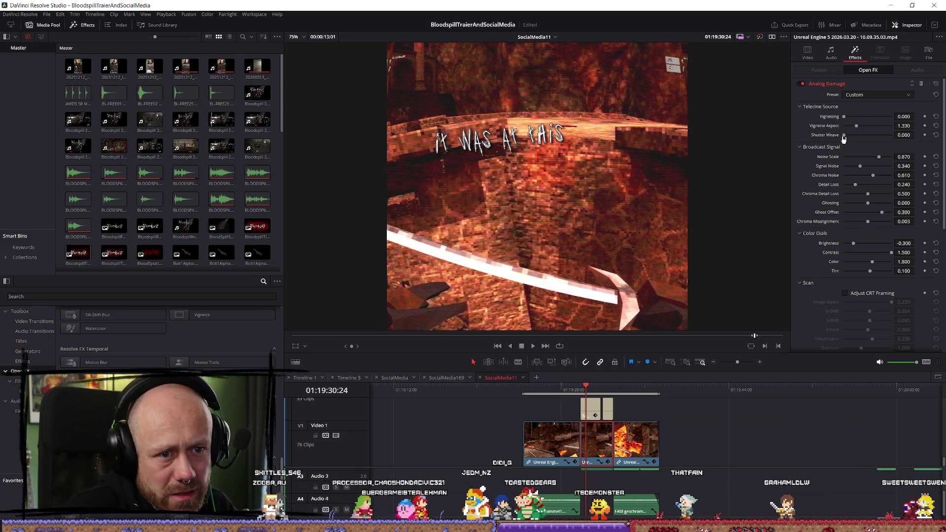
# Compare the look with Adjust CRT Framing on and off, leaving it switched off
pyautogui.scroll(-3, 902, 194)
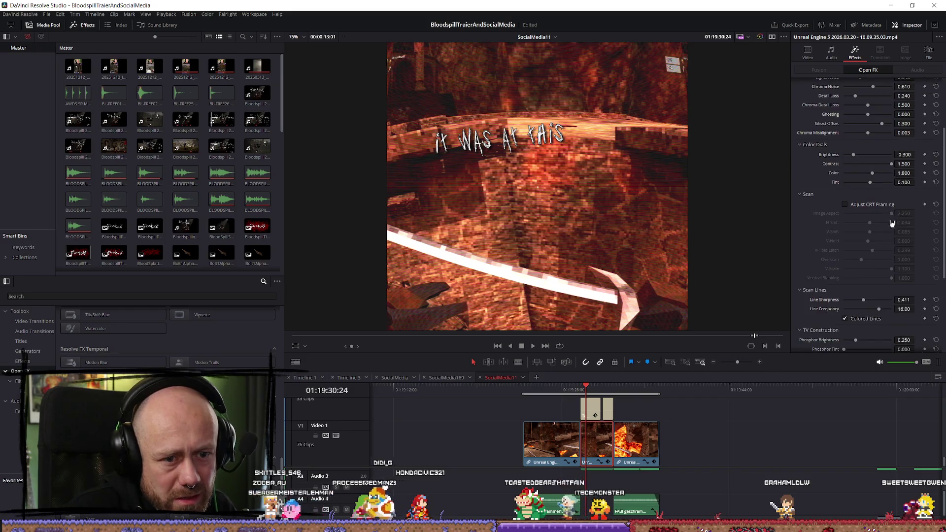
pyautogui.click(844, 203)
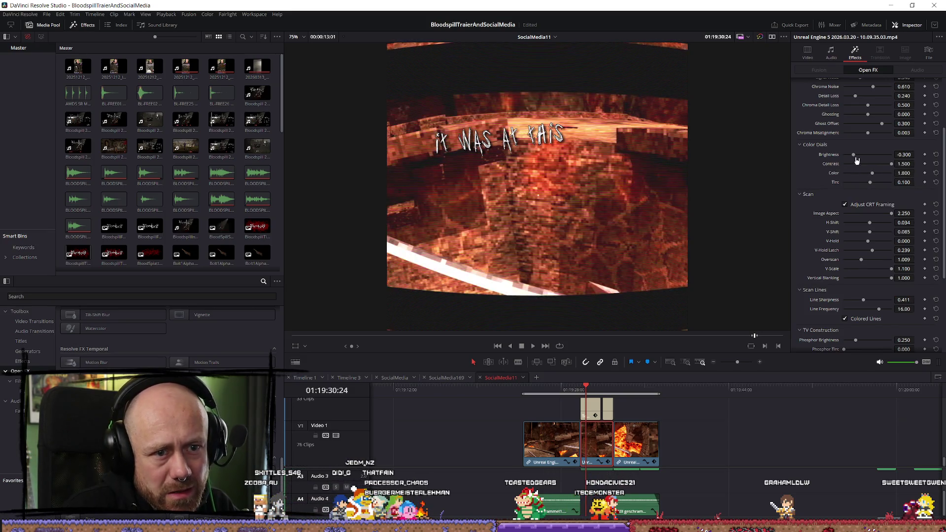
pyautogui.scroll(1, 852, 212)
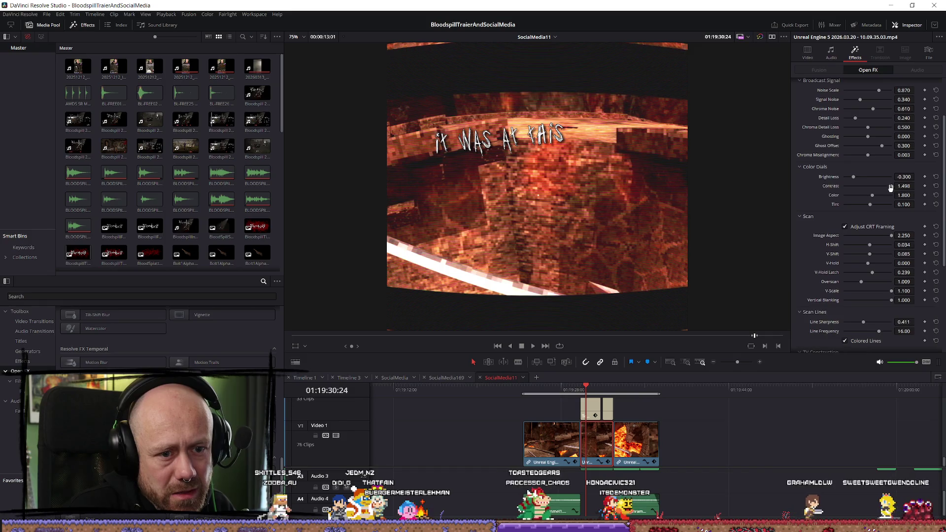
pyautogui.click(845, 228)
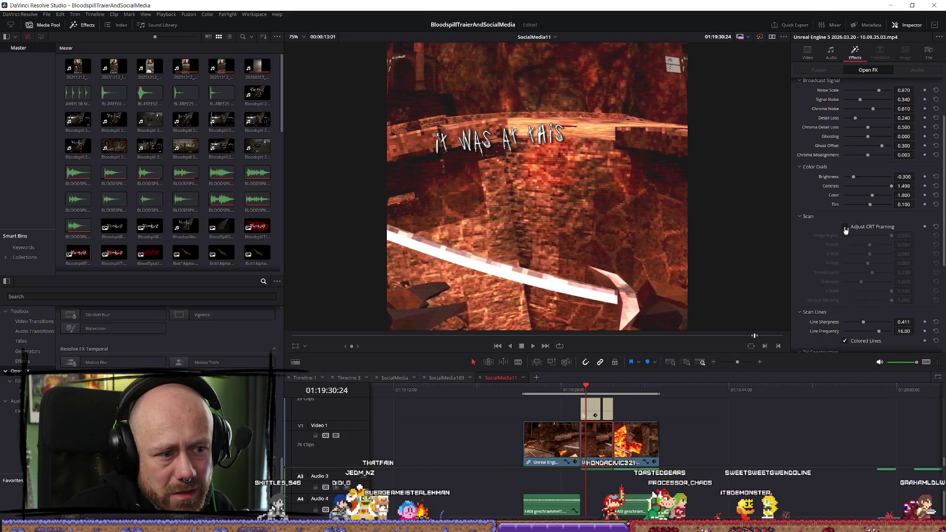
pyautogui.click(845, 227)
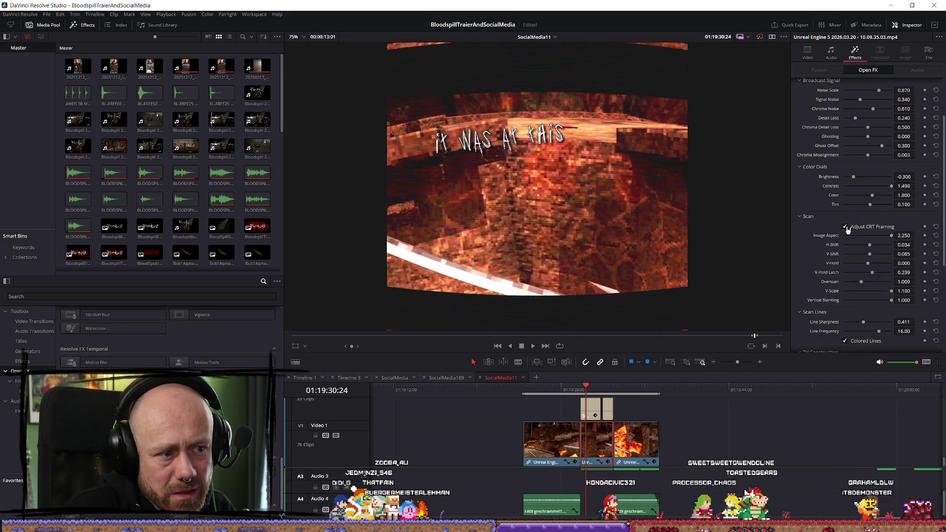
pyautogui.click(846, 227)
pyautogui.click(846, 228)
pyautogui.click(845, 228)
# Flatten Screen Curvature to zero, then reset it to its 1.000 default
pyautogui.scroll(-3, 857, 229)
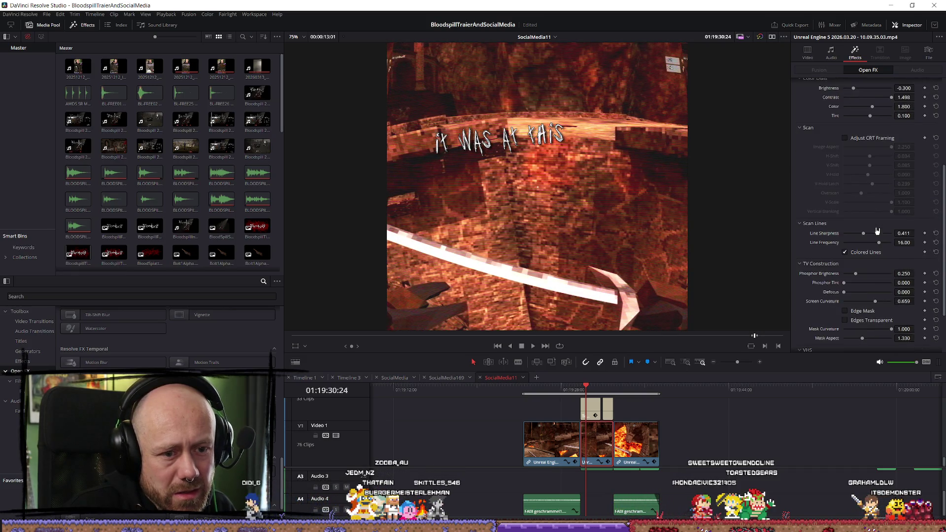
pyautogui.scroll(-1, 877, 230)
pyautogui.scroll(-2, 882, 231)
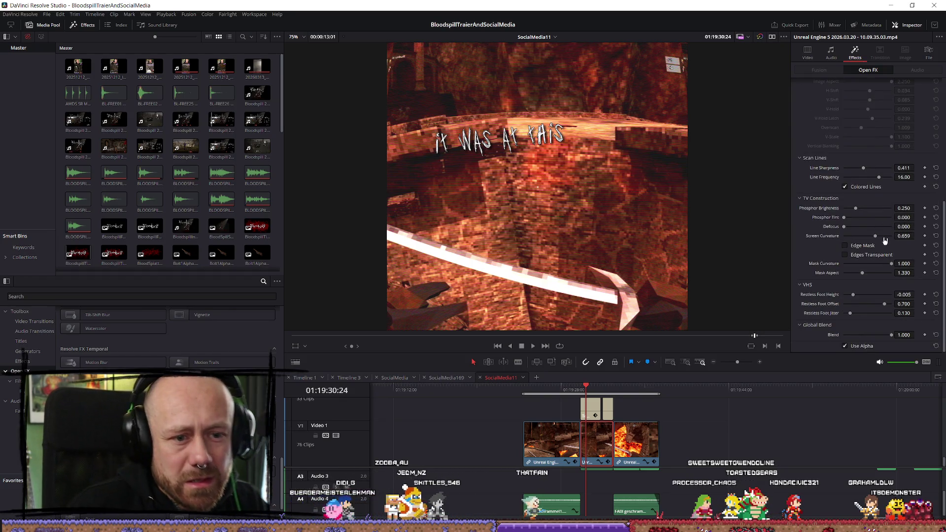
pyautogui.moveTo(880, 238); pyautogui.dragTo(817, 243)
pyautogui.doubleClick(844, 236)
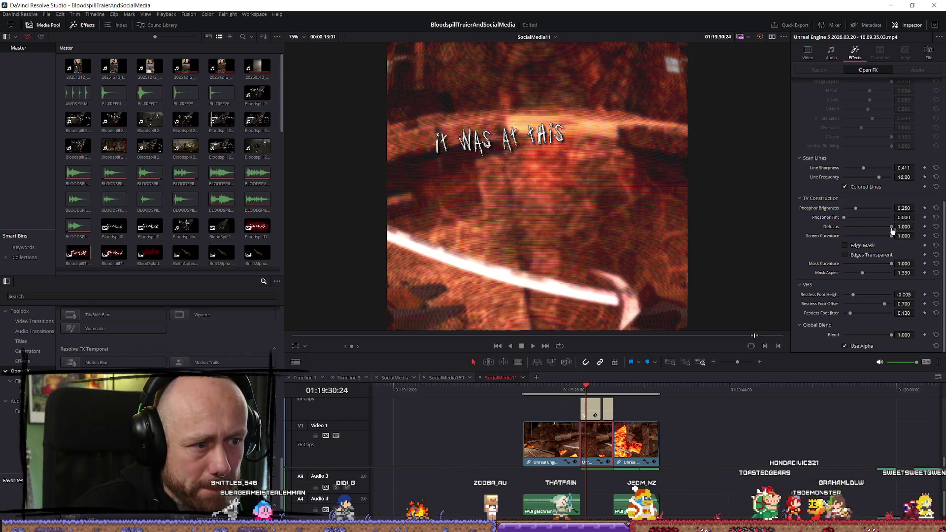
# Try a slight defocus softening, then play the clip back to review the look
pyautogui.moveTo(844, 217); pyautogui.dragTo(860, 215)
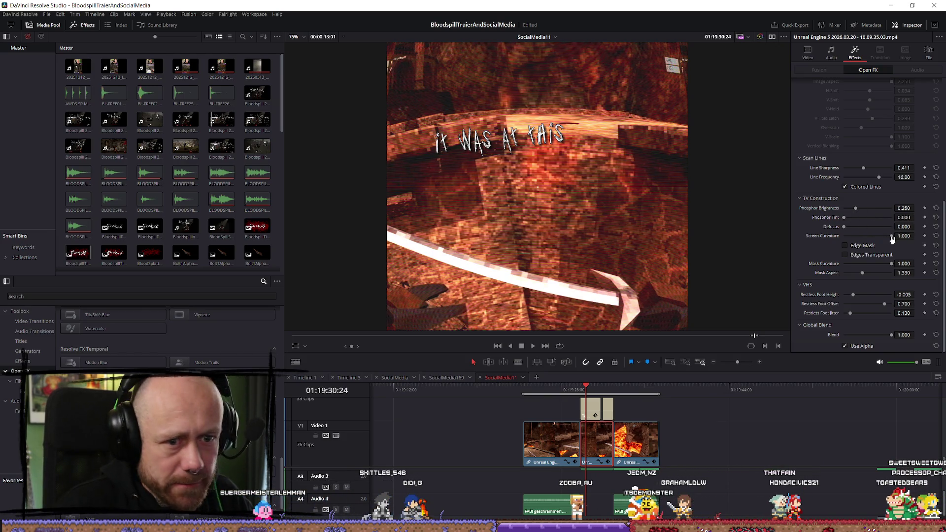
pyautogui.click(555, 390)
pyautogui.press('space')
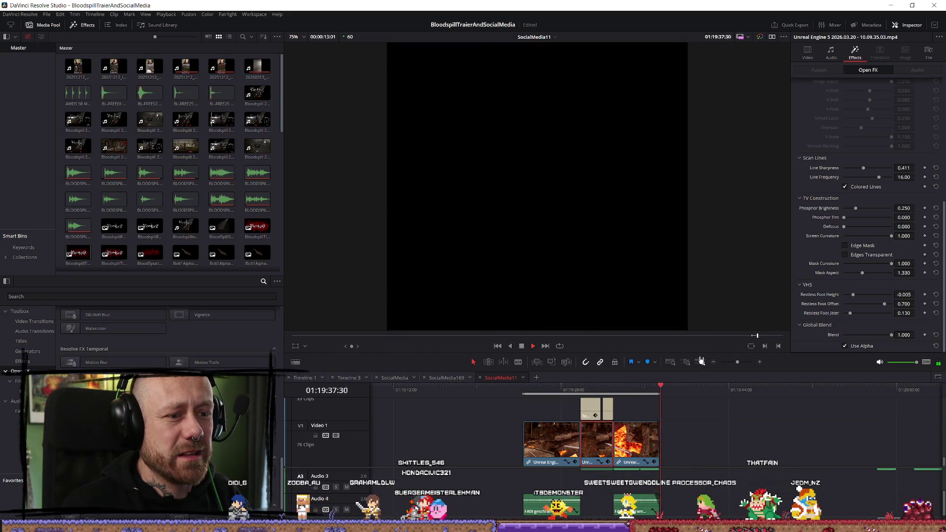
# Play back the gameplay section from an earlier point to review it, then stop
pyautogui.click(526, 385)
pyautogui.press('space')
pyautogui.scroll(1, 553, 454)
pyautogui.scroll(-1, 553, 454)
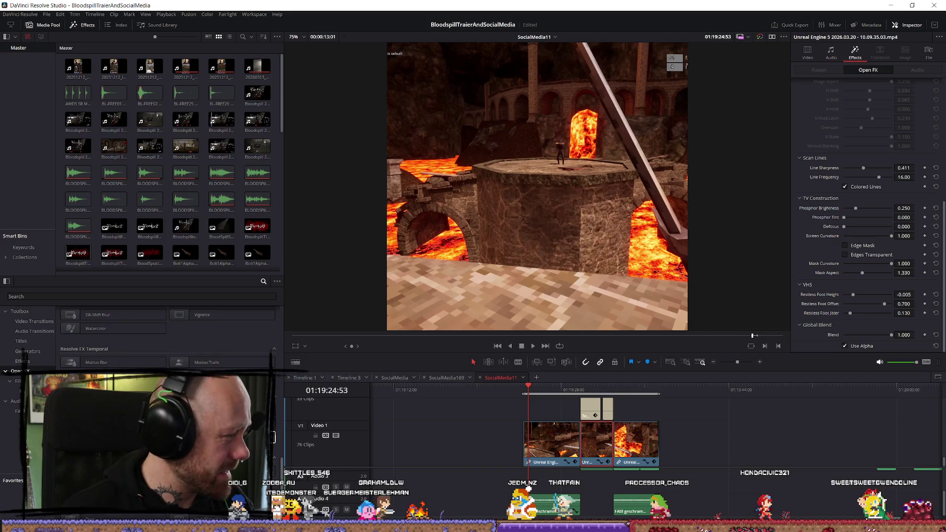
pyautogui.press('space')
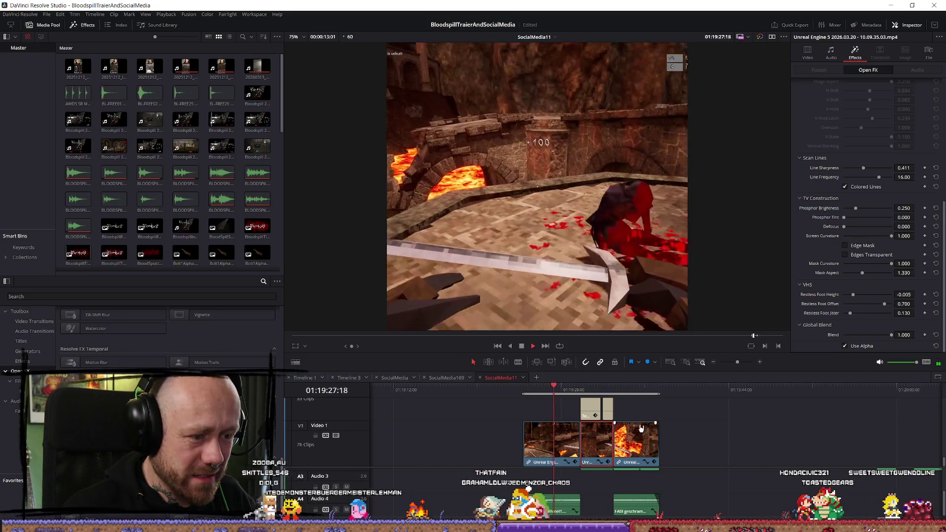
pyautogui.scroll(-3, 769, 469)
pyautogui.scroll(1, 735, 487)
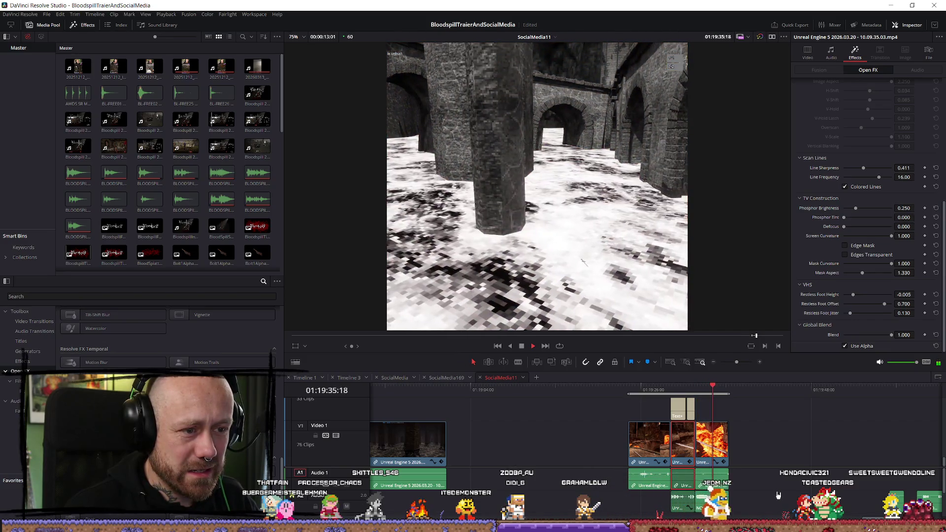
pyautogui.press('space')
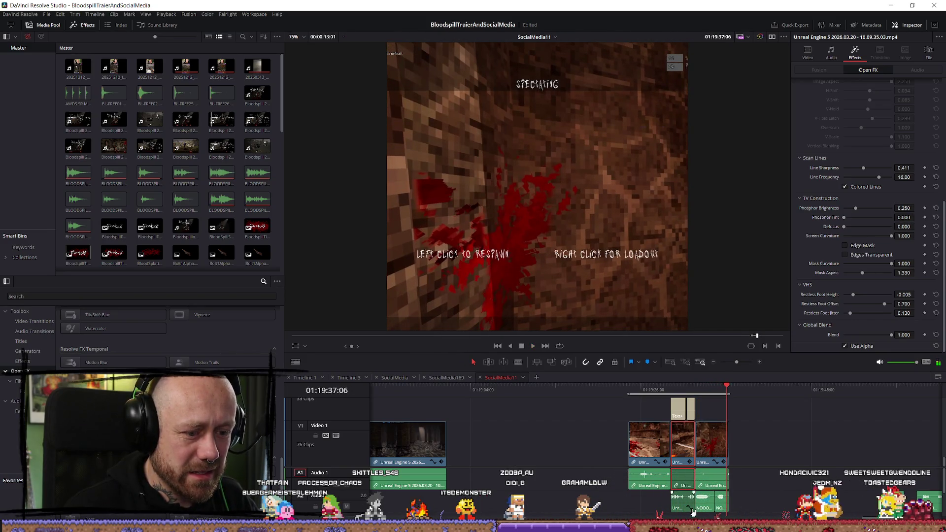
# Set the A2 gameplay audio clip's volume to -5.00 and play it back to listen
pyautogui.click(682, 502)
pyautogui.click(904, 79)
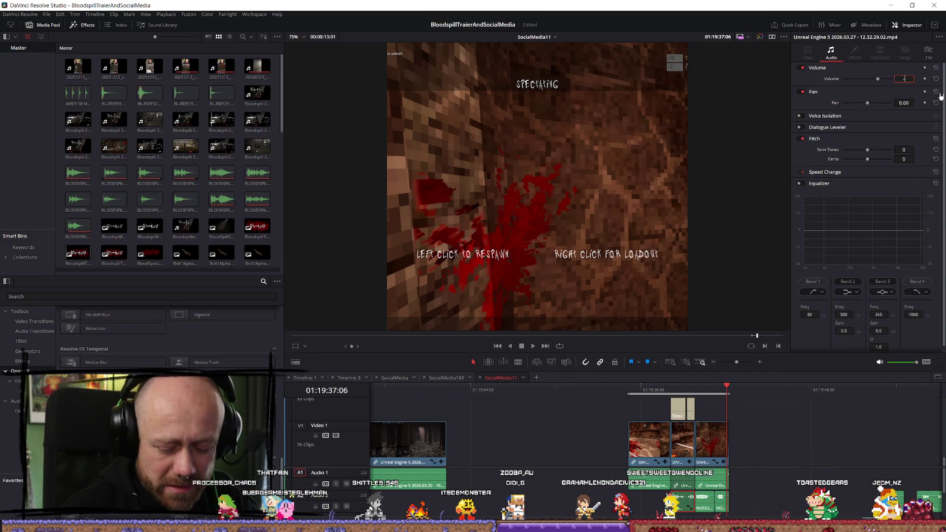
pyautogui.click(669, 394)
pyautogui.press('space')
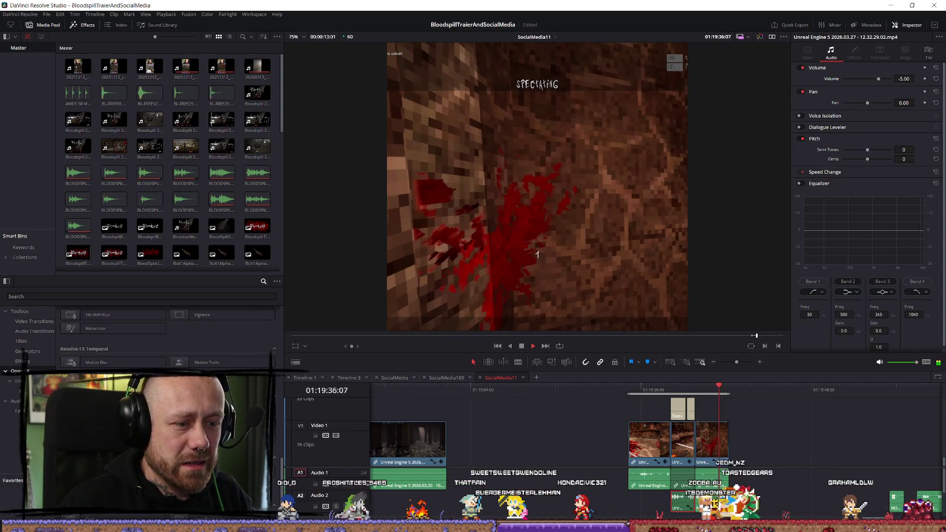
pyautogui.click(632, 389)
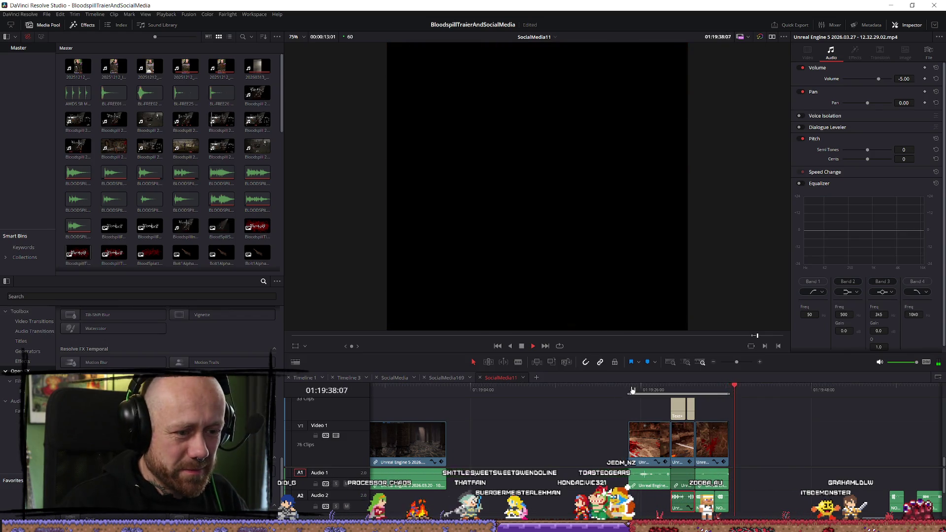
pyautogui.click(628, 389)
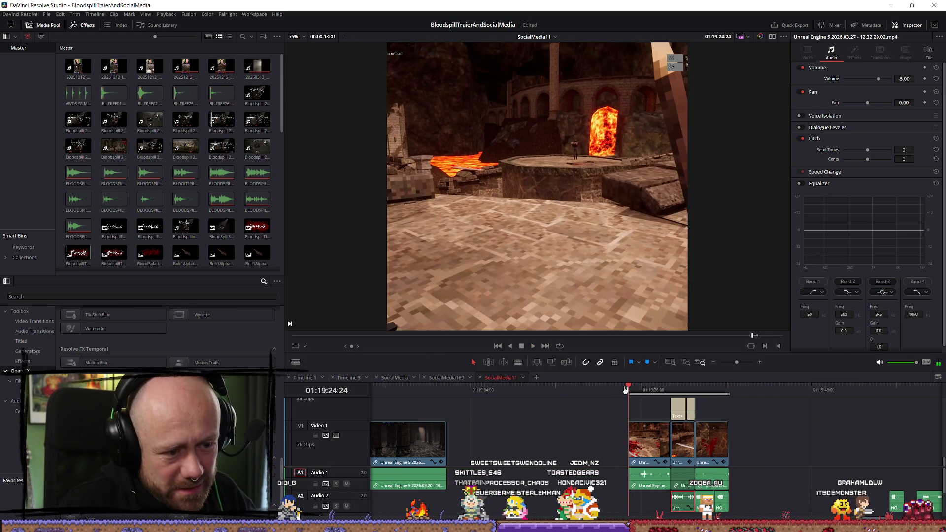
pyautogui.scroll(-2, 532, 462)
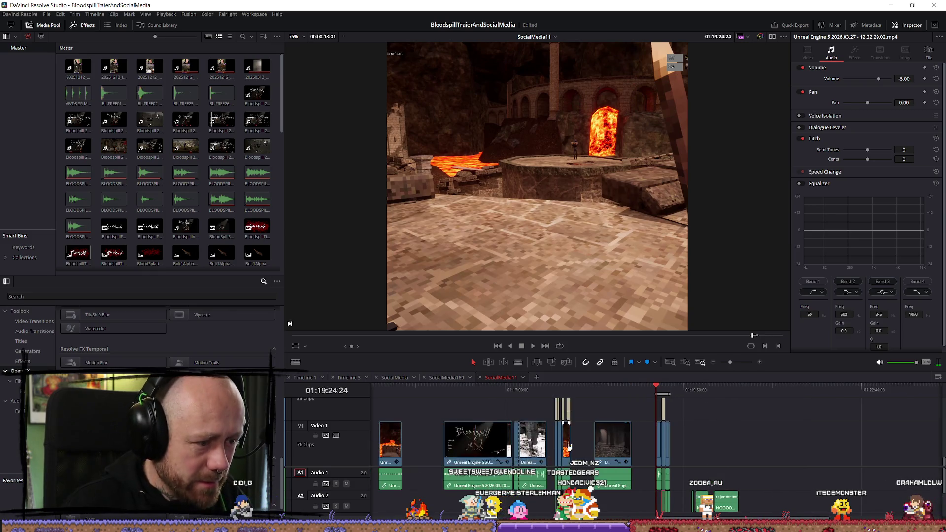
# Play back the cut from the earlier caption title to review it
pyautogui.click(460, 390)
pyautogui.press('space')
pyautogui.press('space')
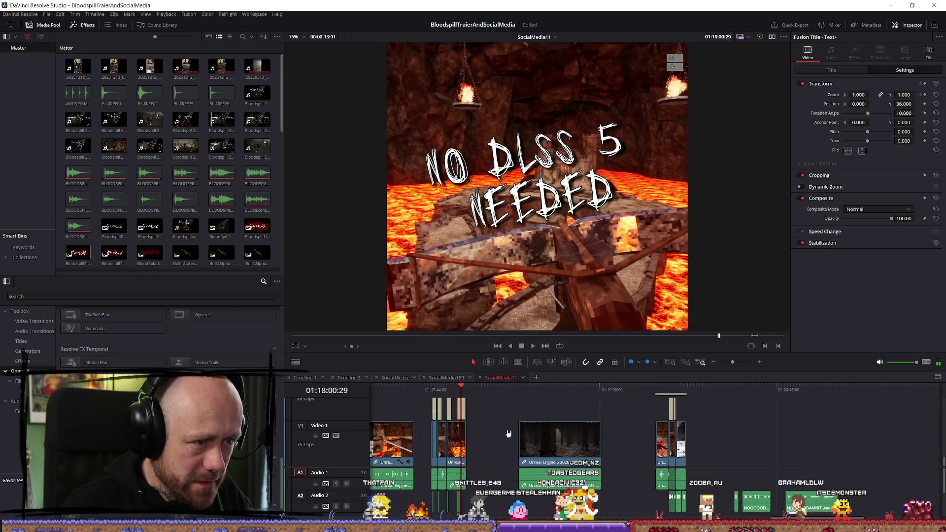
pyautogui.scroll(1, 422, 435)
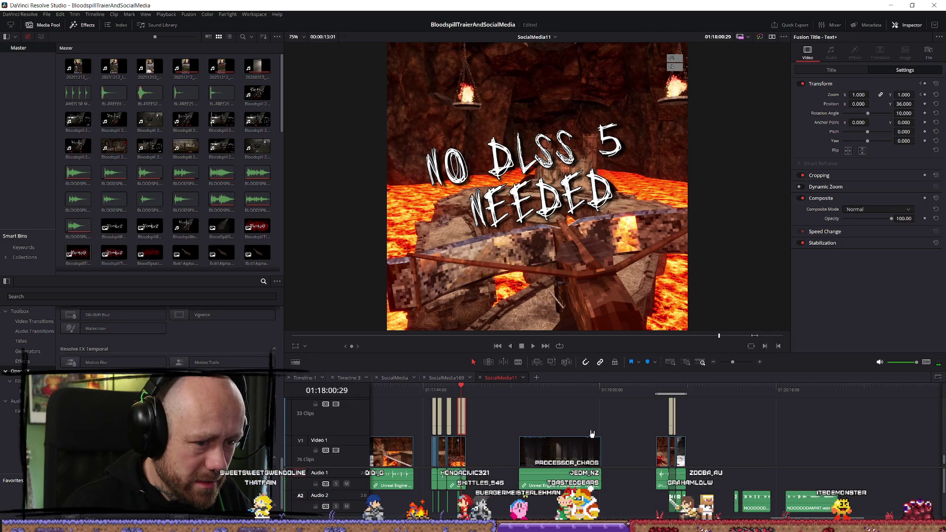
pyautogui.scroll(-1, 591, 433)
pyautogui.press('space')
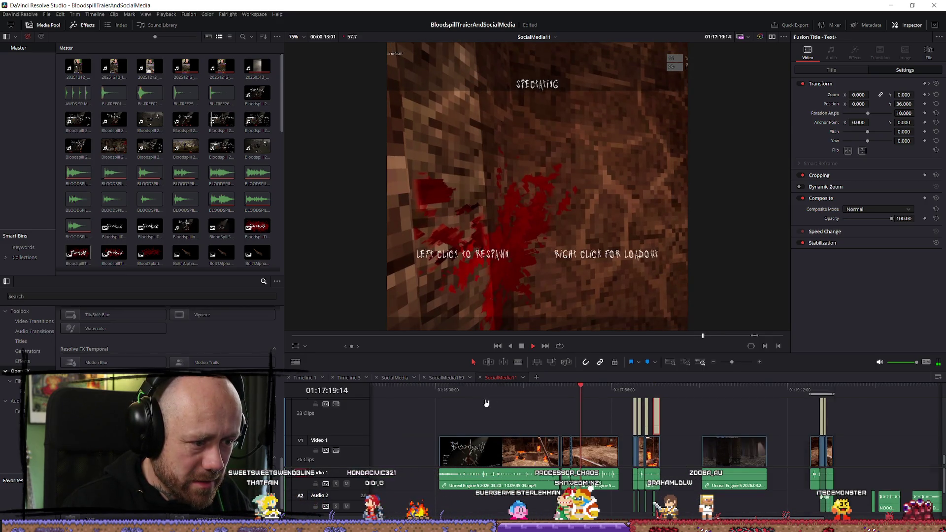
pyautogui.click(486, 403)
pyautogui.scroll(-5, 548, 419)
pyautogui.press('space')
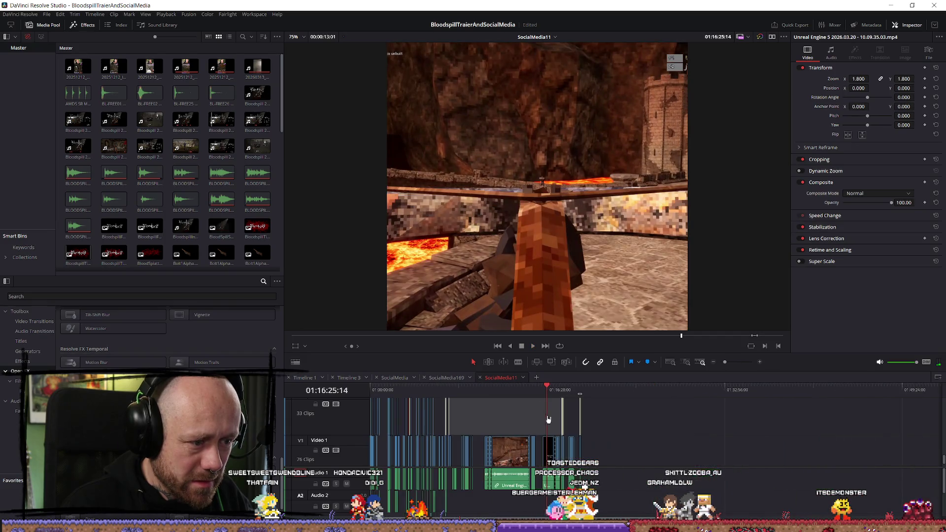
# Paste the two Bloodspill logo clips at the lava-scene section near 01:19:24
pyautogui.click(447, 396)
pyautogui.scroll(5, 696, 429)
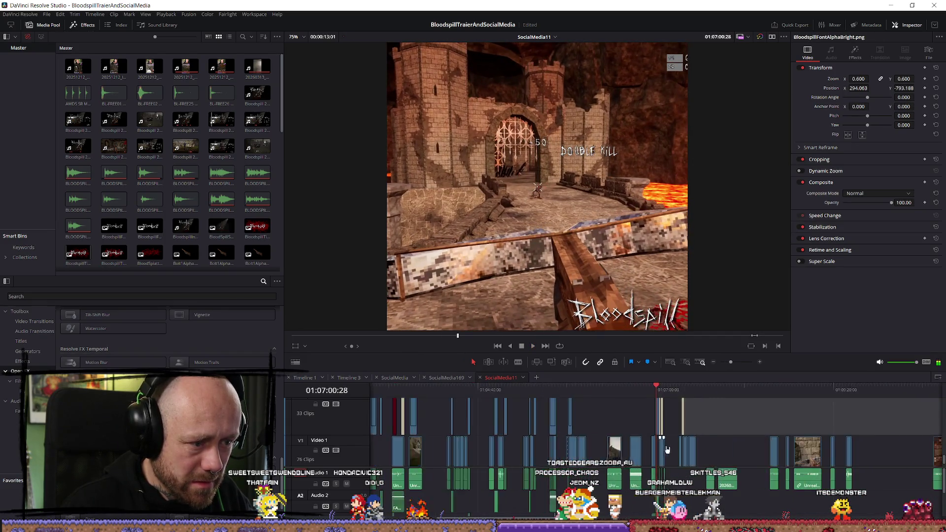
pyautogui.scroll(3, 696, 429)
pyautogui.scroll(2, 636, 446)
pyautogui.click(636, 446)
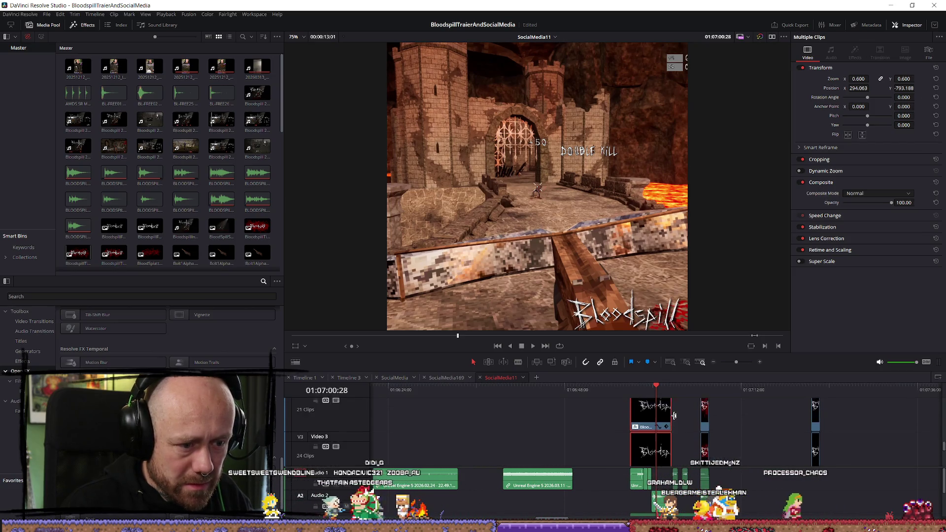
pyautogui.scroll(-8, 640, 428)
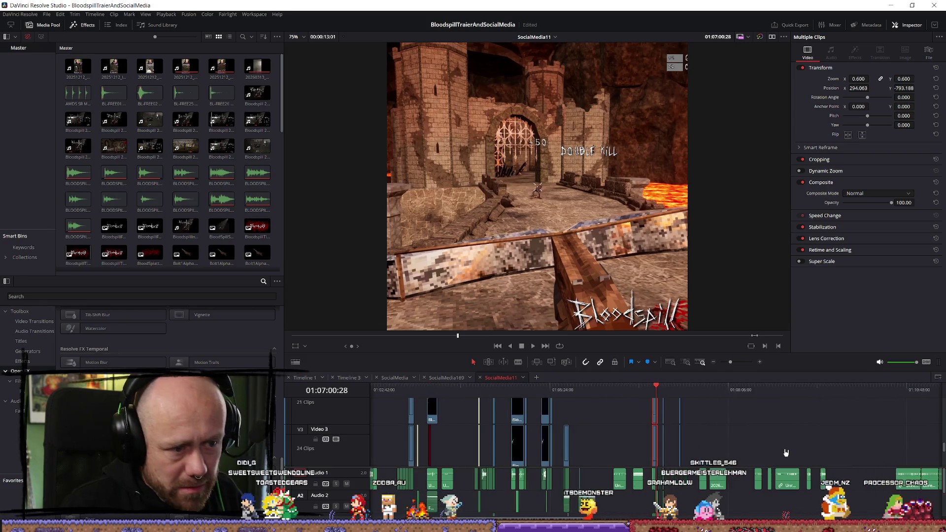
pyautogui.click(419, 390)
pyautogui.scroll(8, 686, 450)
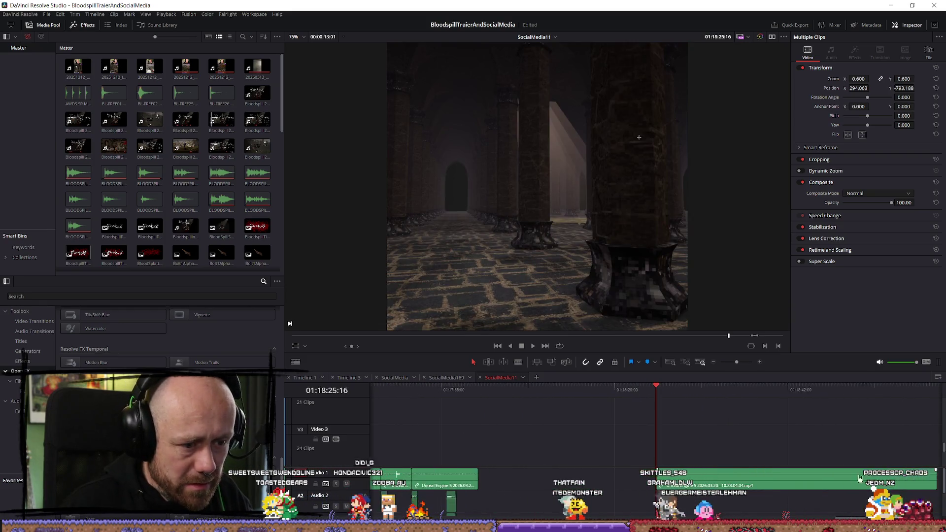
pyautogui.moveTo(784, 398); pyautogui.dragTo(768, 421)
pyautogui.hotkey('ctrl', 'v')
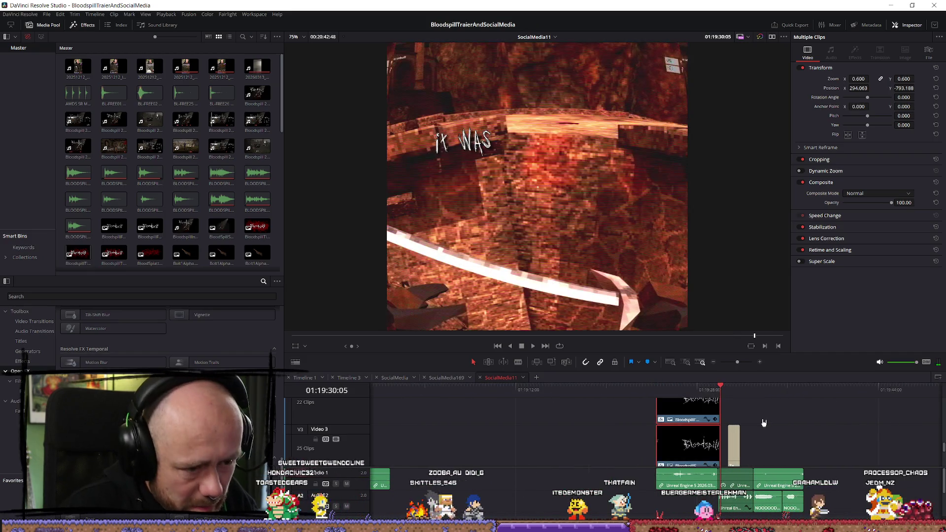
# Extend the pasted Video 4 Bloodspill logo clip to cover the lava scene and play it back
pyautogui.scroll(2, 704, 440)
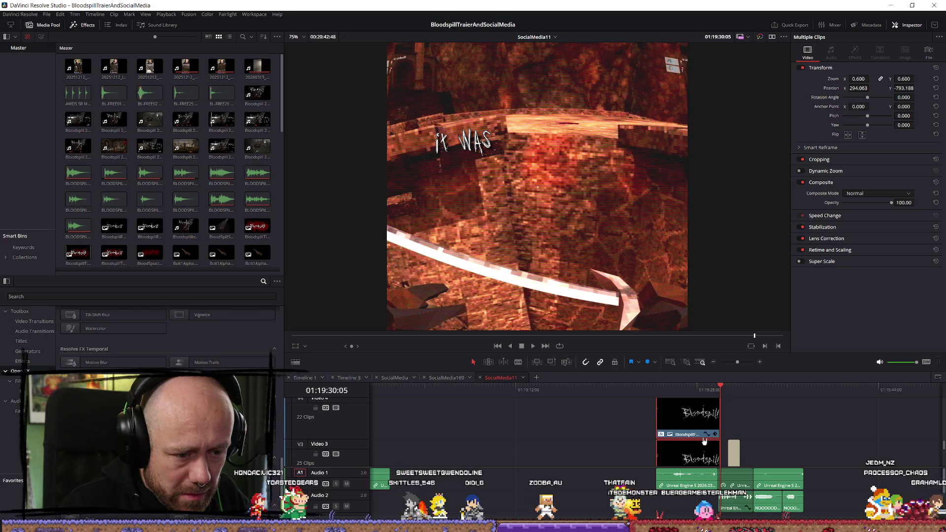
pyautogui.moveTo(696, 429)
pyautogui.mouseDown()
pyautogui.moveTo(668, 409)
pyautogui.moveTo(689, 419)
pyautogui.moveTo(800, 416)
pyautogui.mouseUp()
pyautogui.press('space')
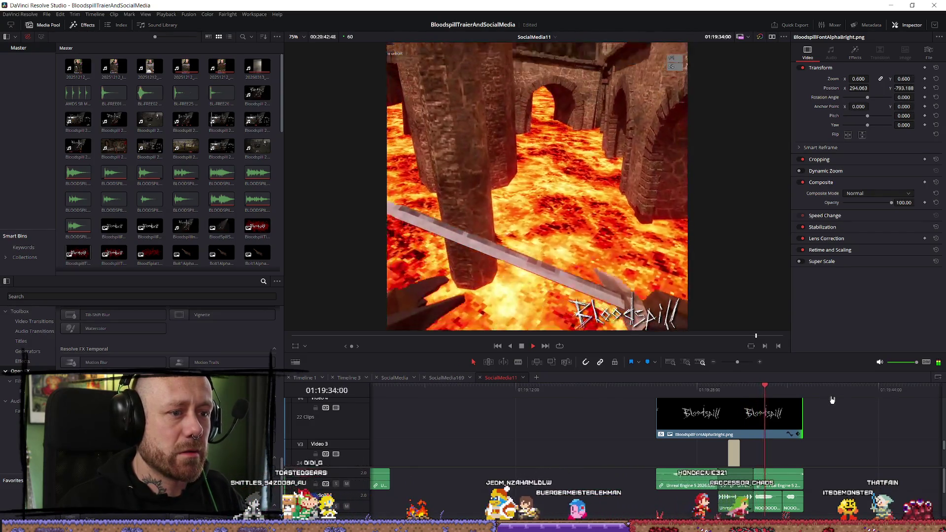
pyautogui.scroll(-1, 699, 281)
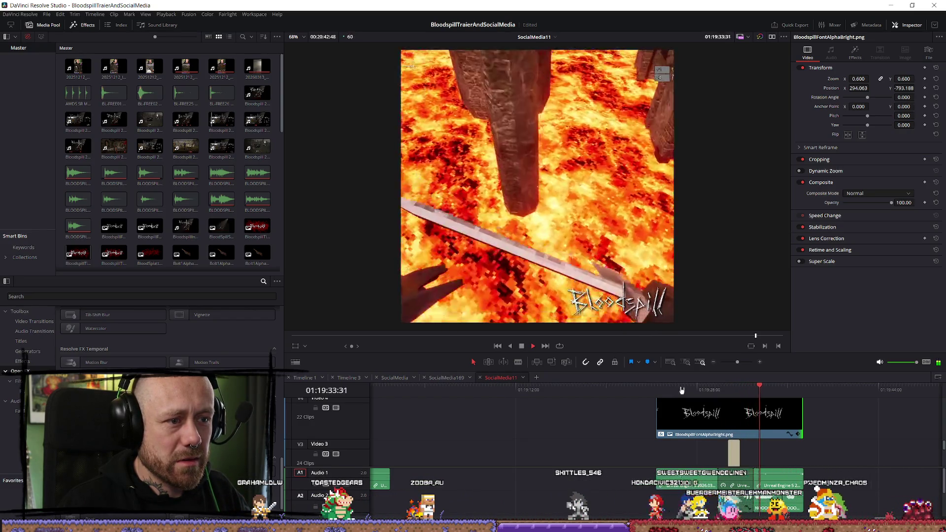
pyautogui.press('space')
pyautogui.scroll(-2, 773, 432)
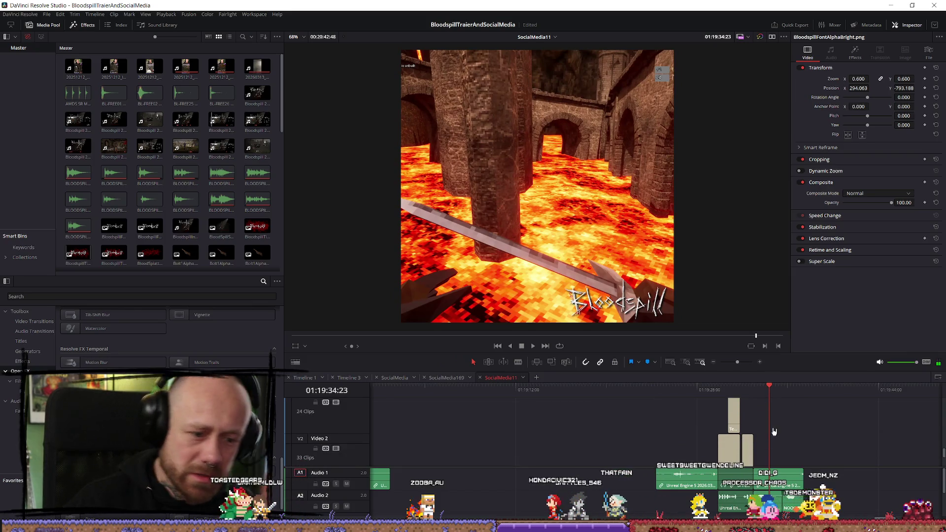
pyautogui.click(735, 458)
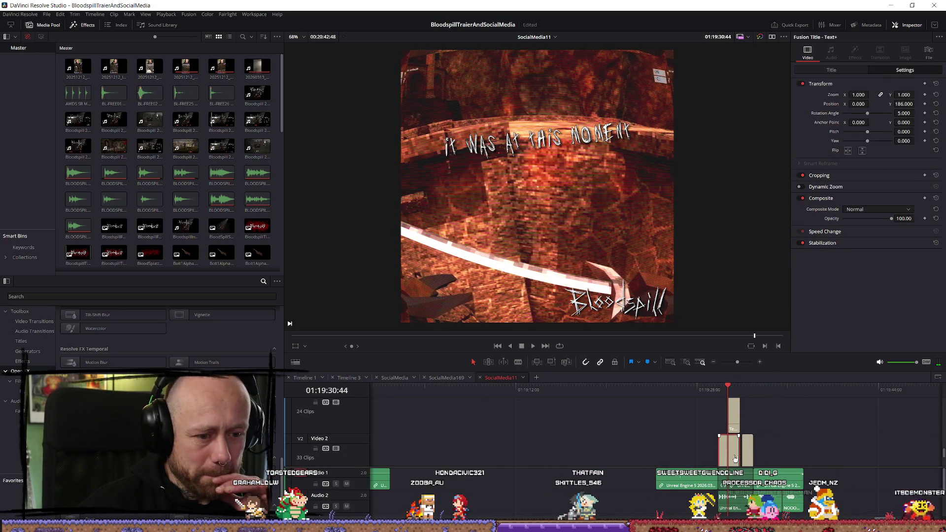
# Set the 'It was at this moment' and 'that he knew...' captions' font to Impact
pyautogui.click(843, 74)
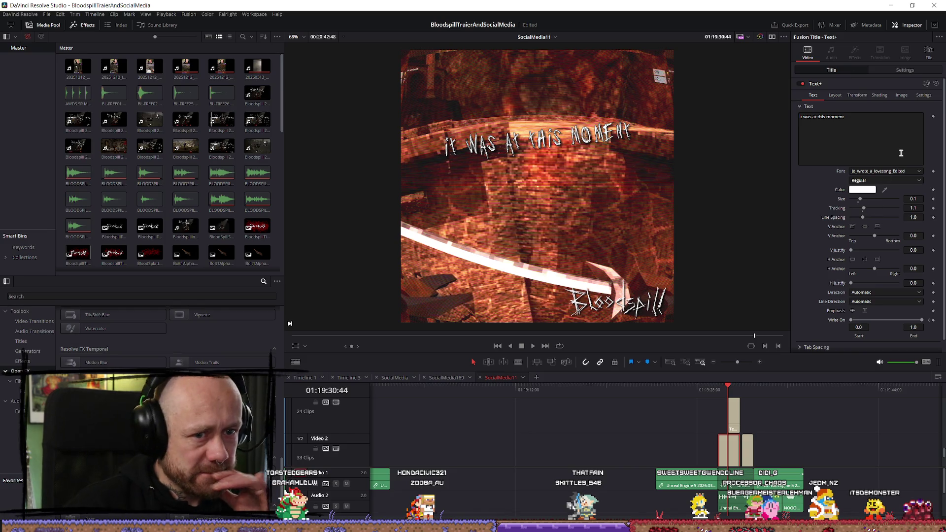
pyautogui.click(894, 171)
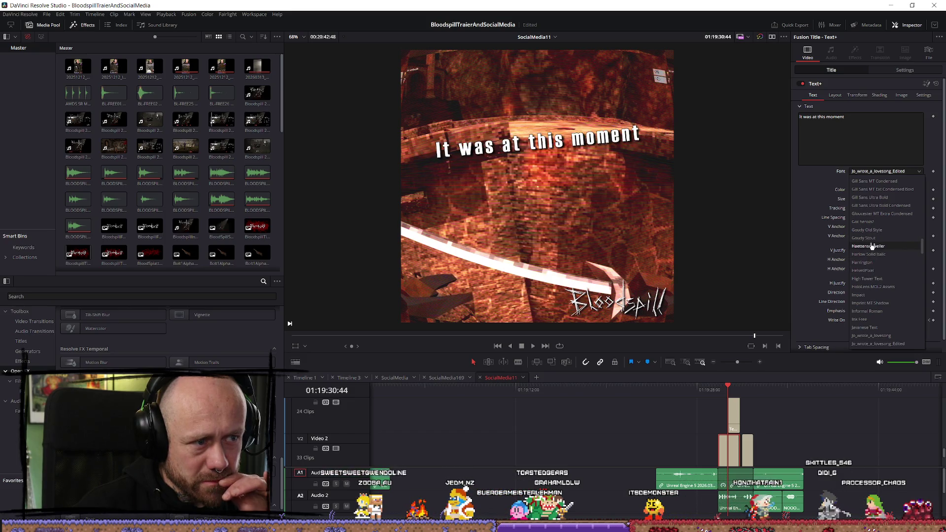
pyautogui.click(879, 295)
pyautogui.click(734, 416)
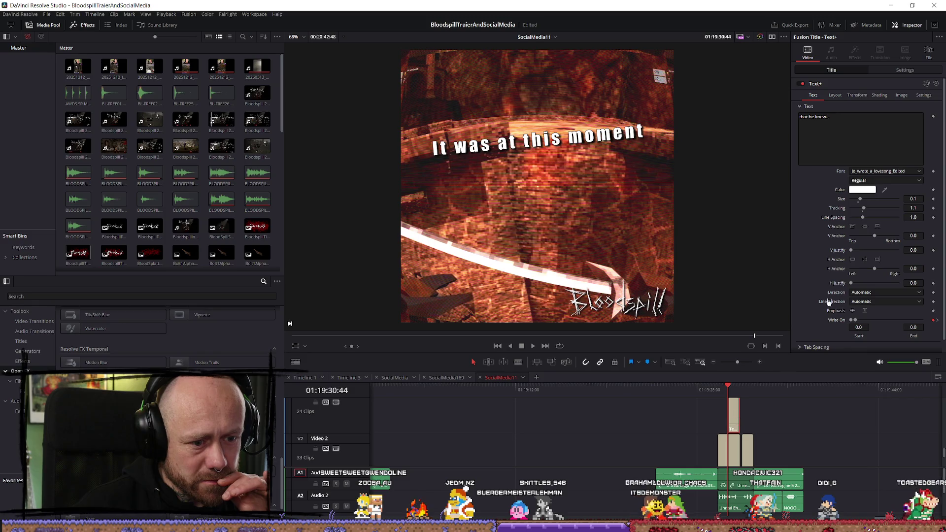
pyautogui.click(880, 173)
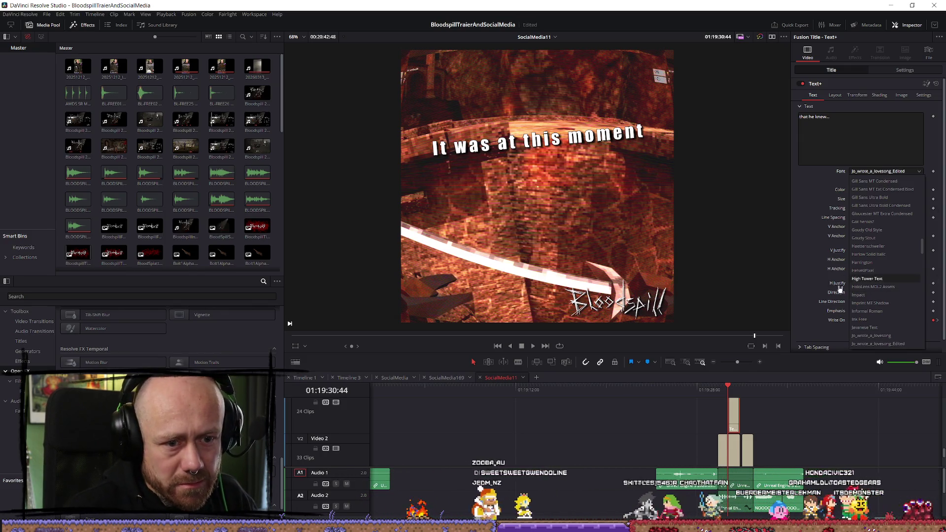
pyautogui.click(861, 296)
# Set the last caption, 'He f$#ed up.', to Impact and play back all captions
pyautogui.click(745, 442)
pyautogui.click(857, 95)
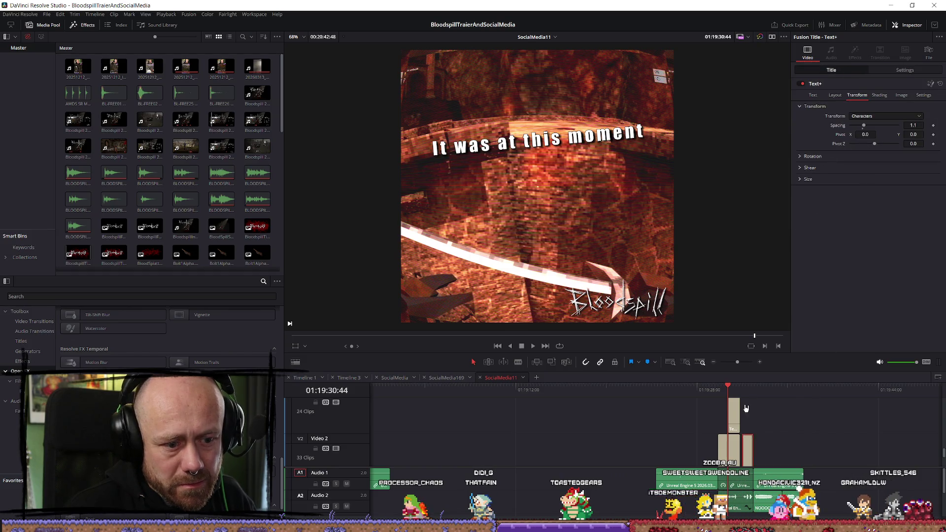
pyautogui.click(753, 389)
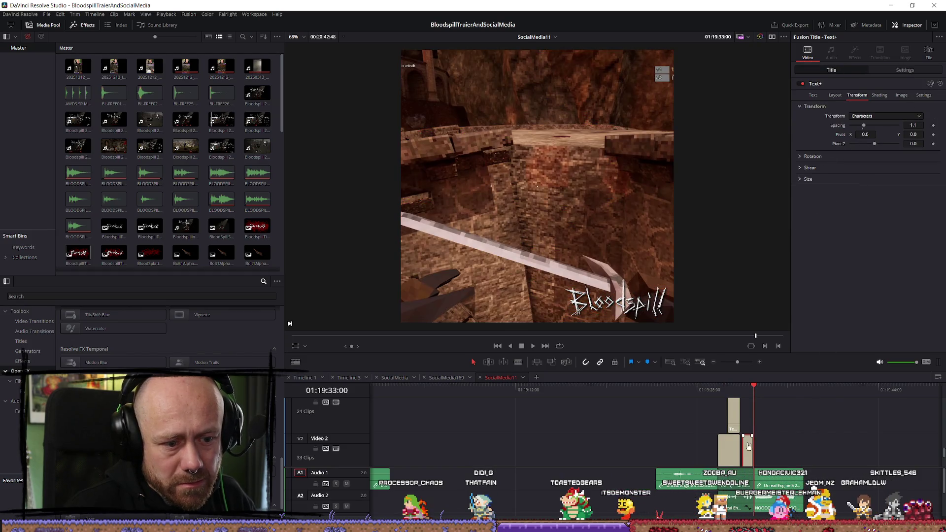
pyautogui.click(813, 95)
pyautogui.click(888, 171)
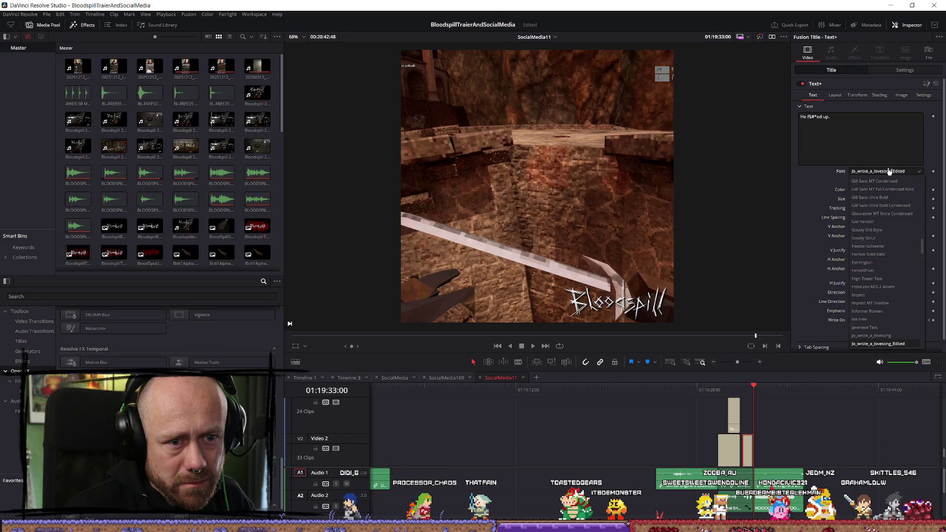
pyautogui.press('i')
pyautogui.click(888, 172)
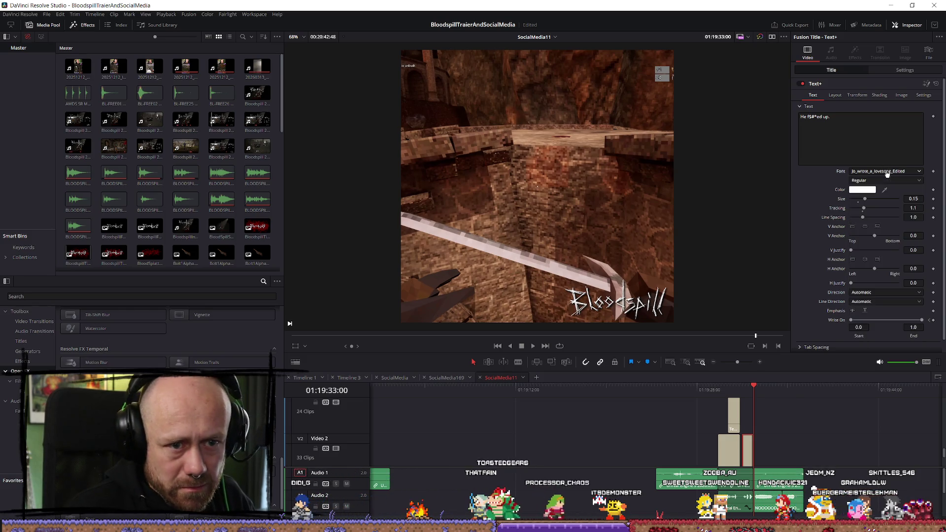
pyautogui.click(886, 172)
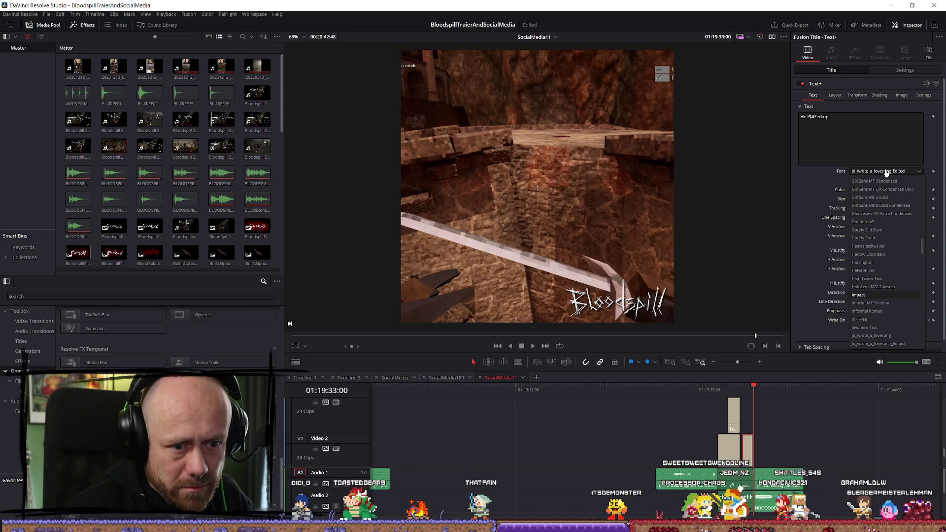
pyautogui.click(872, 296)
pyautogui.click(717, 389)
pyautogui.press('space')
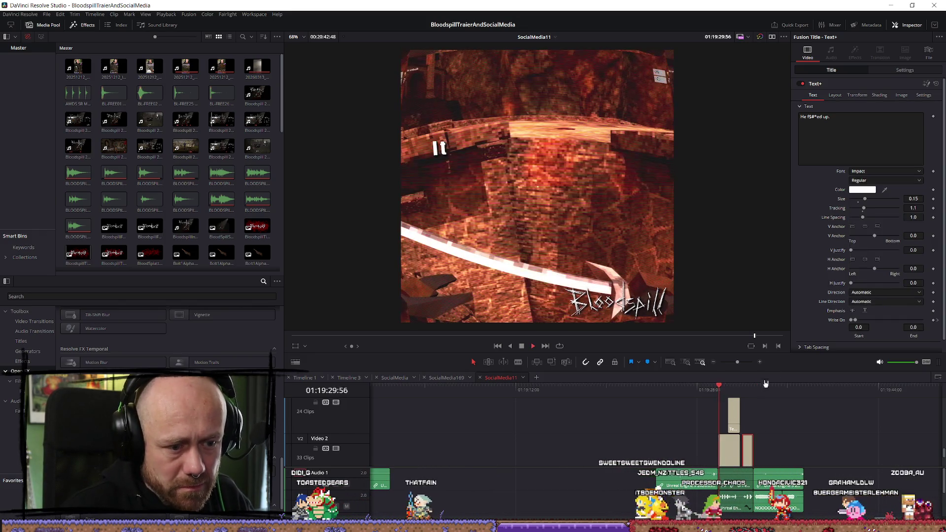